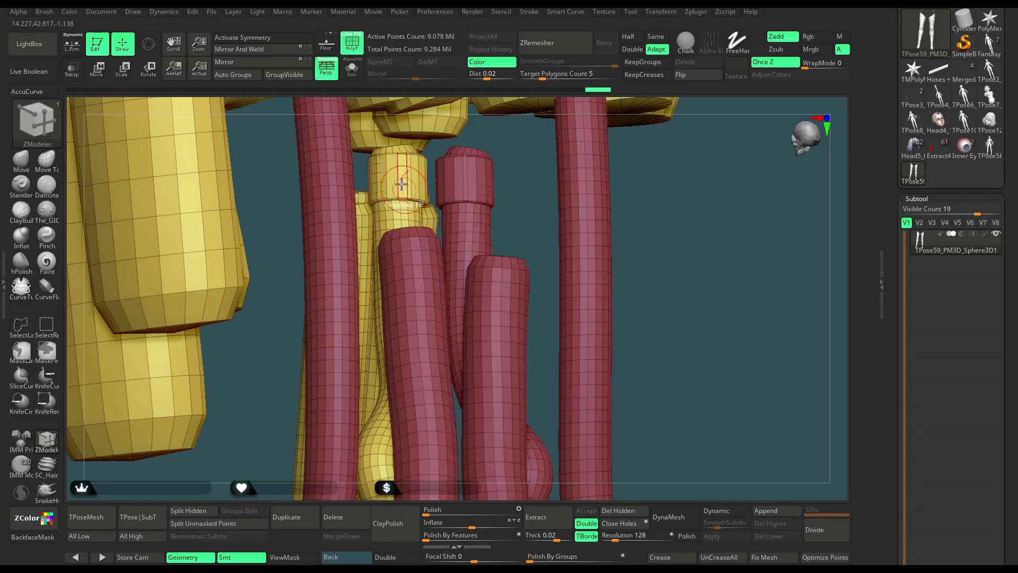
Step: Polygroup Fill the first hose segments into a new red group and clear the reference character from view
{"action": "left_click", "coordinate": [397, 211]}
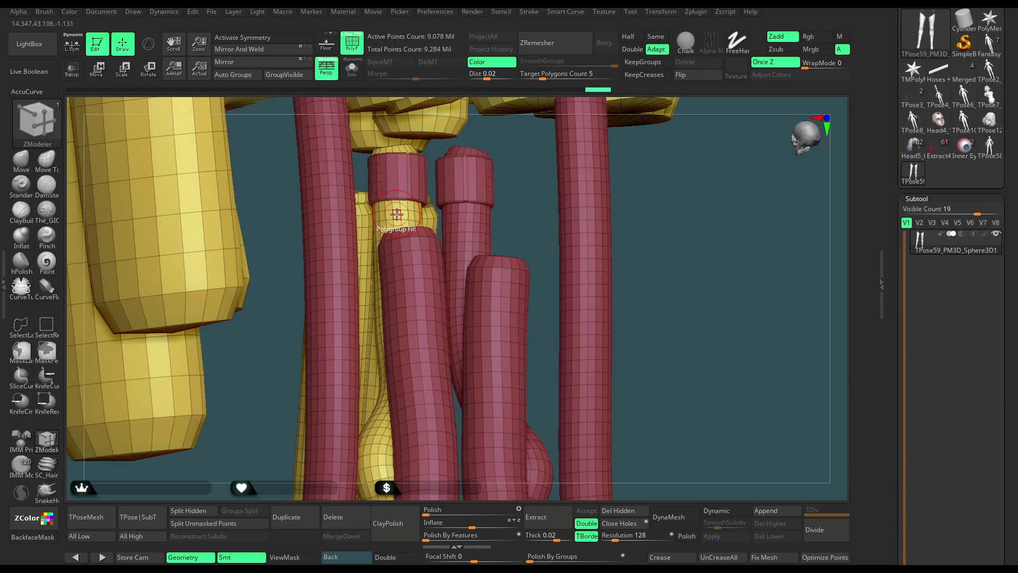
{"action": "left_click", "coordinate": [397, 212]}
{"action": "left_click", "coordinate": [422, 240]}
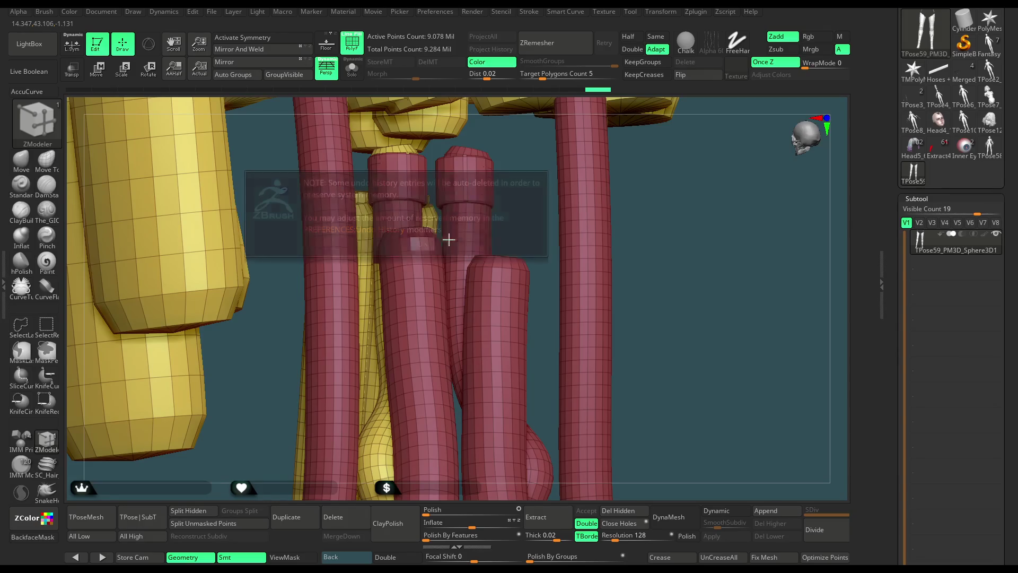
{"action": "mouse_move", "coordinate": [658, 288]}
{"action": "left_mouse_down", "text": "alt"}
{"action": "mouse_move", "coordinate": [555, 302]}
{"action": "mouse_move", "coordinate": [568, 306]}
{"action": "left_mouse_up", "text": "alt"}
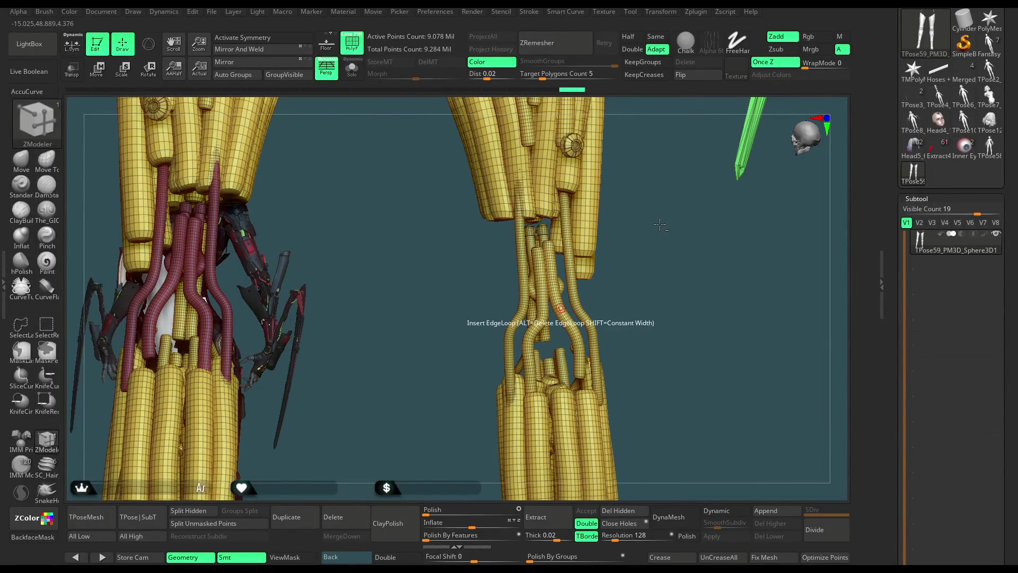
{"action": "left_click", "coordinate": [658, 257], "text": "ctrl+shift"}
{"action": "mouse_move", "coordinate": [664, 241]}
{"action": "left_mouse_down", "text": "alt"}
{"action": "mouse_move", "coordinate": [692, 261]}
{"action": "mouse_move", "coordinate": [579, 318]}
{"action": "left_mouse_up", "text": "alt"}
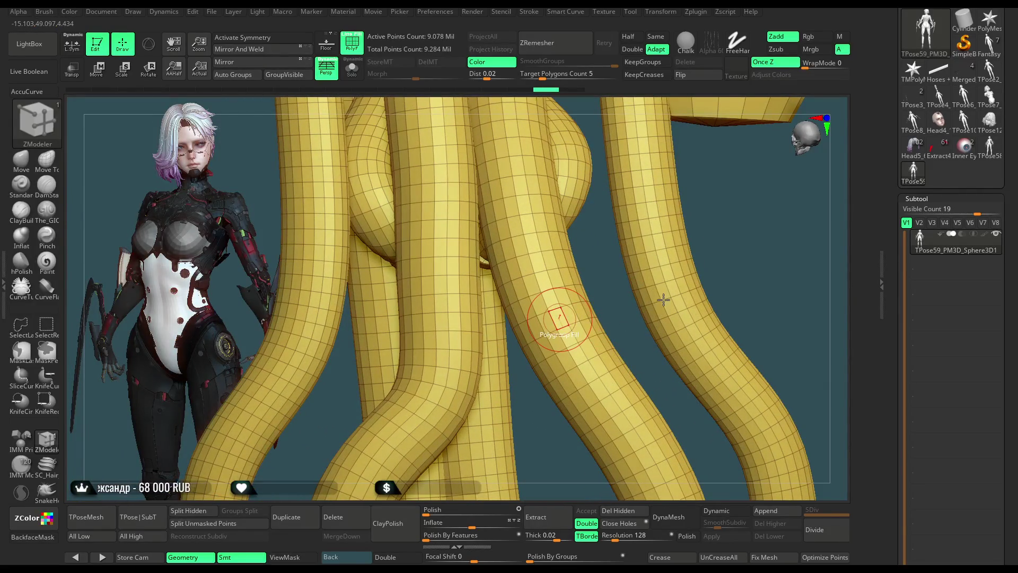
Step: Add the right, middle and left hose tubes to the same red polygroup
{"action": "left_click", "coordinate": [559, 320]}
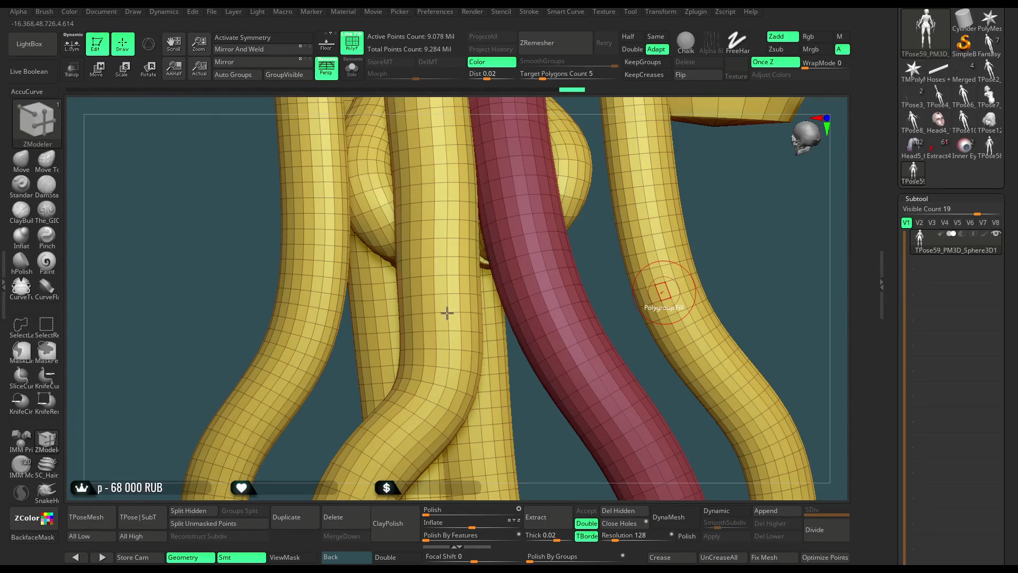
{"action": "left_click", "coordinate": [664, 292]}
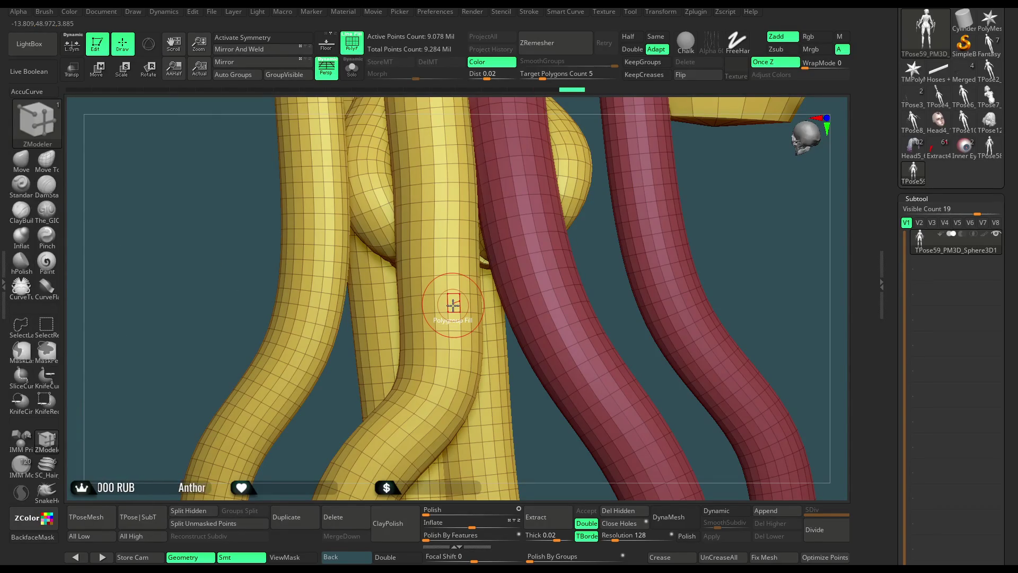
{"action": "left_click", "coordinate": [452, 303]}
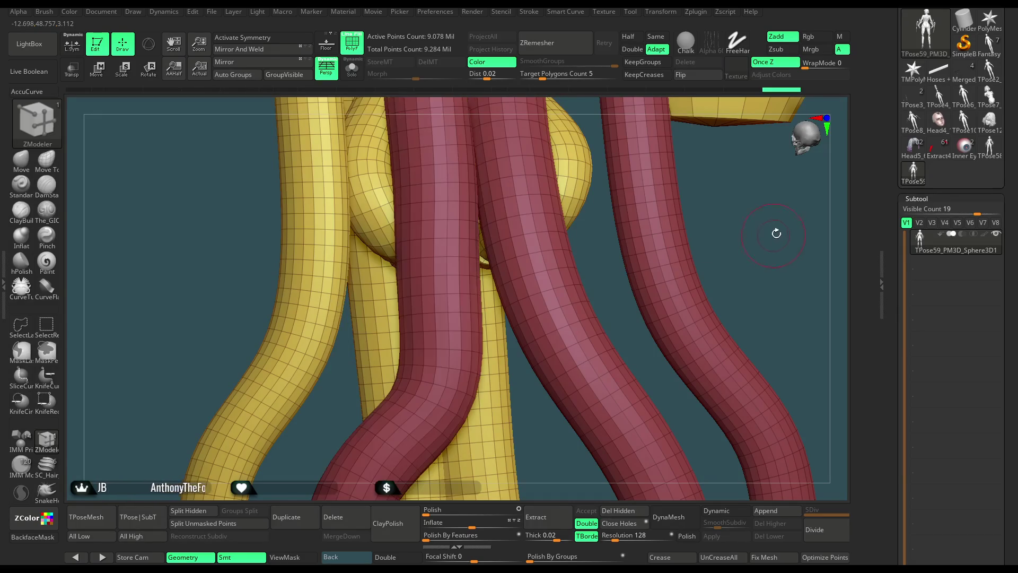
{"action": "mouse_move", "coordinate": [775, 246]}
{"action": "left_mouse_down"}
{"action": "mouse_move", "coordinate": [725, 269]}
{"action": "mouse_move", "coordinate": [399, 284]}
{"action": "mouse_move", "coordinate": [353, 250]}
{"action": "left_mouse_up"}
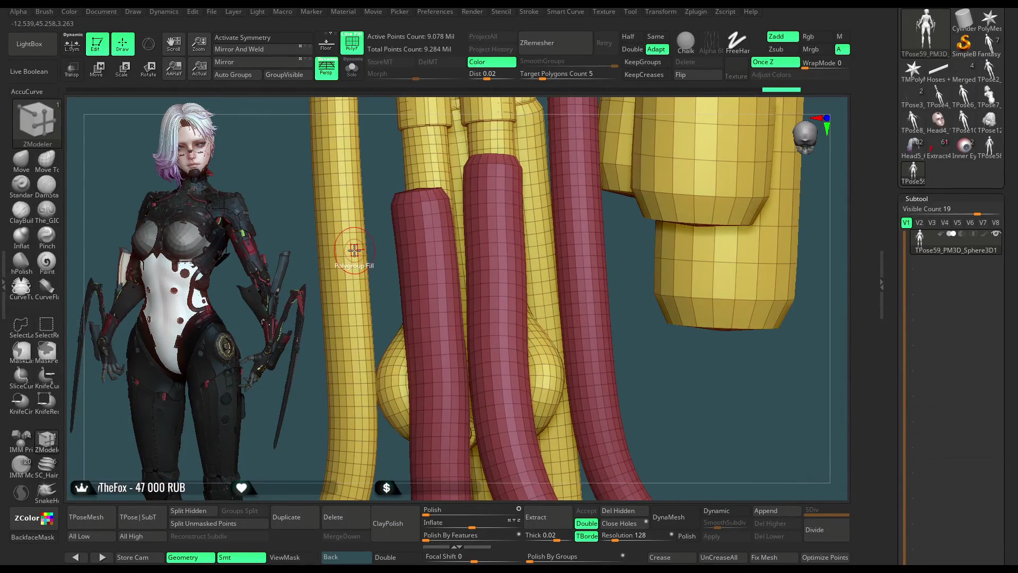
{"action": "left_click", "coordinate": [368, 173]}
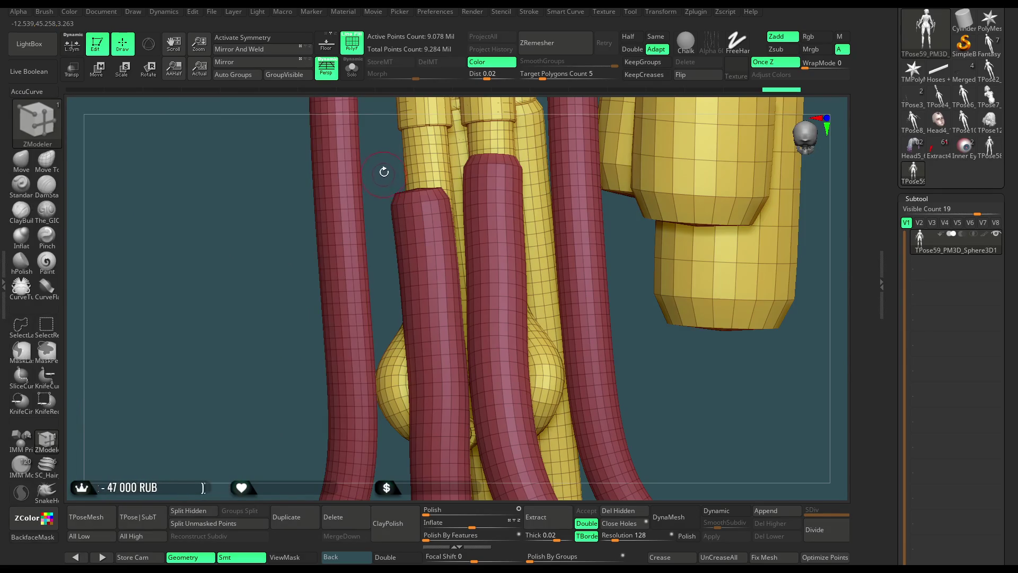
Step: Orbit to check the red hoses bending between both leg bundles and ready geometry selection for hiding
{"action": "left_click_drag", "start_coordinate": [383, 173], "coordinate": [481, 230]}
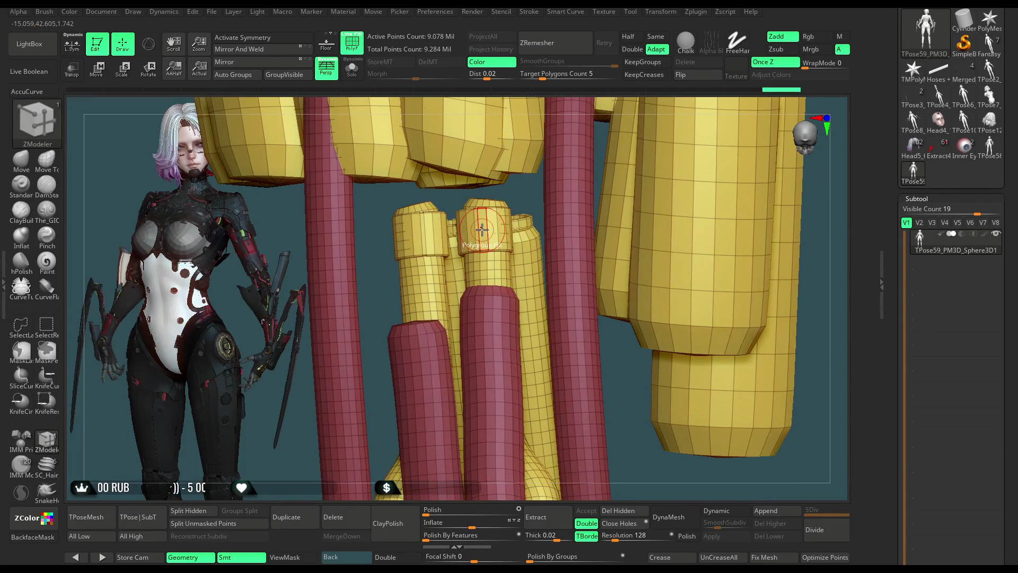
{"action": "mouse_move", "coordinate": [739, 295]}
{"action": "left_mouse_down"}
{"action": "mouse_move", "coordinate": [814, 227]}
{"action": "mouse_move", "coordinate": [787, 220]}
{"action": "mouse_move", "coordinate": [557, 321]}
{"action": "left_mouse_up"}
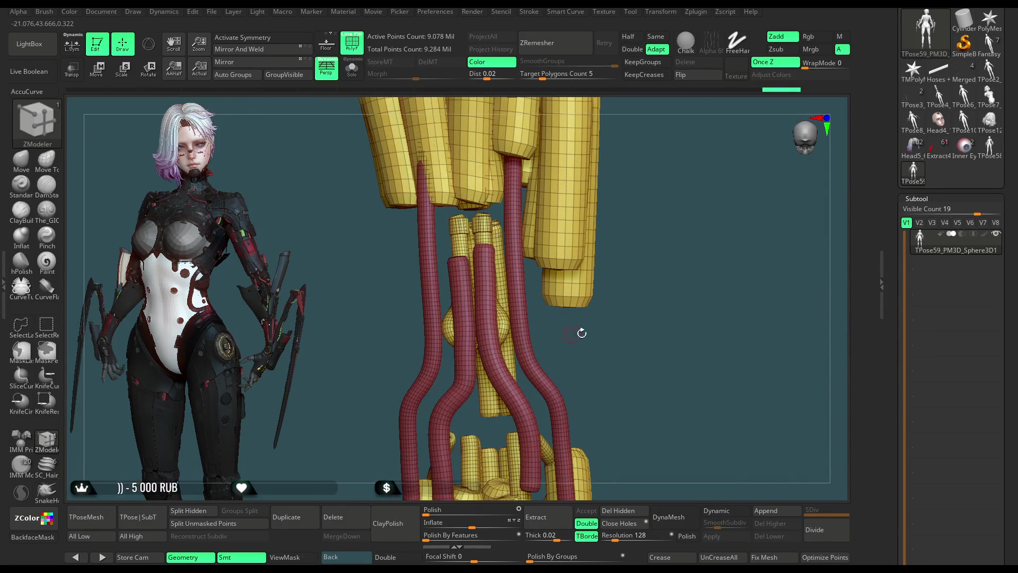
{"action": "left_click_drag", "start_coordinate": [639, 359], "coordinate": [572, 330]}
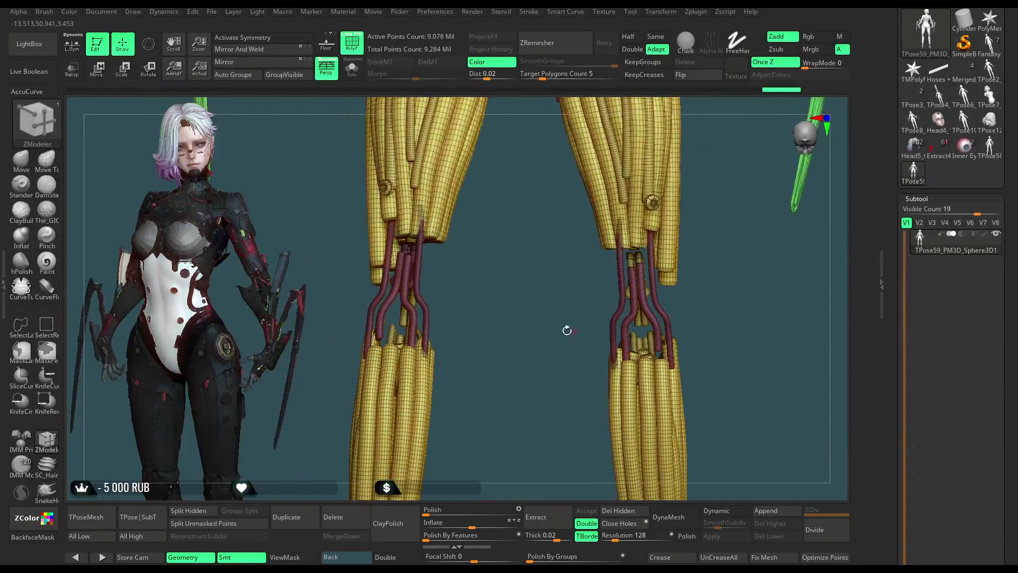
{"action": "mouse_move", "coordinate": [557, 323]}
{"action": "left_mouse_down"}
{"action": "mouse_move", "coordinate": [536, 353]}
{"action": "mouse_move", "coordinate": [605, 303]}
{"action": "mouse_move", "coordinate": [606, 326]}
{"action": "mouse_move", "coordinate": [333, 310]}
{"action": "left_mouse_up"}
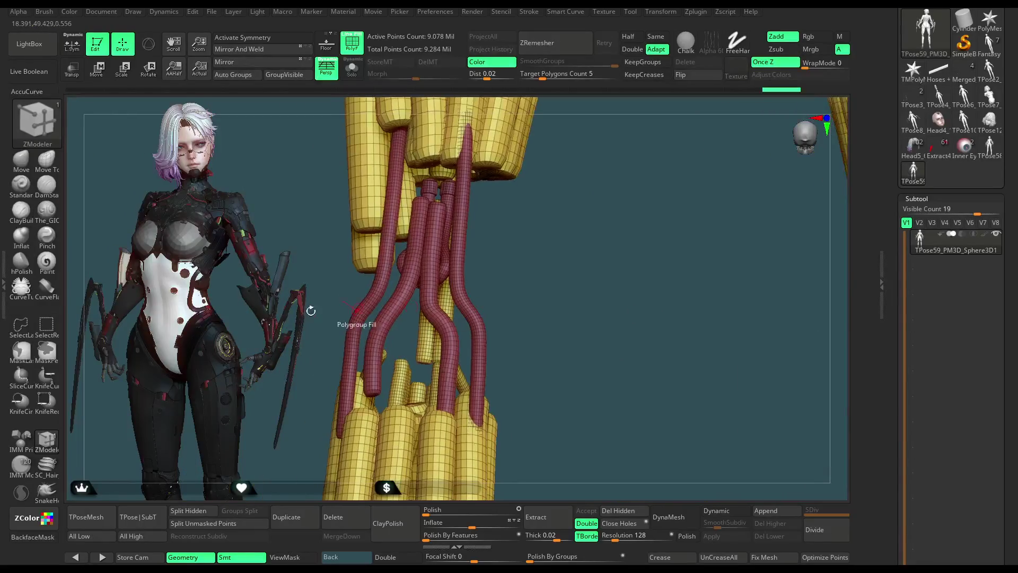
{"action": "left_click", "coordinate": [44, 334]}
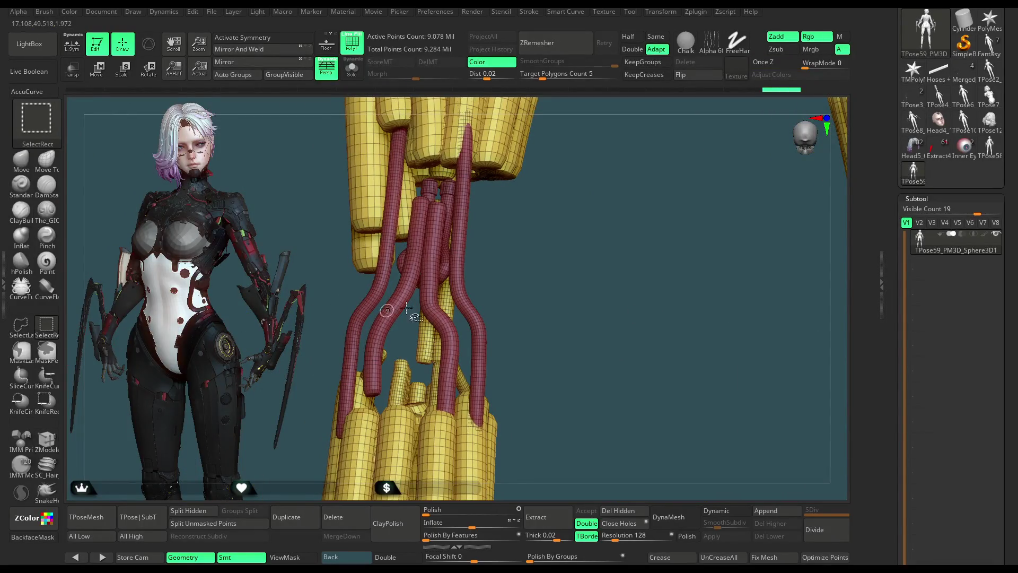
Step: Hide the red hose polygroup, then lasso-hide the remaining tubes around the yellow cylinders
{"action": "left_click", "coordinate": [462, 283], "text": "ctrl+alt+shift"}
{"action": "left_click_drag", "start_coordinate": [468, 284], "coordinate": [467, 260]}
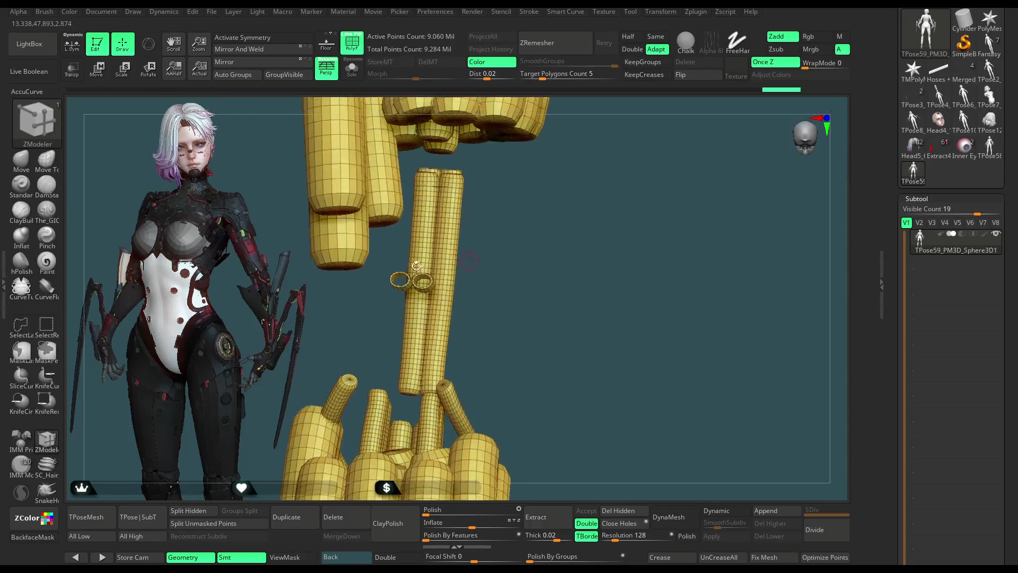
{"action": "left_click_drag", "start_coordinate": [497, 222], "coordinate": [504, 244]}
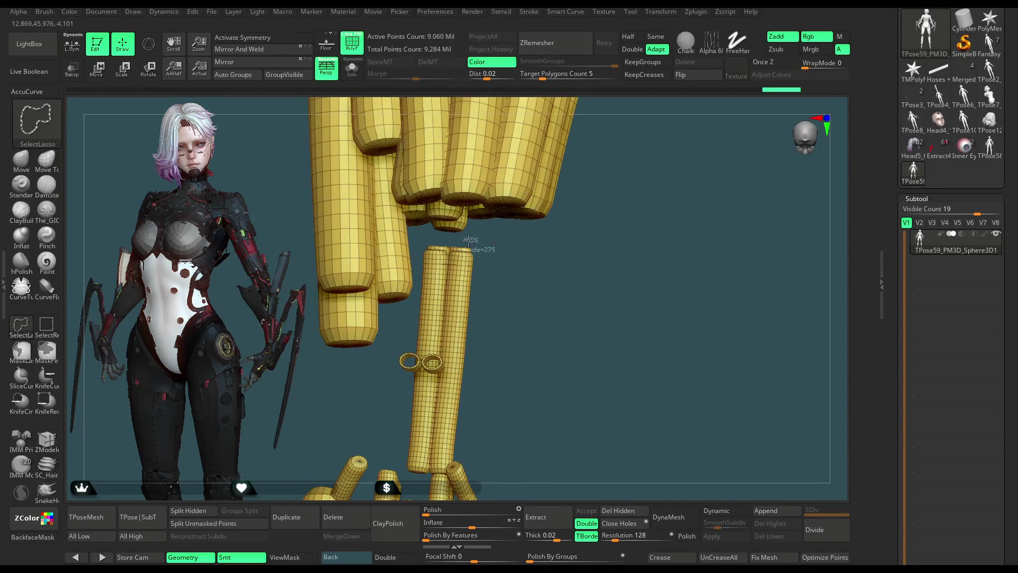
{"action": "left_click_drag", "start_coordinate": [418, 271], "coordinate": [547, 473], "text": "ctrl+shift"}
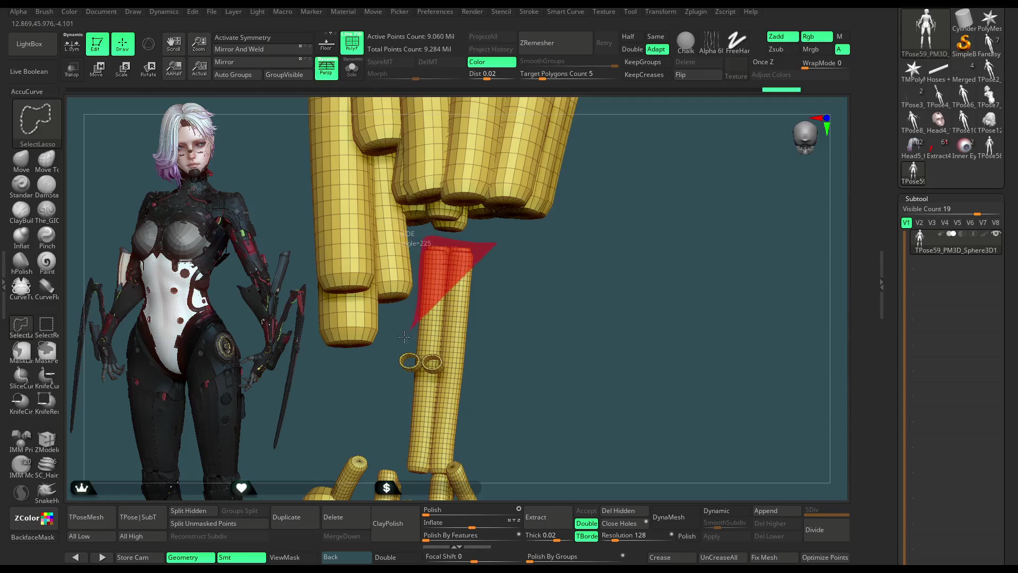
{"action": "mouse_move", "coordinate": [555, 383]}
{"action": "left_mouse_down", "text": "ctrl+shift"}
{"action": "mouse_move", "coordinate": [570, 385]}
{"action": "mouse_move", "coordinate": [550, 341]}
{"action": "mouse_move", "coordinate": [488, 260]}
{"action": "mouse_move", "coordinate": [533, 459]}
{"action": "left_mouse_up", "text": "ctrl+shift"}
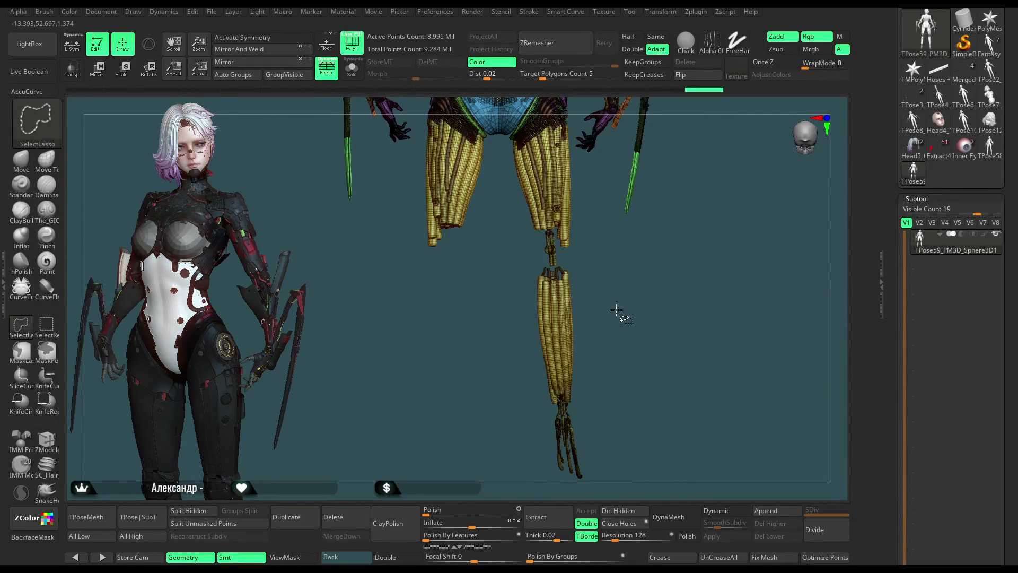
Step: Invert visibility to show the leg armour and lasso-hide the right leg
{"action": "left_click", "coordinate": [624, 325], "text": "ctrl+shift"}
{"action": "left_click_drag", "start_coordinate": [663, 170], "coordinate": [641, 163]}
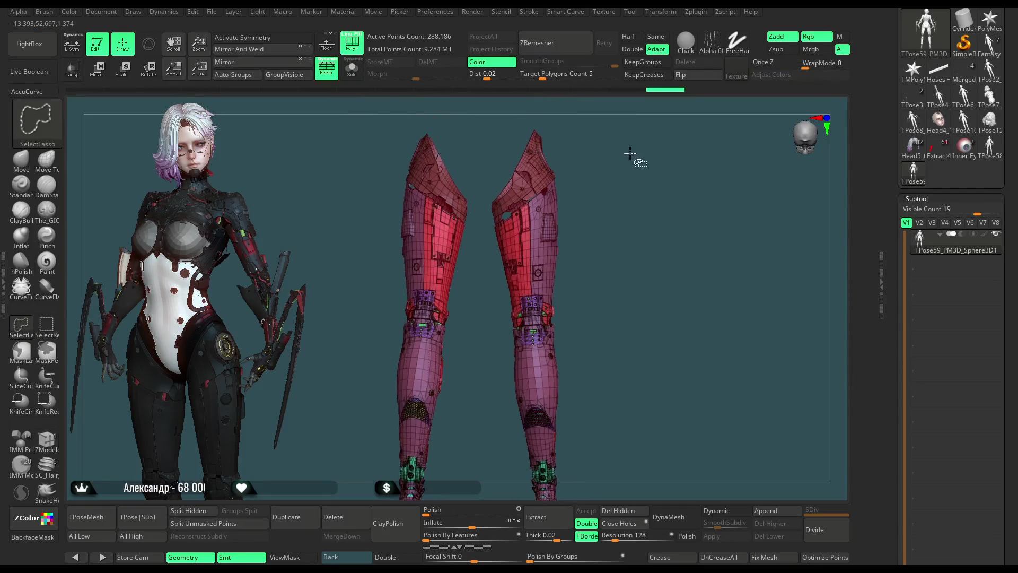
{"action": "left_click_drag", "start_coordinate": [502, 130], "coordinate": [607, 561], "text": "ctrl+shift"}
{"action": "left_click_drag", "start_coordinate": [605, 344], "coordinate": [629, 337]}
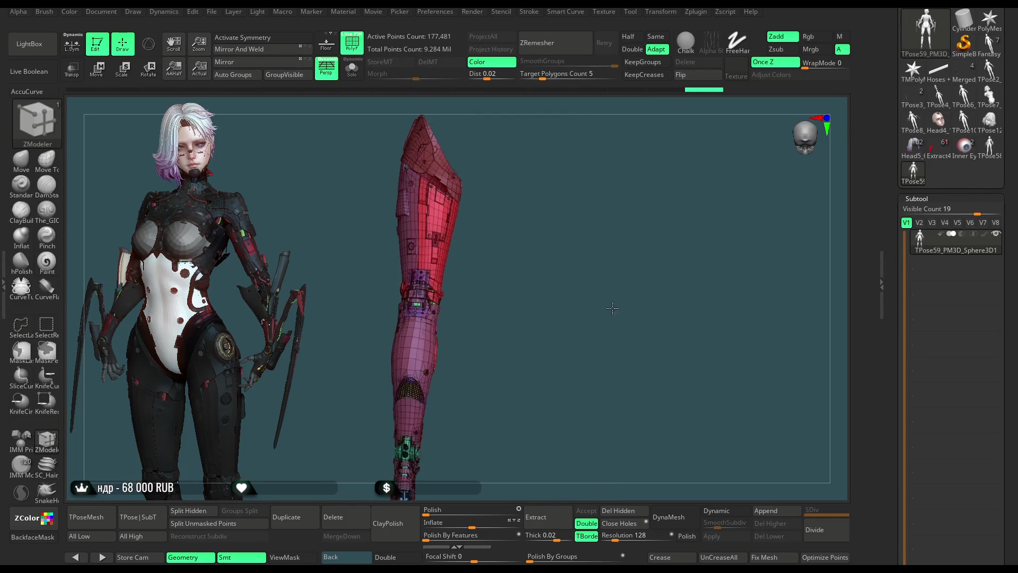
{"action": "left_click_drag", "start_coordinate": [587, 231], "coordinate": [87, 353], "text": "alt"}
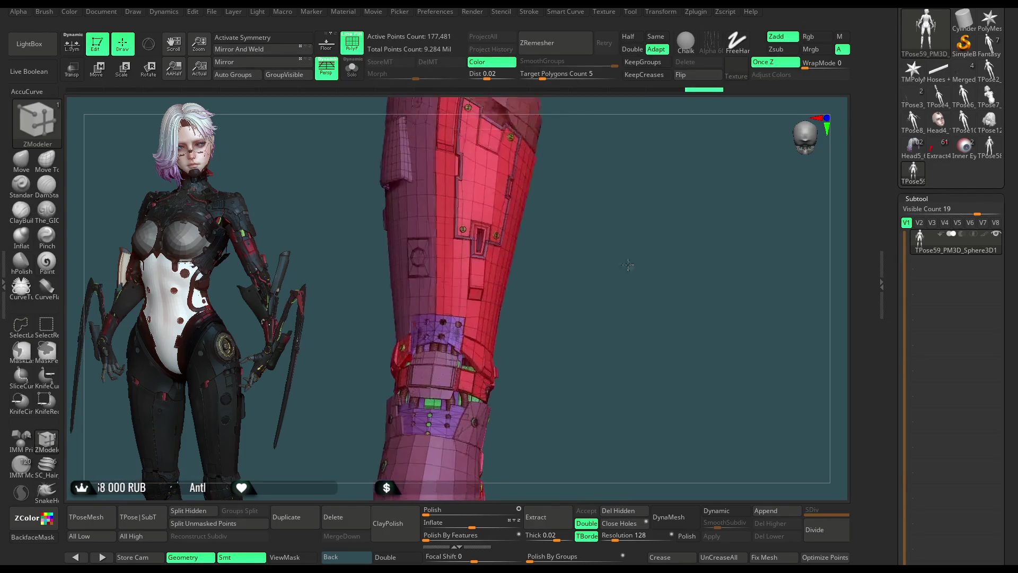
Step: Inspect the knee joint of the isolated armour, then reveal all hidden geometry again
{"action": "key", "text": "ctrl+shift"}
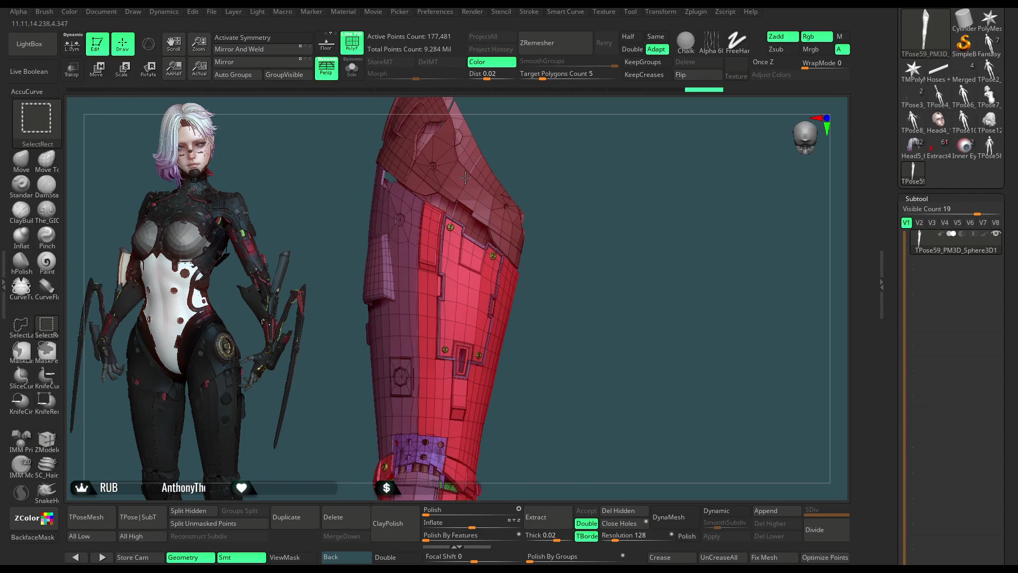
{"action": "mouse_move", "coordinate": [466, 186]}
{"action": "right_mouse_down"}
{"action": "mouse_move", "coordinate": [636, 251]}
{"action": "mouse_move", "coordinate": [626, 278]}
{"action": "right_mouse_up"}
{"action": "key", "text": "ctrl+shift"}
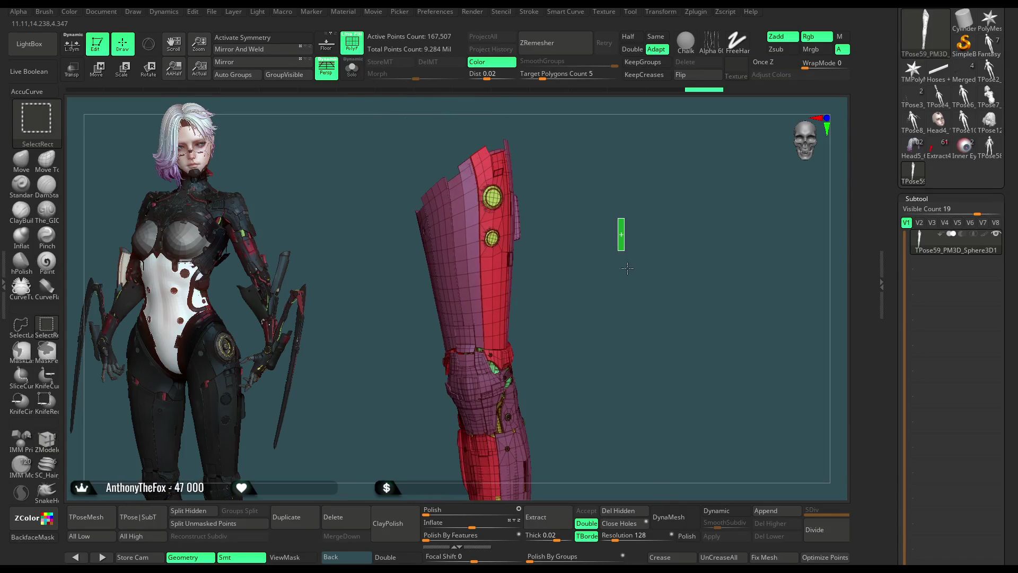
{"action": "left_click_drag", "start_coordinate": [618, 242], "coordinate": [621, 246], "text": "ctrl+shift"}
{"action": "mouse_move", "coordinate": [541, 302]}
{"action": "right_mouse_down"}
{"action": "mouse_move", "coordinate": [532, 329]}
{"action": "mouse_move", "coordinate": [527, 300]}
{"action": "right_mouse_up"}
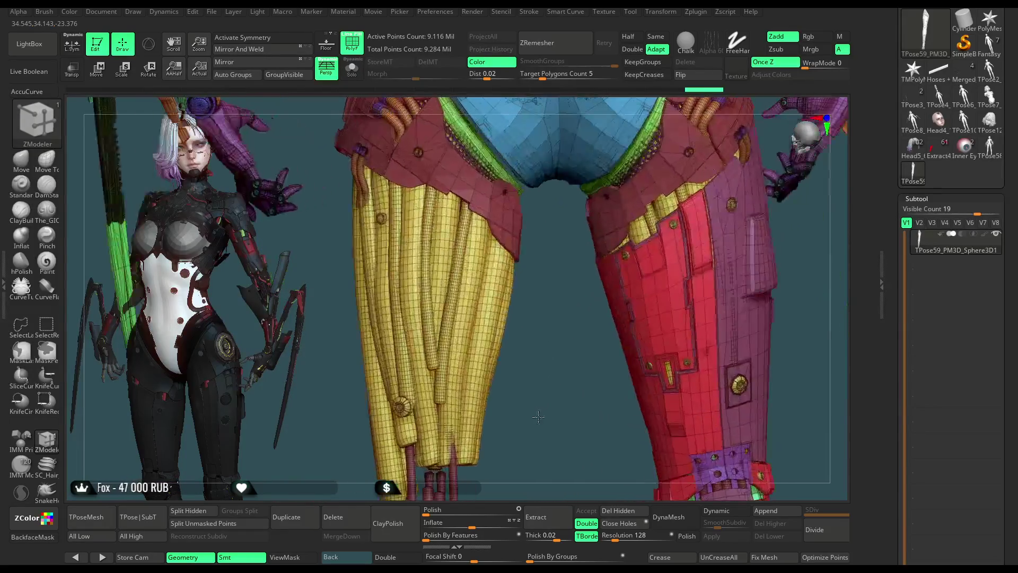
Step: Hide the hoses and isolate the upper leg pieces, then unhide every part of the character
{"action": "key", "text": "ctrl+shift"}
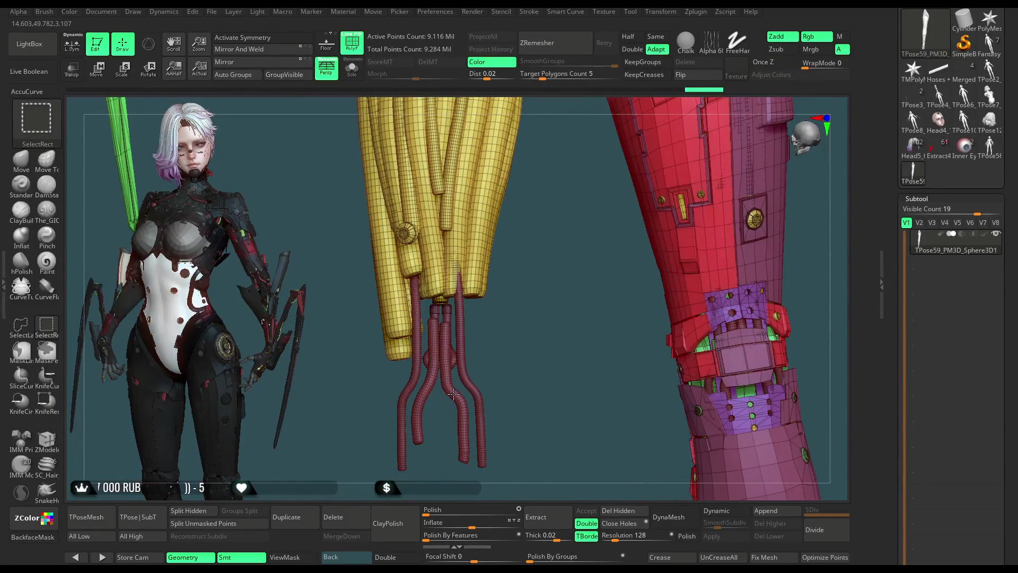
{"action": "left_click", "coordinate": [453, 395], "text": "ctrl+alt+shift"}
{"action": "left_click", "coordinate": [545, 314], "text": "ctrl+shift"}
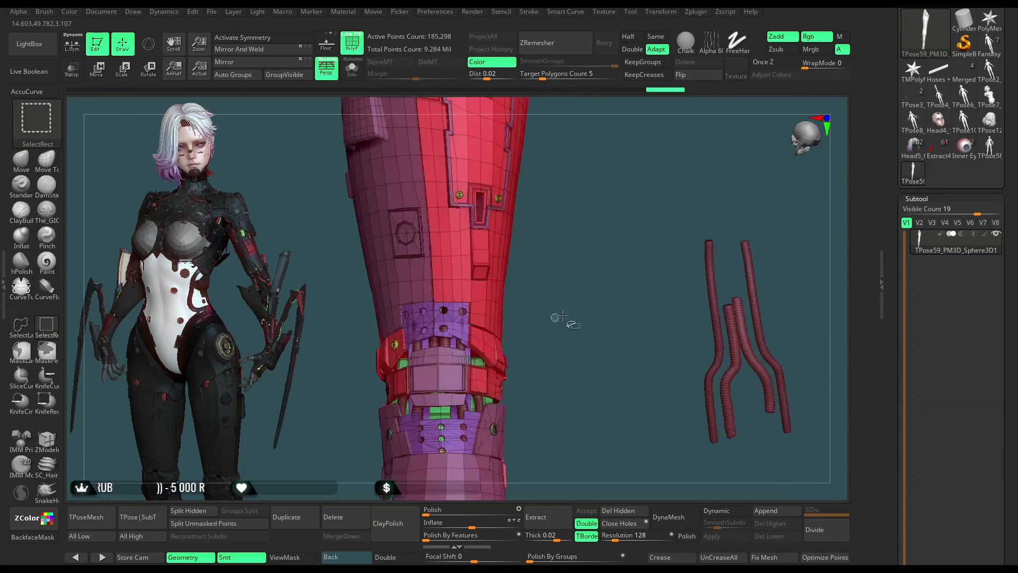
{"action": "mouse_move", "coordinate": [735, 216]}
{"action": "left_mouse_down", "text": "ctrl+alt+shift"}
{"action": "mouse_move", "coordinate": [597, 479]}
{"action": "mouse_move", "coordinate": [583, 481]}
{"action": "mouse_move", "coordinate": [587, 428]}
{"action": "left_mouse_up", "text": "ctrl+alt+shift"}
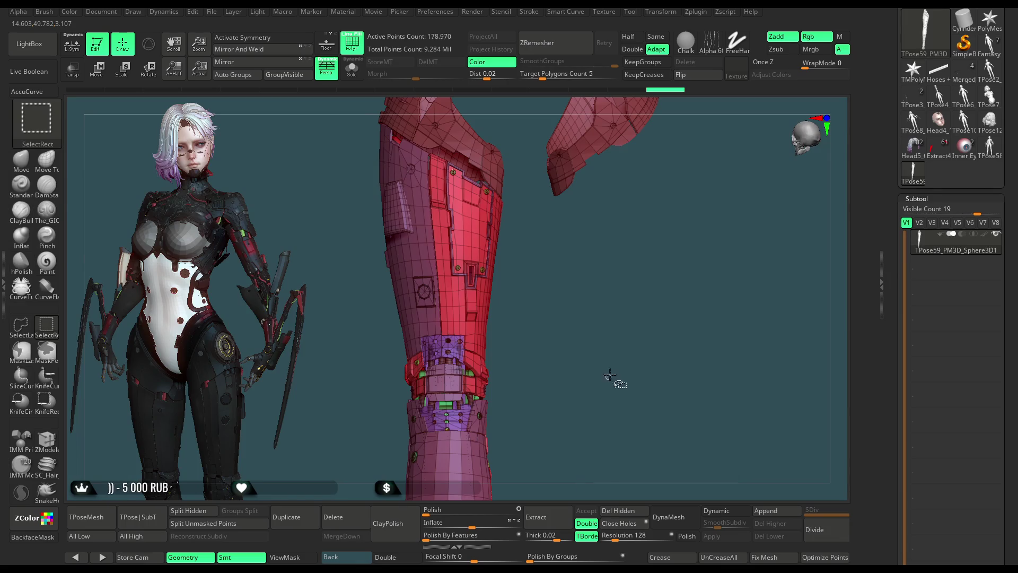
{"action": "left_click", "coordinate": [688, 193], "text": "ctrl+shift"}
{"action": "mouse_move", "coordinate": [693, 137]}
{"action": "left_mouse_down", "text": "ctrl+alt+shift"}
{"action": "mouse_move", "coordinate": [578, 366]}
{"action": "mouse_move", "coordinate": [503, 443]}
{"action": "left_mouse_up", "text": "ctrl+alt+shift"}
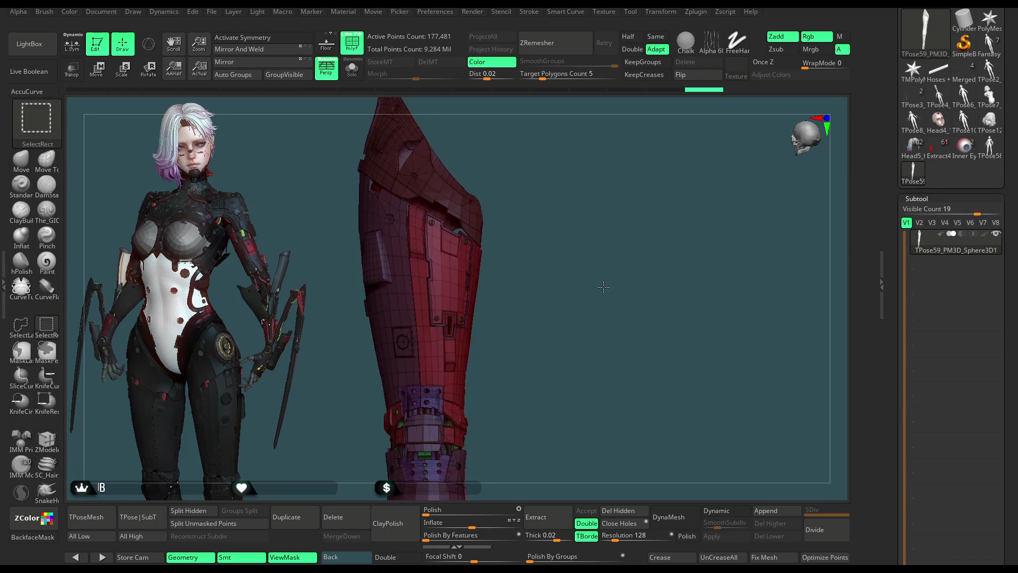
{"action": "left_click", "coordinate": [556, 346], "text": "ctrl+shift"}
{"action": "left_click_drag", "start_coordinate": [540, 391], "coordinate": [598, 401]}
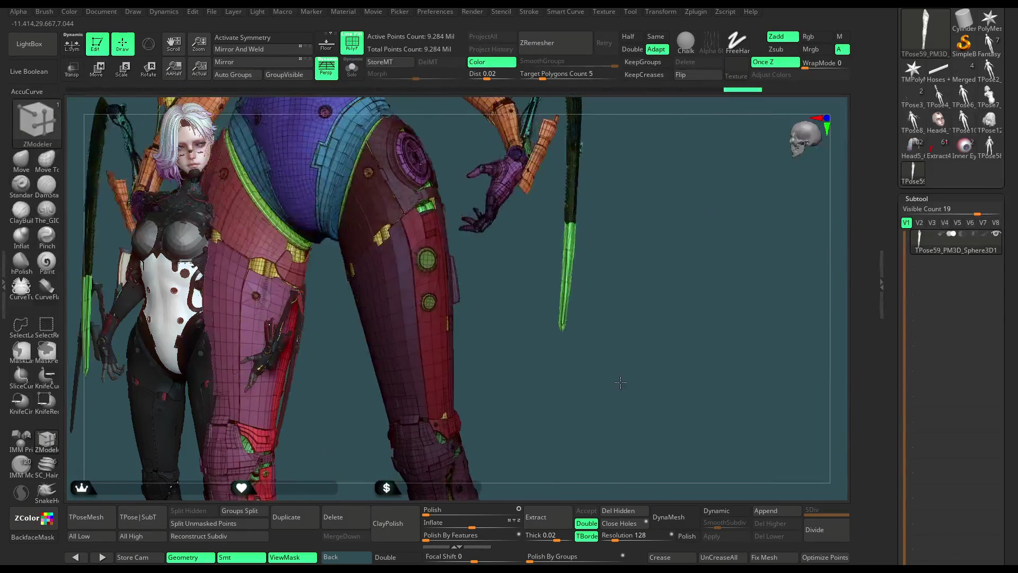
Step: Isolate the red leg piece briefly, show everything again and zoom onto the hips and thighs
{"action": "key", "text": "f"}
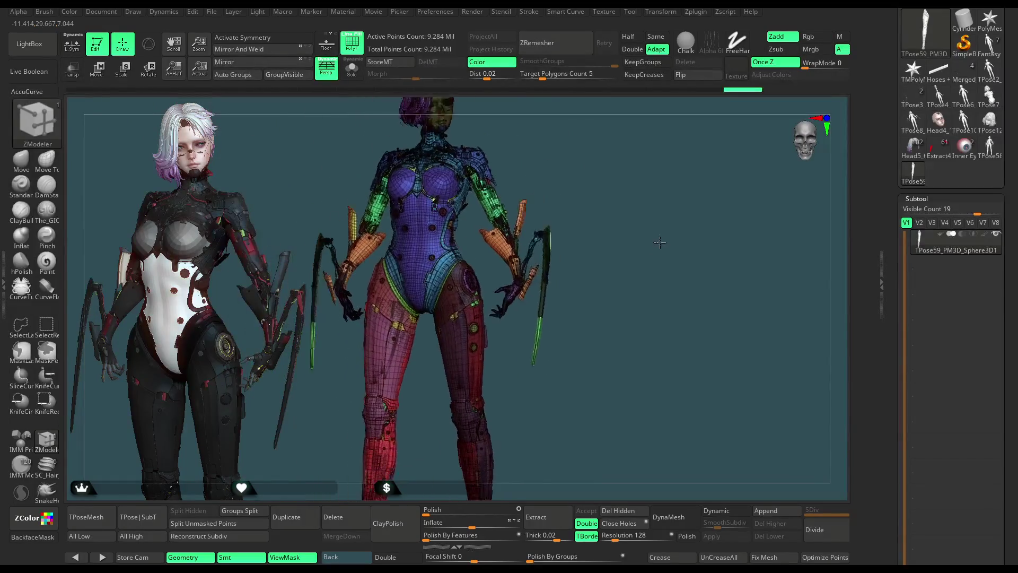
{"action": "left_click_drag", "start_coordinate": [585, 304], "coordinate": [647, 245], "text": "alt"}
{"action": "left_click", "coordinate": [643, 253], "text": "ctrl+shift"}
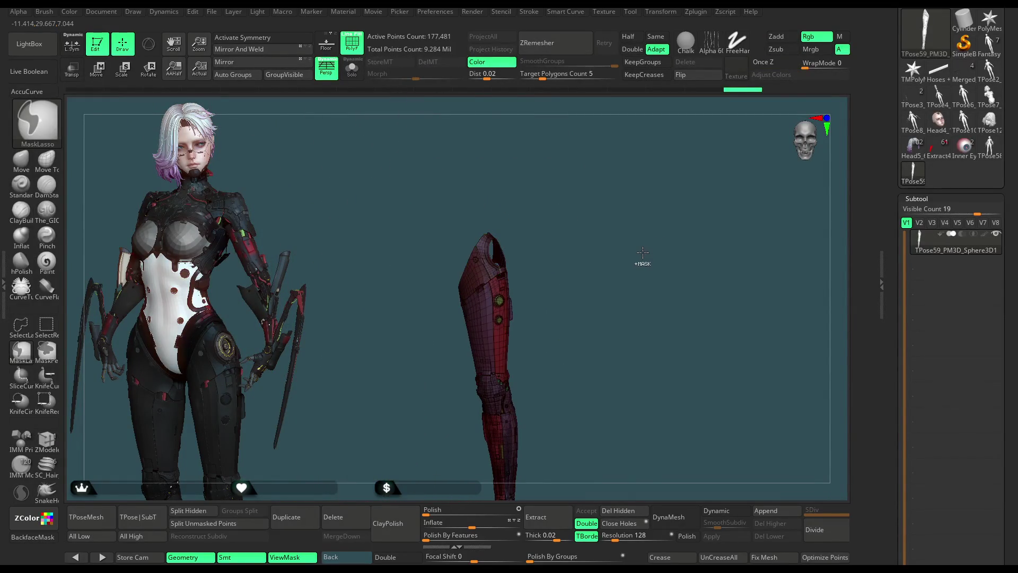
{"action": "left_click", "coordinate": [641, 254], "text": "ctrl+shift"}
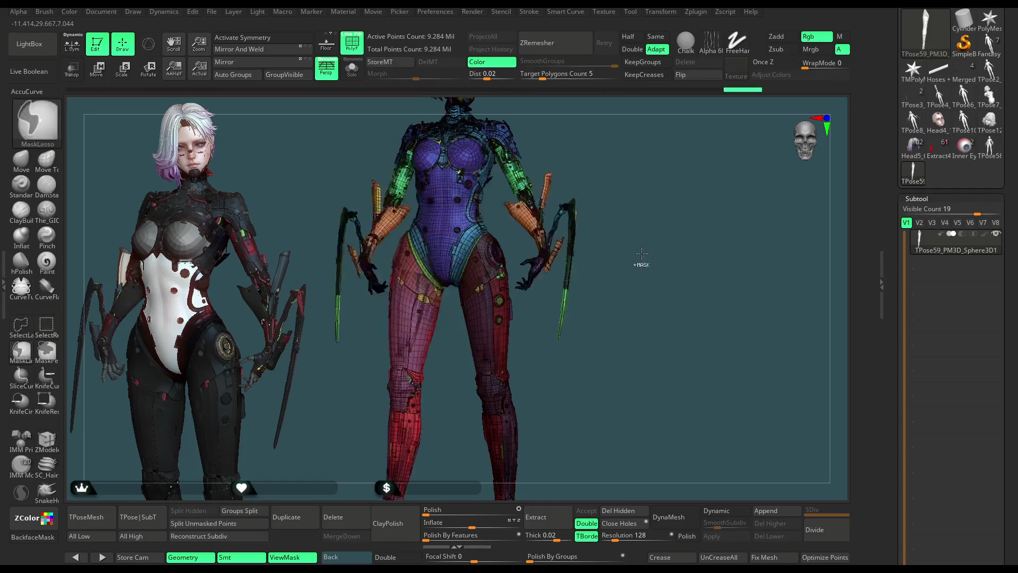
{"action": "scroll", "coordinate": [552, 237], "scroll_direction": "up", "scroll_amount": 1}
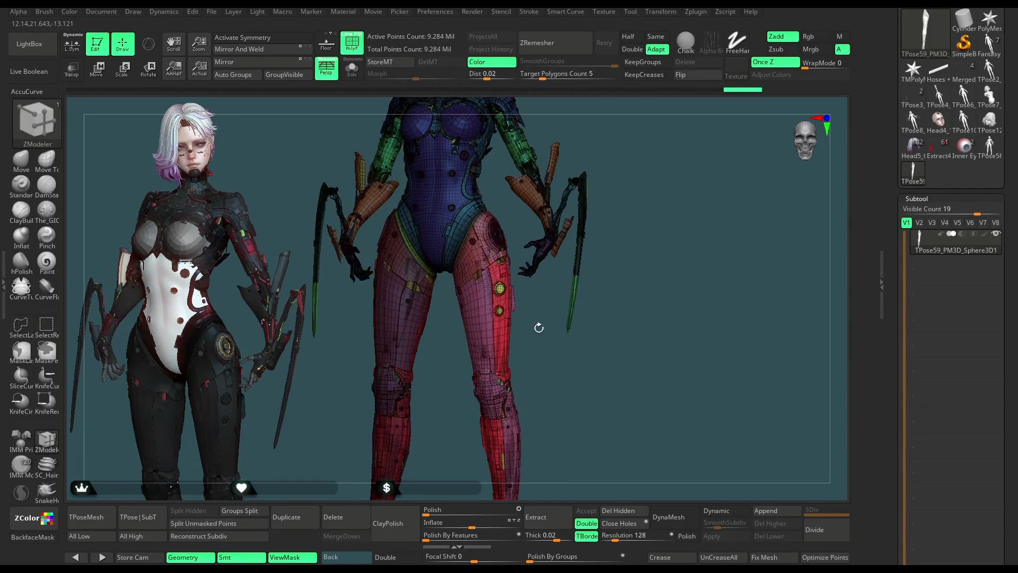
{"action": "scroll", "coordinate": [548, 425], "scroll_direction": "up", "scroll_amount": 3}
{"action": "scroll", "coordinate": [589, 275], "scroll_direction": "up", "scroll_amount": 2}
{"action": "left_click_drag", "start_coordinate": [589, 275], "coordinate": [577, 390], "text": "alt"}
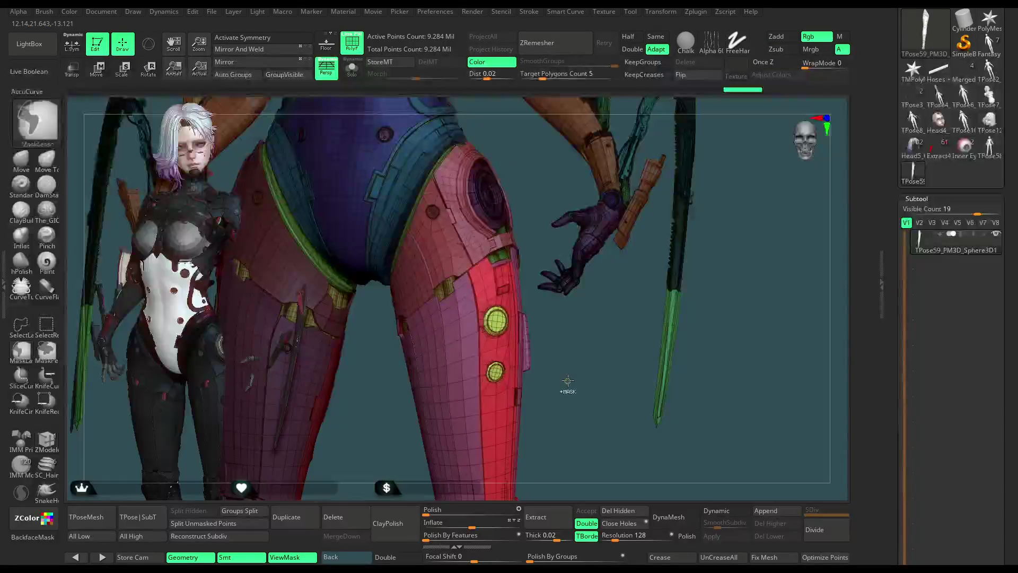
{"action": "scroll", "coordinate": [568, 382], "scroll_direction": "up", "scroll_amount": 2}
Step: Isolate the red thigh armour, hide its upper part and mask it, then restore the full unmasked figure for rotation posing
{"action": "left_click", "coordinate": [567, 381], "text": "ctrl+shift"}
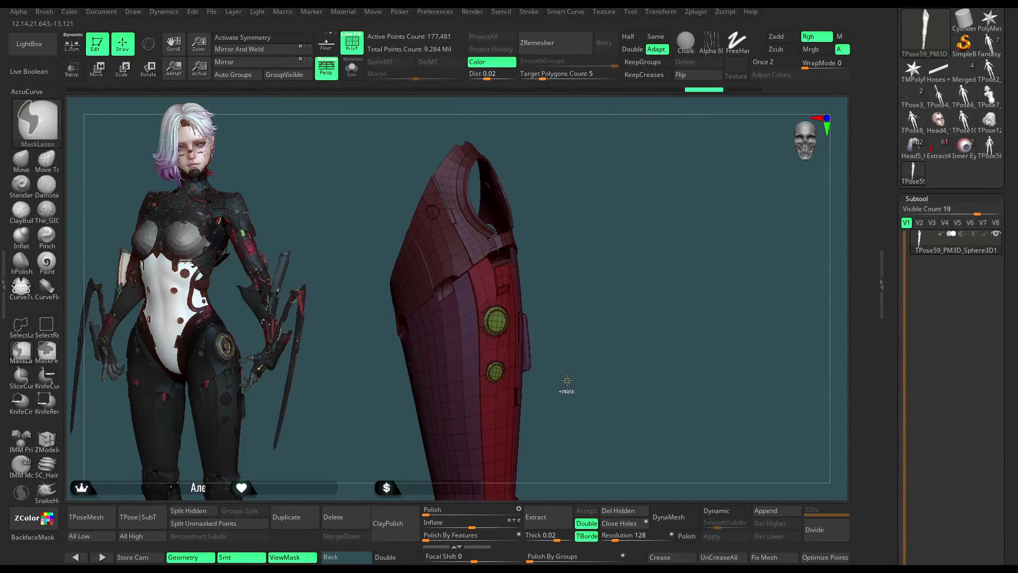
{"action": "left_click_drag", "start_coordinate": [540, 323], "coordinate": [532, 215], "text": "ctrl"}
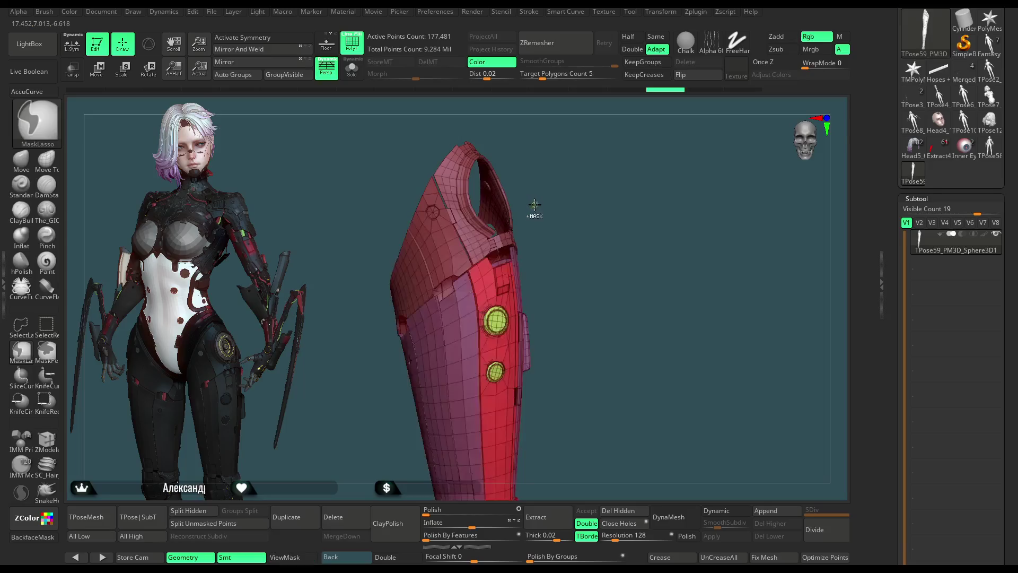
{"action": "left_click", "coordinate": [443, 230], "text": "ctrl+alt+shift"}
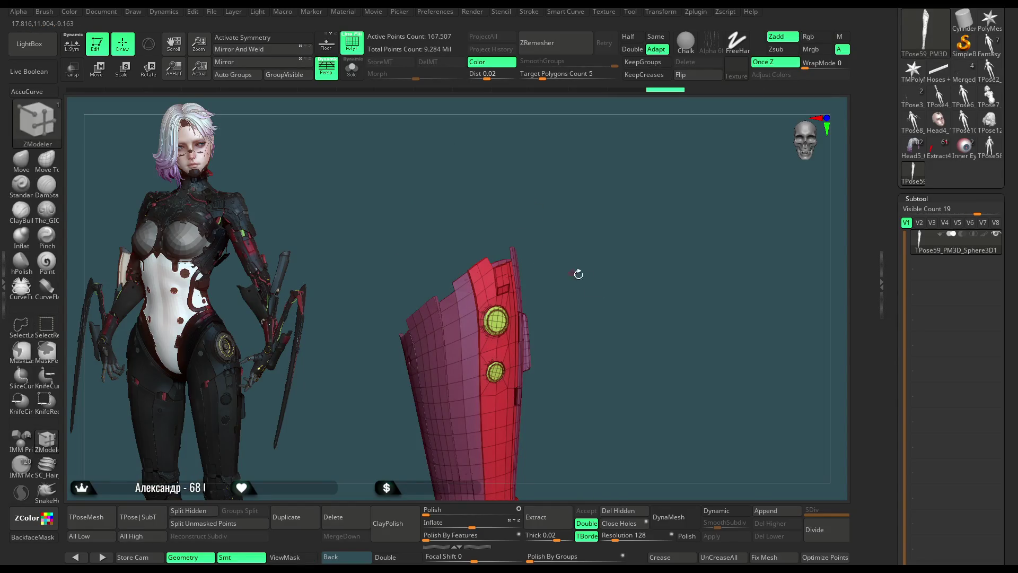
{"action": "left_click", "coordinate": [595, 296], "text": "ctrl"}
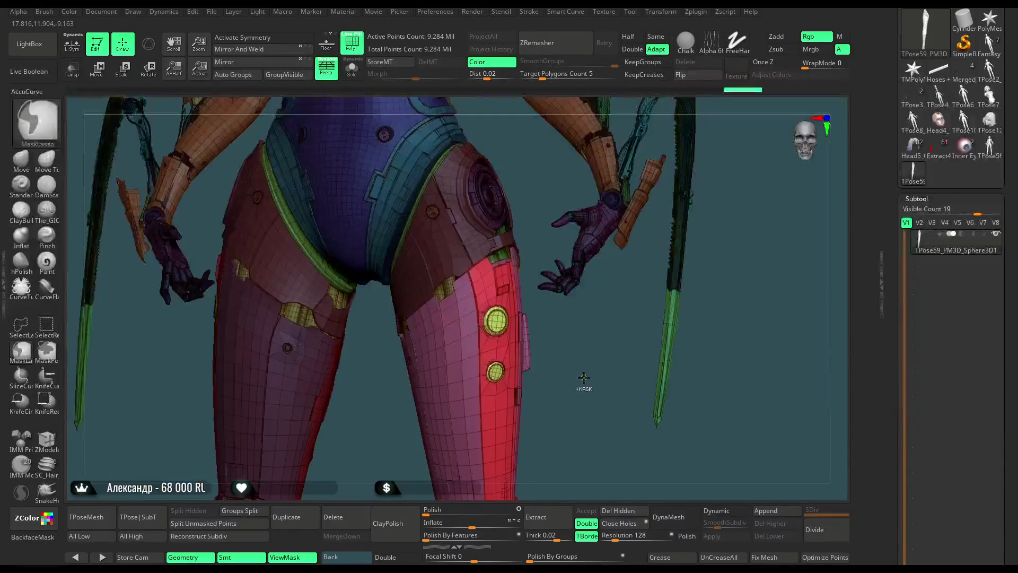
{"action": "left_click_drag", "start_coordinate": [595, 299], "coordinate": [641, 229], "text": "alt"}
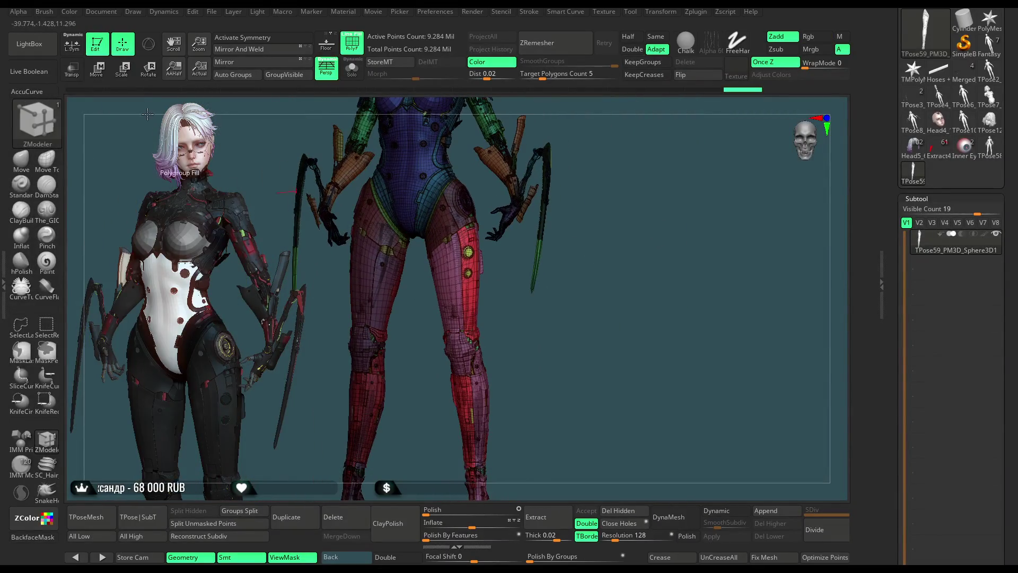
{"action": "key", "text": "r"}
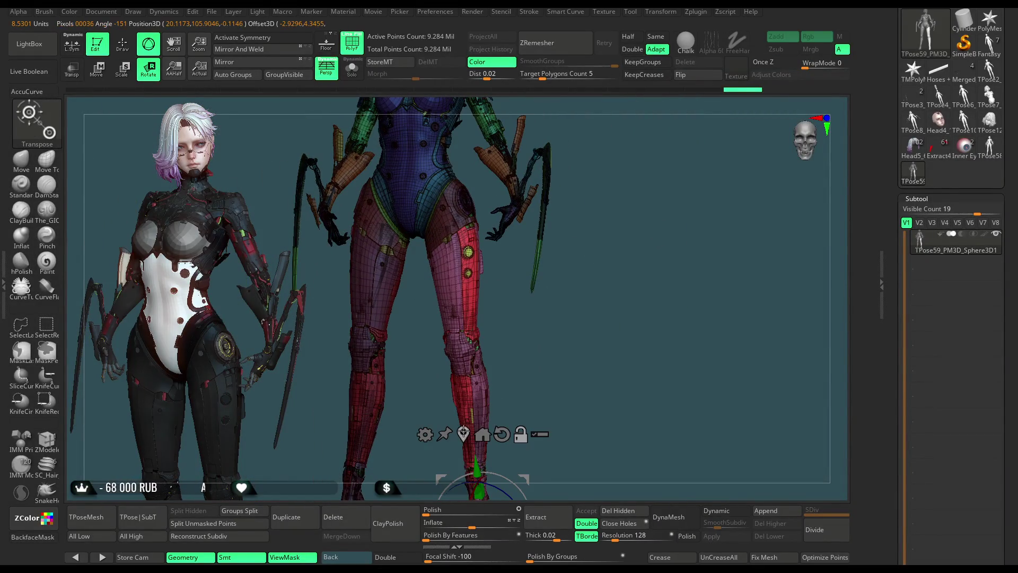
Step: Anchor the Transpose gizmo on the thigh and reset its orientation to the world axes
{"action": "left_click", "coordinate": [454, 387]}
{"action": "mouse_move", "coordinate": [526, 374]}
{"action": "left_mouse_down"}
{"action": "mouse_move", "coordinate": [574, 308]}
{"action": "mouse_move", "coordinate": [509, 358]}
{"action": "left_mouse_up"}
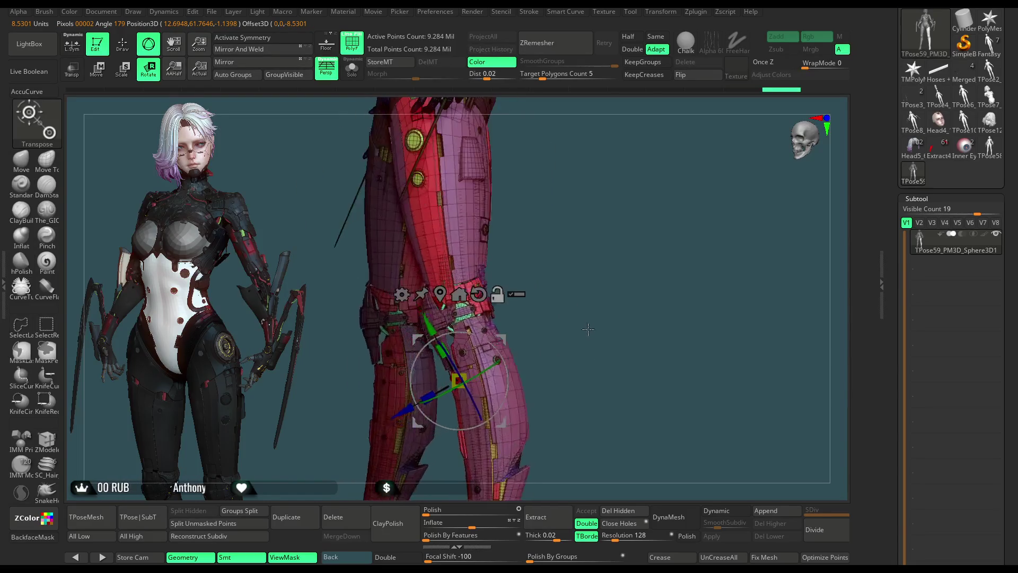
{"action": "left_click", "coordinate": [453, 267]}
{"action": "left_click", "coordinate": [472, 183]}
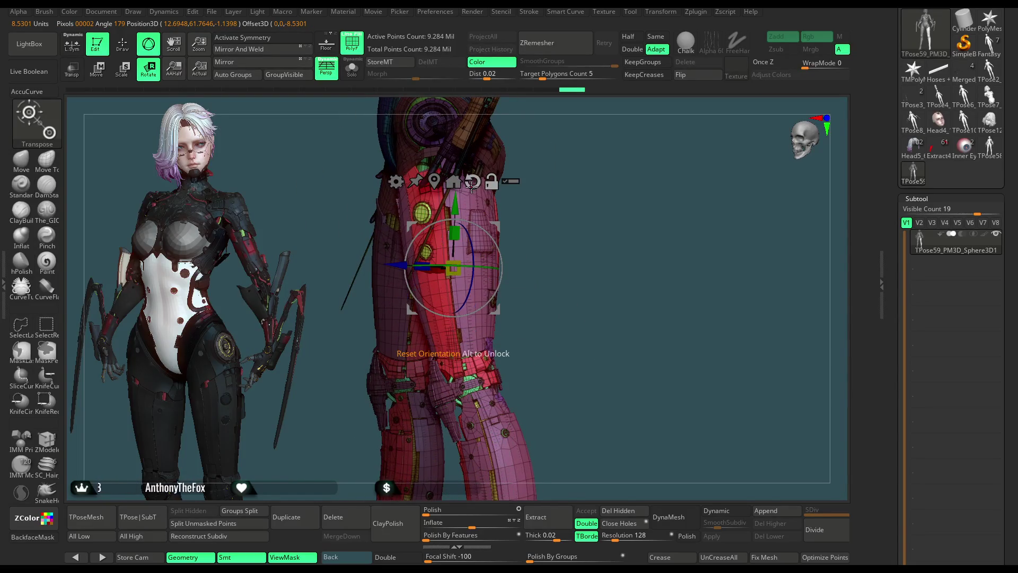
{"action": "left_click_drag", "start_coordinate": [615, 219], "coordinate": [557, 223]}
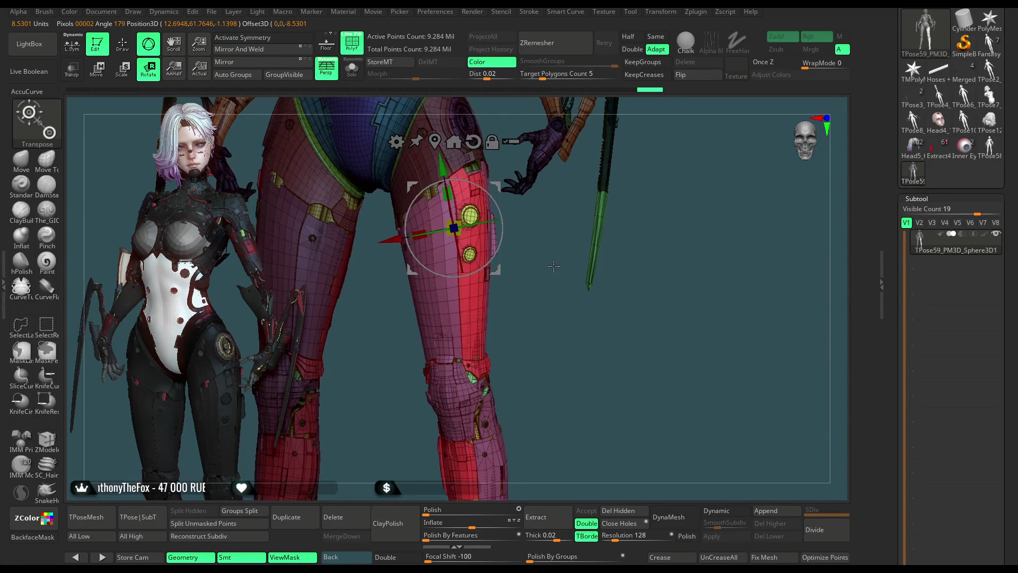
{"action": "left_click_drag", "start_coordinate": [470, 216], "coordinate": [481, 223]}
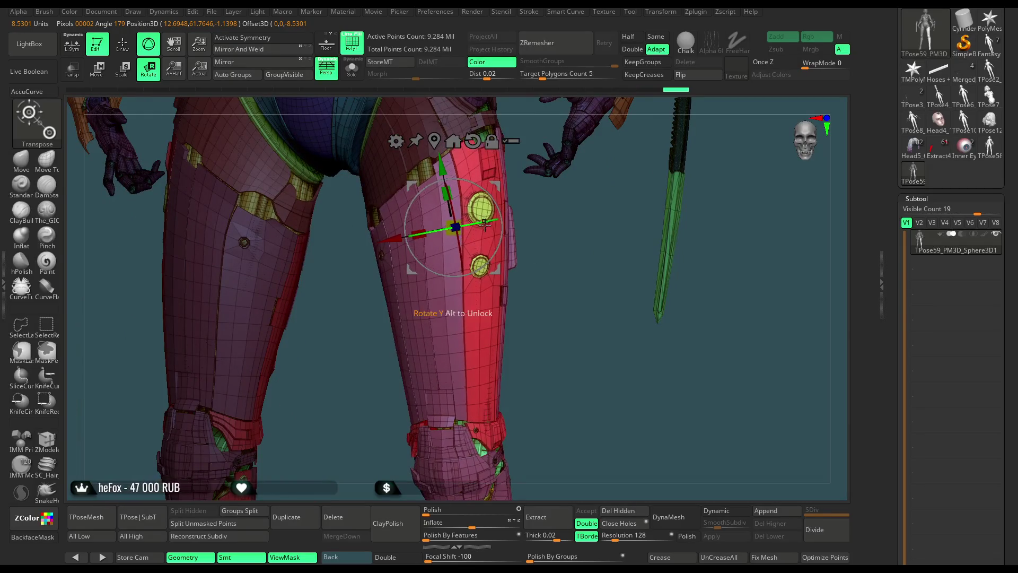
{"action": "key", "text": "ctrl+z"}
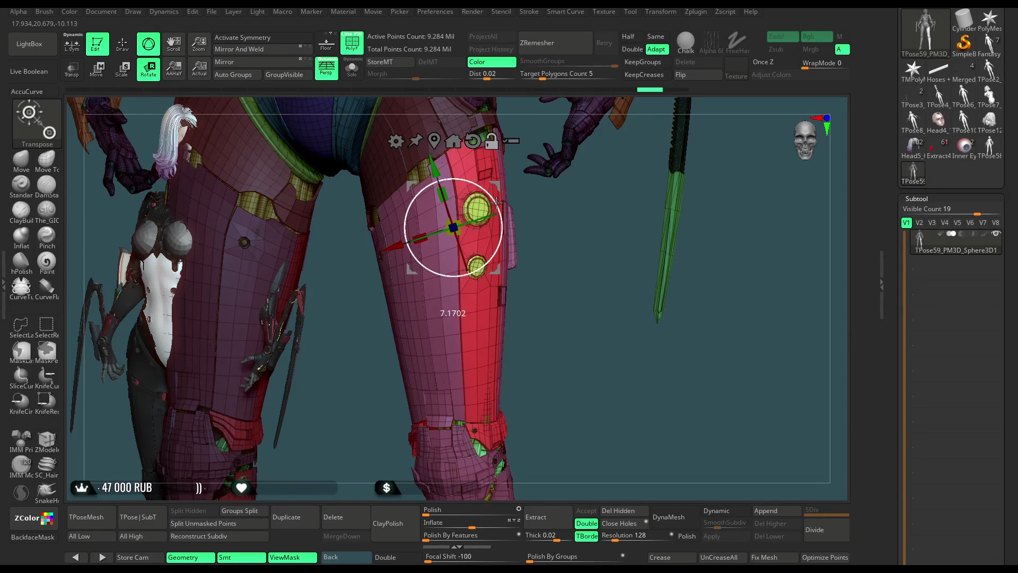
Step: Test-swing the leg around its vertical axis with the gizmo, then undo the rotation
{"action": "left_click_drag", "start_coordinate": [477, 222], "coordinate": [480, 215]}
{"action": "mouse_move", "coordinate": [555, 237]}
{"action": "left_mouse_down"}
{"action": "mouse_move", "coordinate": [551, 247]}
{"action": "mouse_move", "coordinate": [502, 247]}
{"action": "left_mouse_up"}
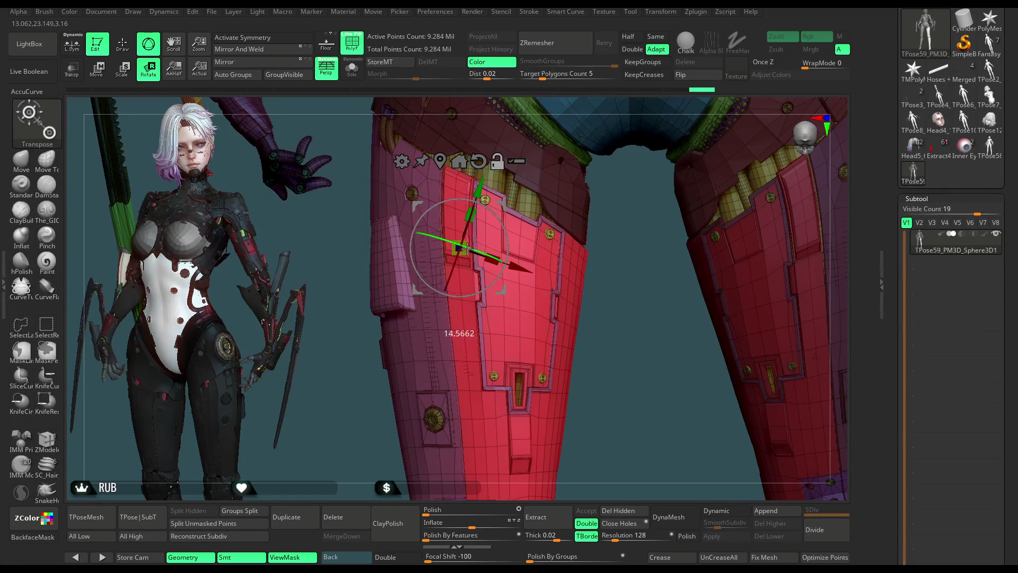
{"action": "left_click_drag", "start_coordinate": [567, 259], "coordinate": [487, 229]}
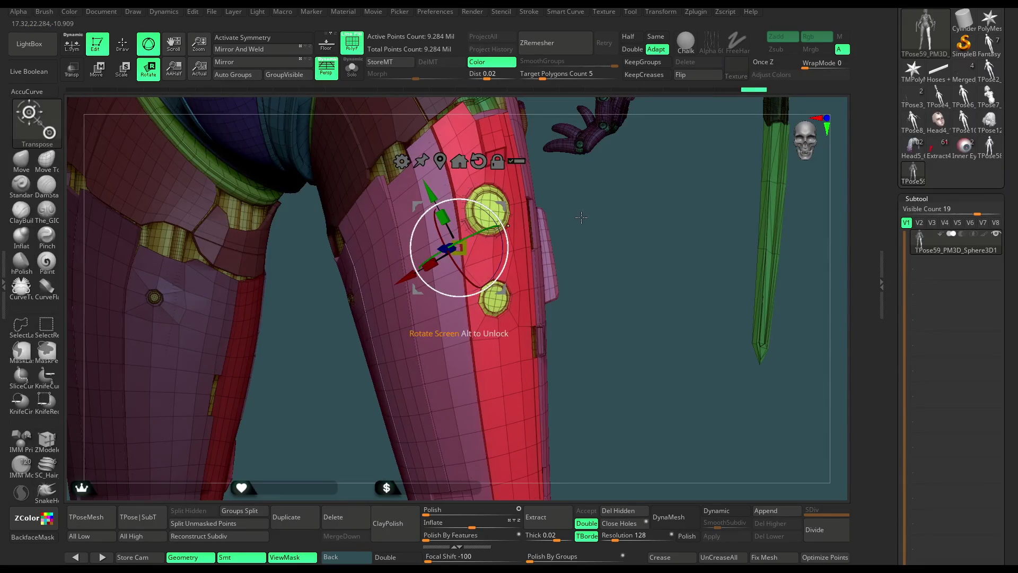
{"action": "left_click_drag", "start_coordinate": [579, 218], "coordinate": [494, 244]}
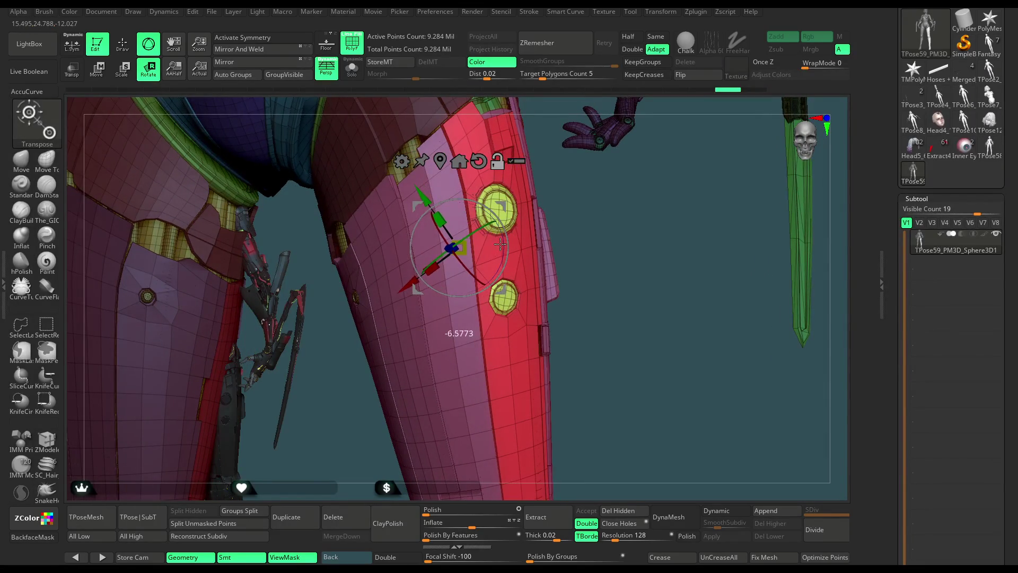
{"action": "left_click_drag", "start_coordinate": [499, 205], "coordinate": [483, 221]}
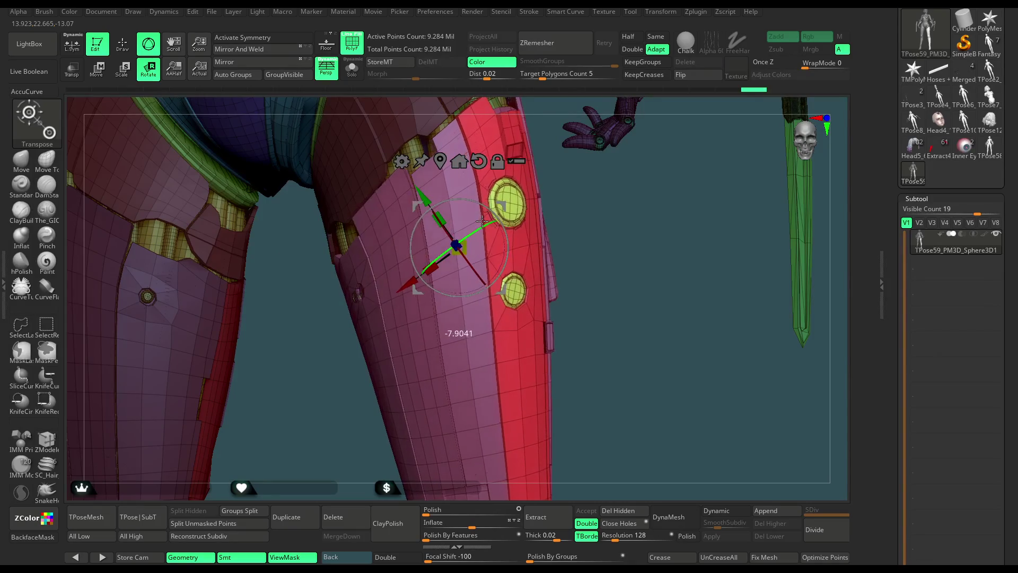
{"action": "left_click_drag", "start_coordinate": [586, 259], "coordinate": [606, 265], "text": "alt"}
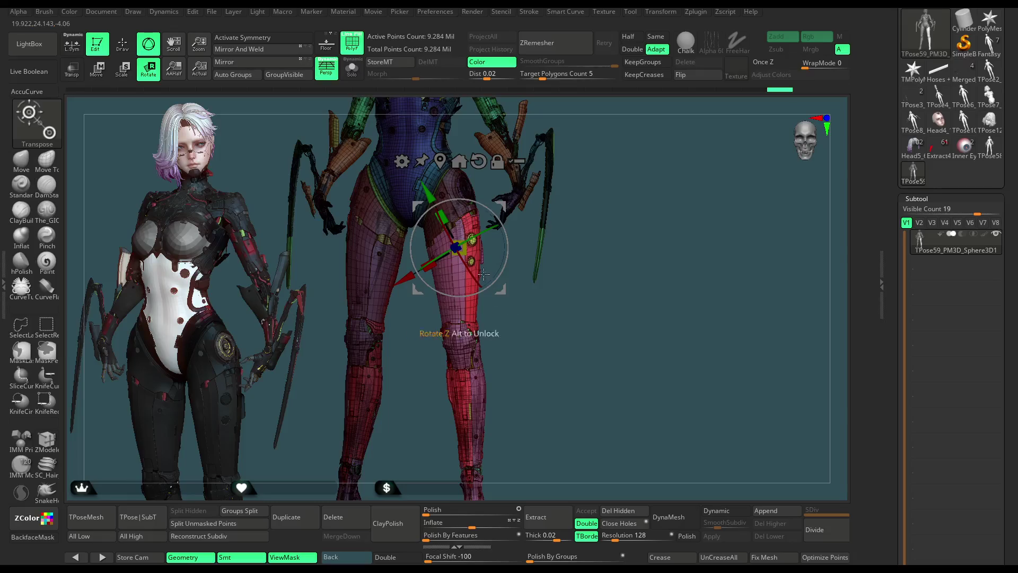
{"action": "left_click_drag", "start_coordinate": [482, 232], "coordinate": [529, 204]}
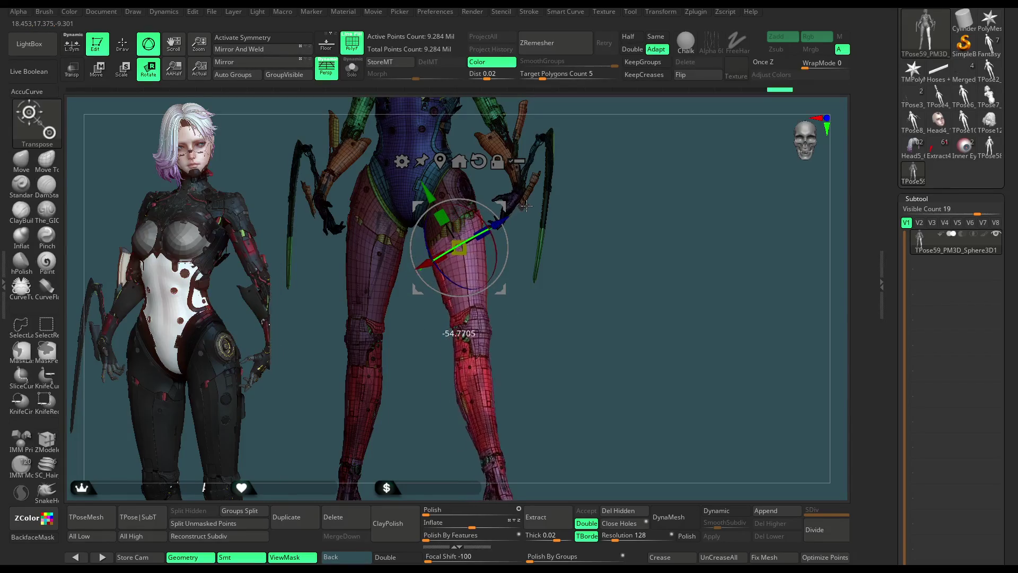
{"action": "left_click_drag", "start_coordinate": [609, 221], "coordinate": [549, 228]}
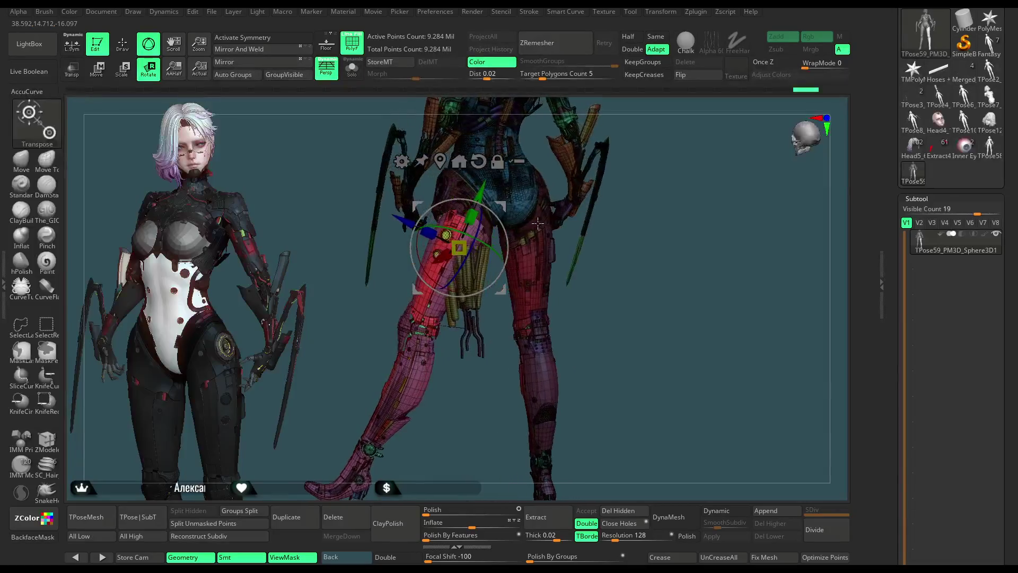
{"action": "key", "text": "ctrl+z"}
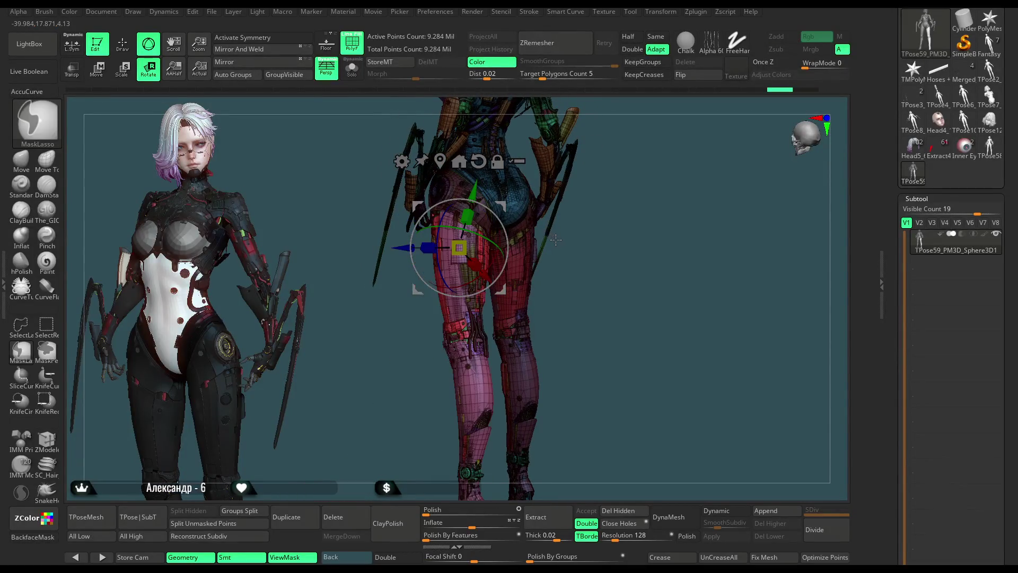
Step: Ctrl+Shift-click the lower-leg armour piece to hide everything else
{"action": "mouse_move", "coordinate": [559, 253]}
{"action": "left_mouse_down"}
{"action": "mouse_move", "coordinate": [551, 312]}
{"action": "mouse_move", "coordinate": [565, 318]}
{"action": "mouse_move", "coordinate": [551, 335]}
{"action": "mouse_move", "coordinate": [477, 320]}
{"action": "mouse_move", "coordinate": [502, 342]}
{"action": "left_mouse_up"}
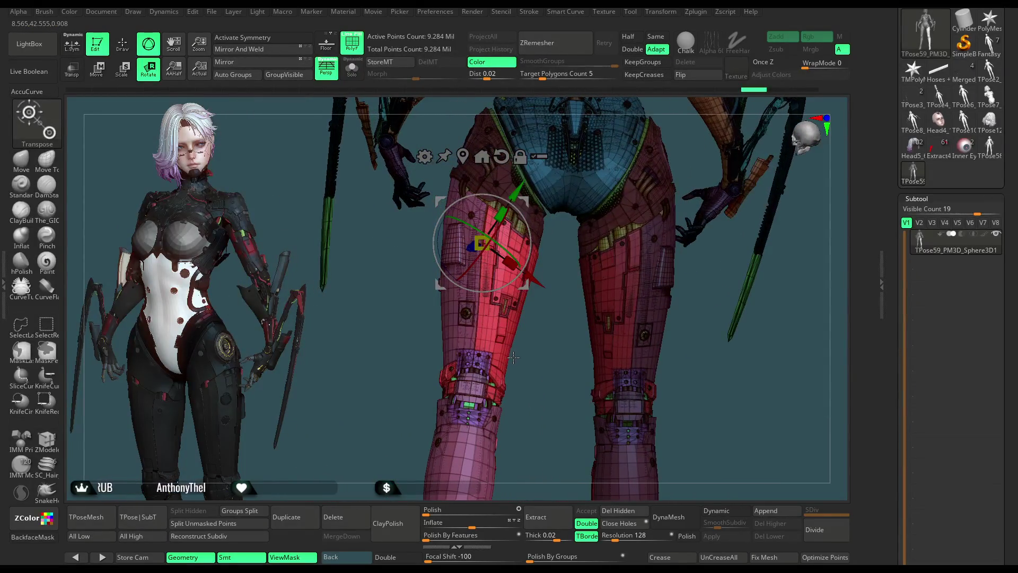
{"action": "key", "text": "ctrl"}
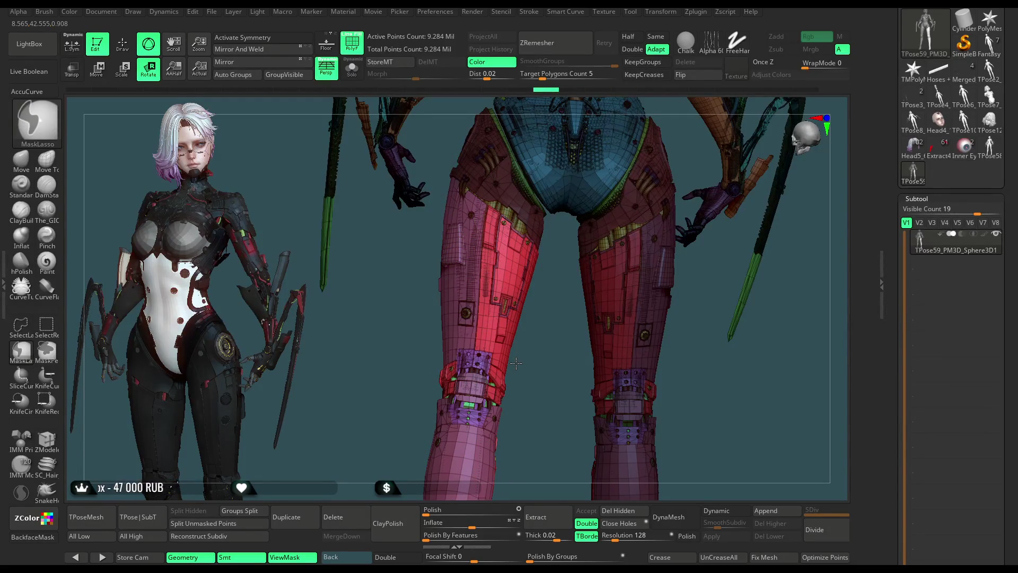
{"action": "left_click", "coordinate": [518, 361], "text": "ctrl+shift"}
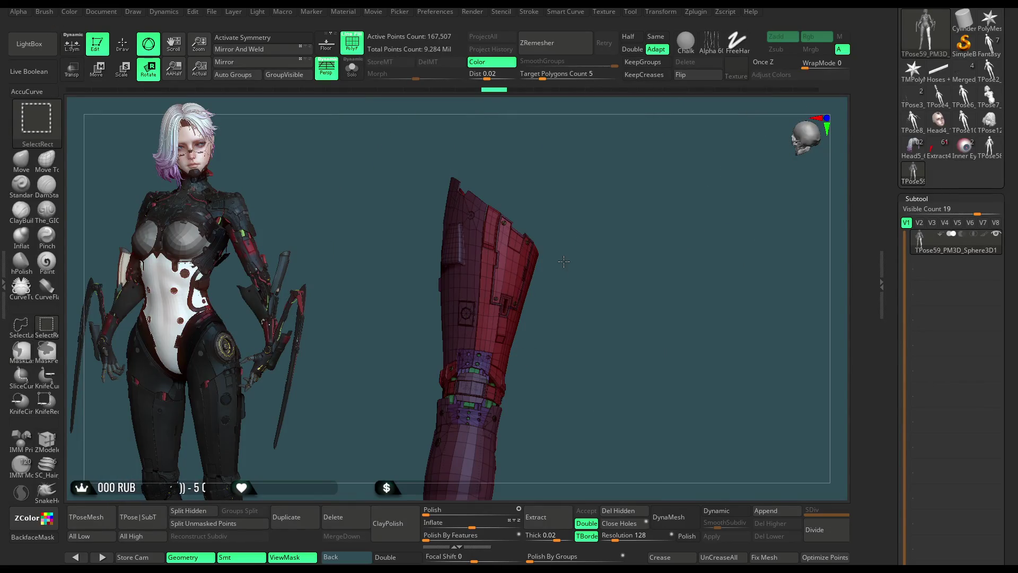
Step: Unhide all parts, frame the yellow and red tube pieces and leave rotation posing for Draw mode
{"action": "left_click", "coordinate": [554, 301], "text": "ctrl+shift"}
{"action": "left_click_drag", "start_coordinate": [554, 301], "coordinate": [568, 487]}
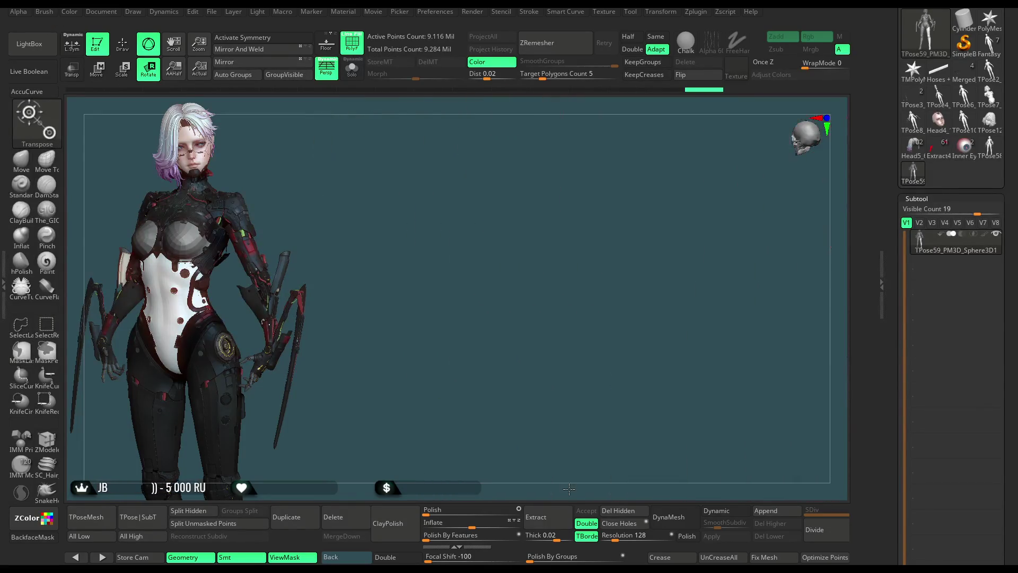
{"action": "left_click_drag", "start_coordinate": [535, 408], "coordinate": [559, 312]}
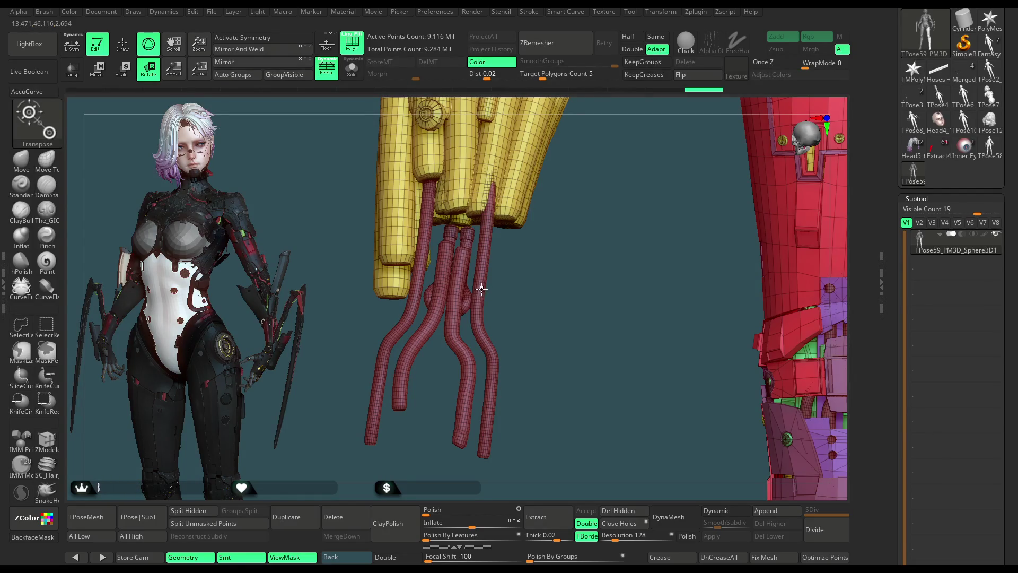
{"action": "left_click", "coordinate": [124, 51]}
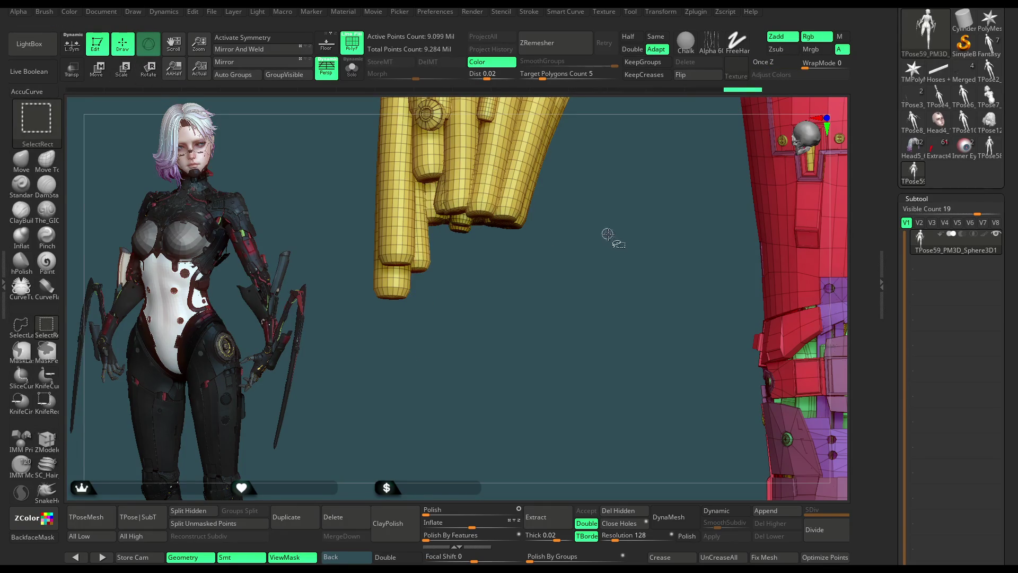
Step: Inspect the isolated red hoses, undo, and mask the region around them
{"action": "left_click", "coordinate": [608, 274], "text": "ctrl+shift"}
{"action": "mouse_move", "coordinate": [639, 291]}
{"action": "left_mouse_down"}
{"action": "mouse_move", "coordinate": [637, 257]}
{"action": "mouse_move", "coordinate": [446, 273]}
{"action": "left_mouse_up"}
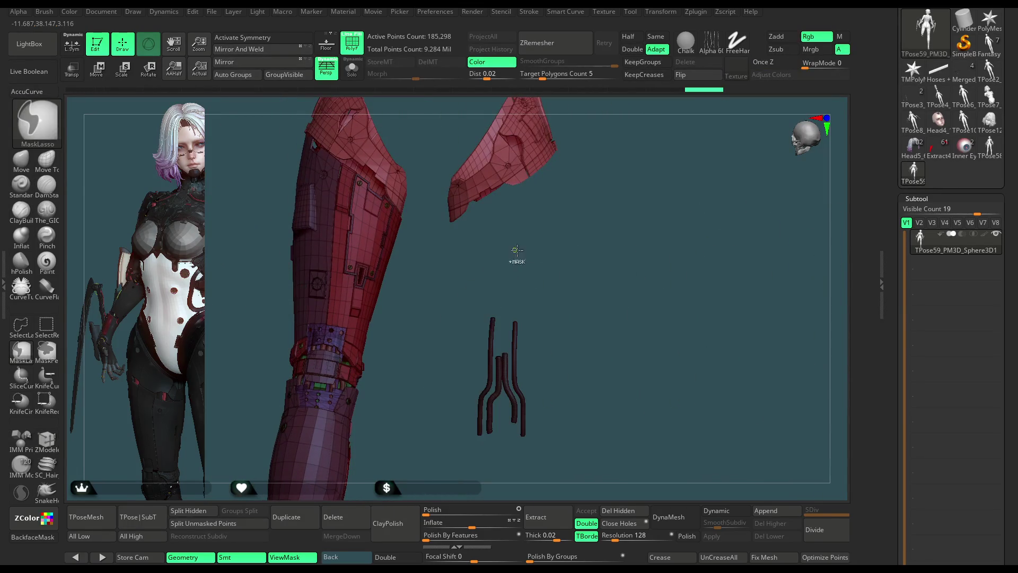
{"action": "key", "text": "ctrl+z"}
{"action": "key", "text": "ctrl+z"}
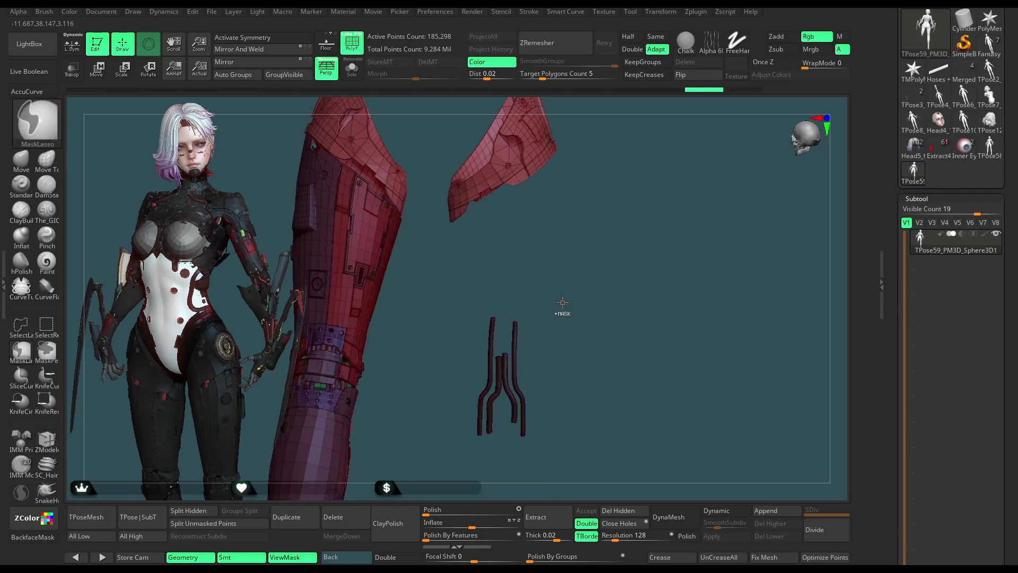
{"action": "key", "text": "ctrl+shift+z"}
{"action": "left_click_drag", "start_coordinate": [541, 275], "coordinate": [584, 365], "text": "ctrl+shift"}
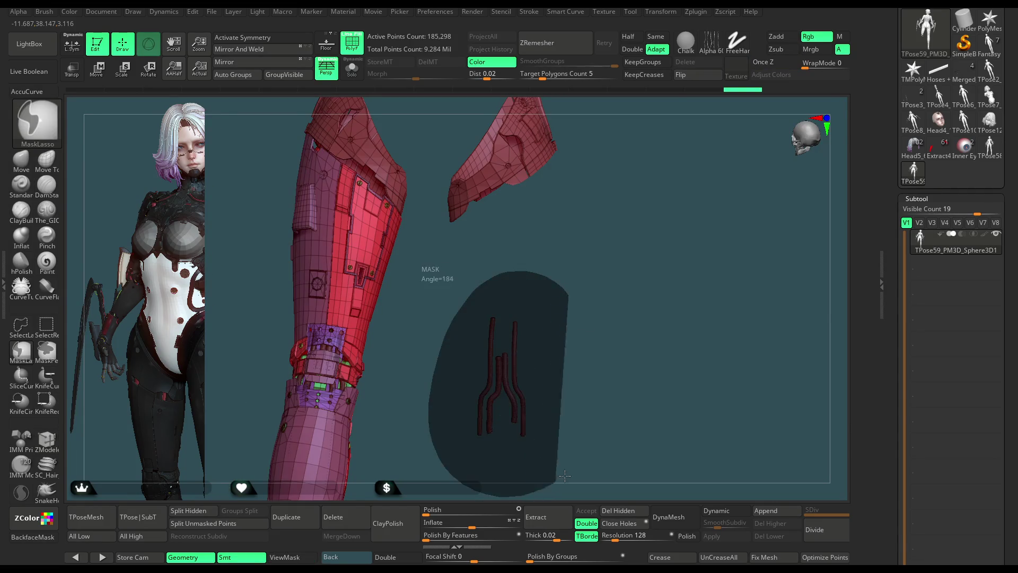
Step: Lasso-mask the upper armor plate and group it with Ctrl+W into its own green polygroup
{"action": "key", "text": "ctrl"}
{"action": "left_click_drag", "start_coordinate": [586, 286], "coordinate": [596, 295]}
{"action": "mouse_move", "coordinate": [593, 156]}
{"action": "left_mouse_down", "text": "ctrl"}
{"action": "mouse_move", "coordinate": [540, 428]}
{"action": "mouse_move", "coordinate": [618, 316]}
{"action": "mouse_move", "coordinate": [648, 230]}
{"action": "left_mouse_up", "text": "ctrl"}
{"action": "key", "text": "ctrl+w"}
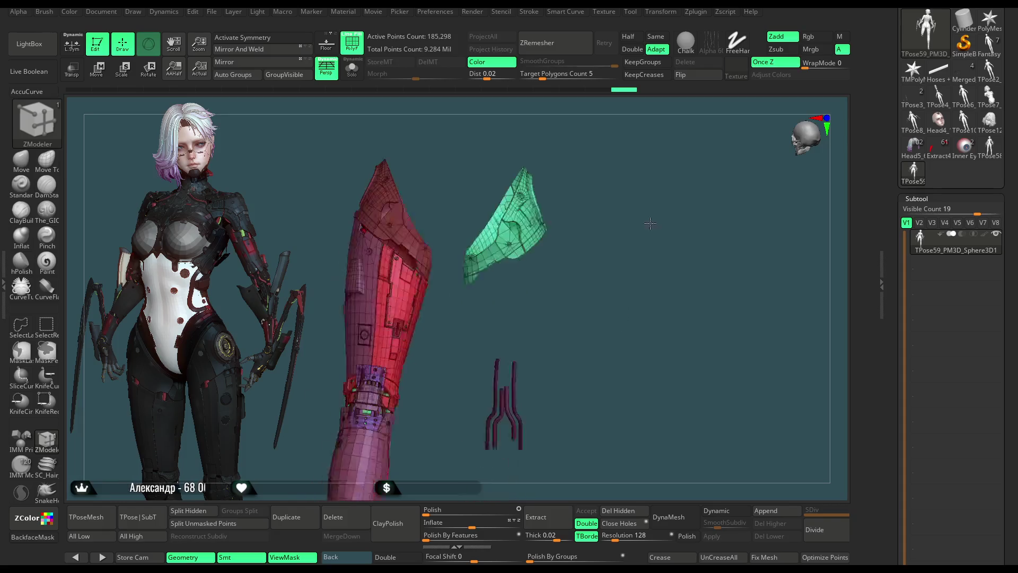
{"action": "mouse_move", "coordinate": [652, 164]}
{"action": "left_mouse_down"}
{"action": "mouse_move", "coordinate": [592, 147]}
{"action": "mouse_move", "coordinate": [416, 503]}
{"action": "left_mouse_up"}
{"action": "left_click_drag", "start_coordinate": [530, 390], "coordinate": [589, 363], "text": "ctrl+shift"}
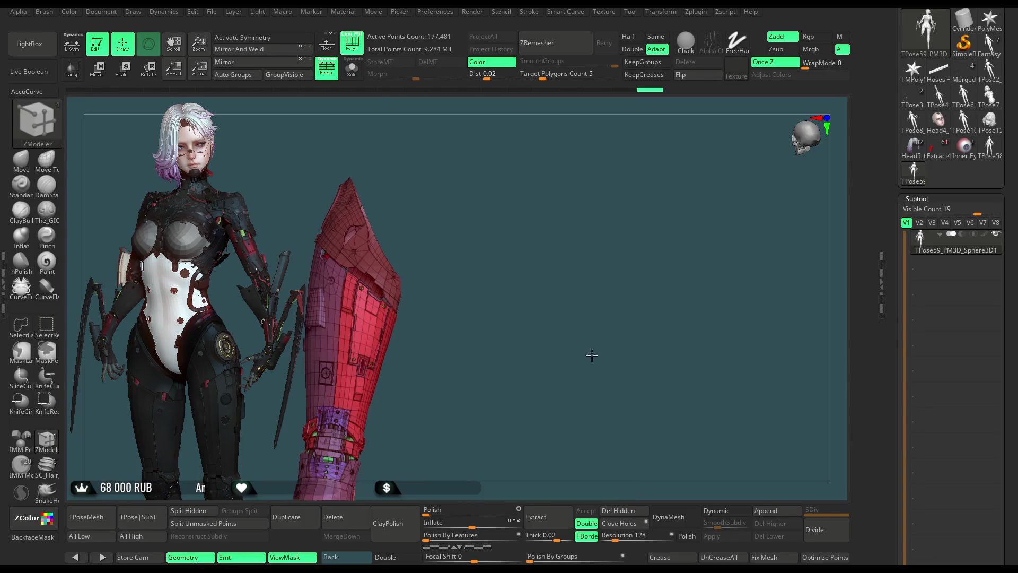
{"action": "left_click_drag", "start_coordinate": [616, 269], "coordinate": [556, 212]}
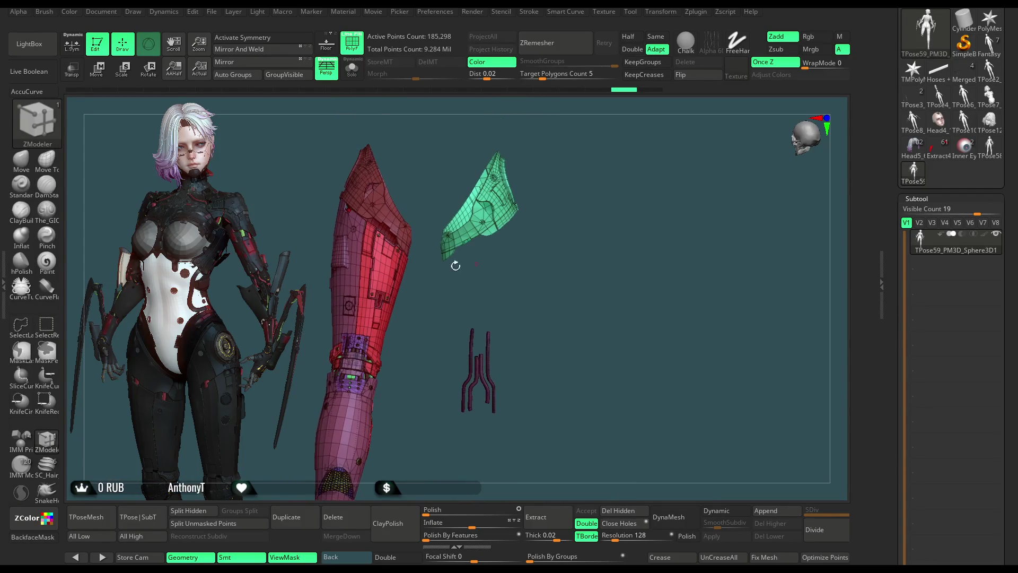
Step: Hide the green plate and rods, then isolate the red leg armor from the hip and torso pieces
{"action": "mouse_move", "coordinate": [525, 120]}
{"action": "left_mouse_down", "text": "ctrl+alt+shift"}
{"action": "mouse_move", "coordinate": [568, 467]}
{"action": "mouse_move", "coordinate": [561, 350]}
{"action": "left_mouse_up", "text": "ctrl+alt+shift"}
{"action": "mouse_move", "coordinate": [546, 315]}
{"action": "left_mouse_down"}
{"action": "mouse_move", "coordinate": [583, 287]}
{"action": "mouse_move", "coordinate": [558, 284]}
{"action": "left_mouse_up"}
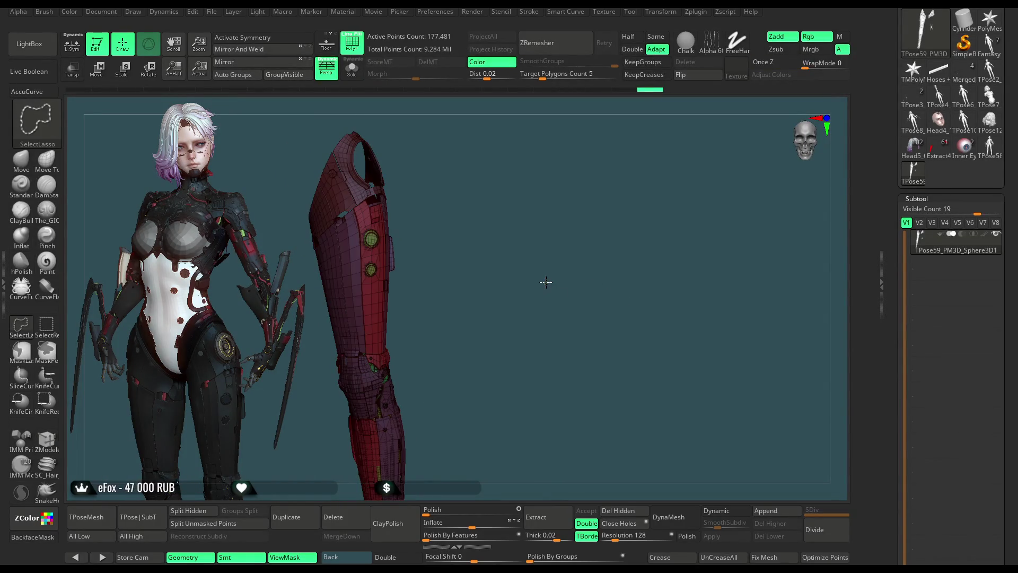
{"action": "left_click", "coordinate": [547, 284], "text": "ctrl+shift"}
{"action": "key", "text": "ctrl+z"}
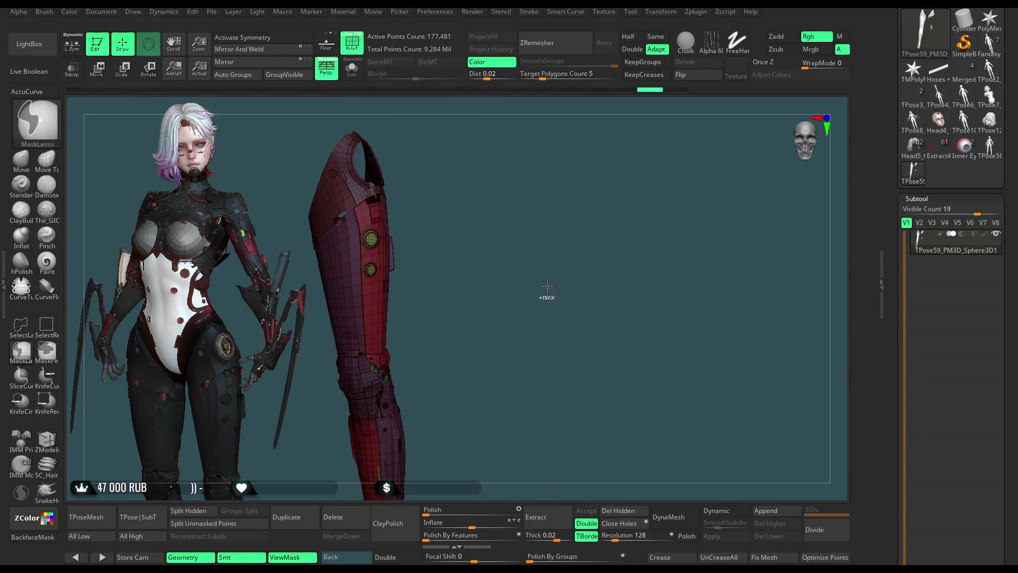
{"action": "left_click_drag", "start_coordinate": [547, 295], "coordinate": [569, 313]}
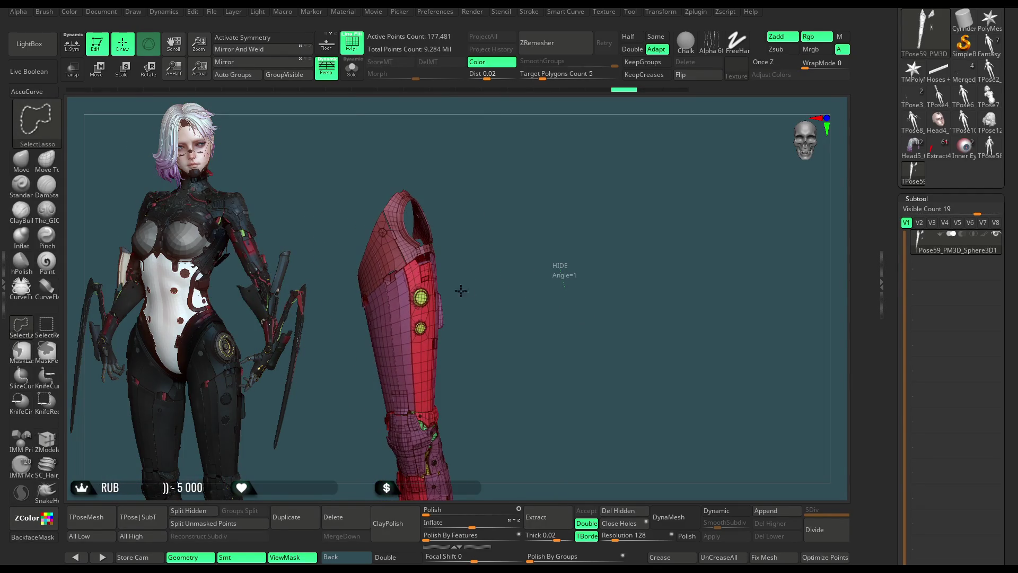
{"action": "left_click", "coordinate": [472, 287], "text": "ctrl+shift"}
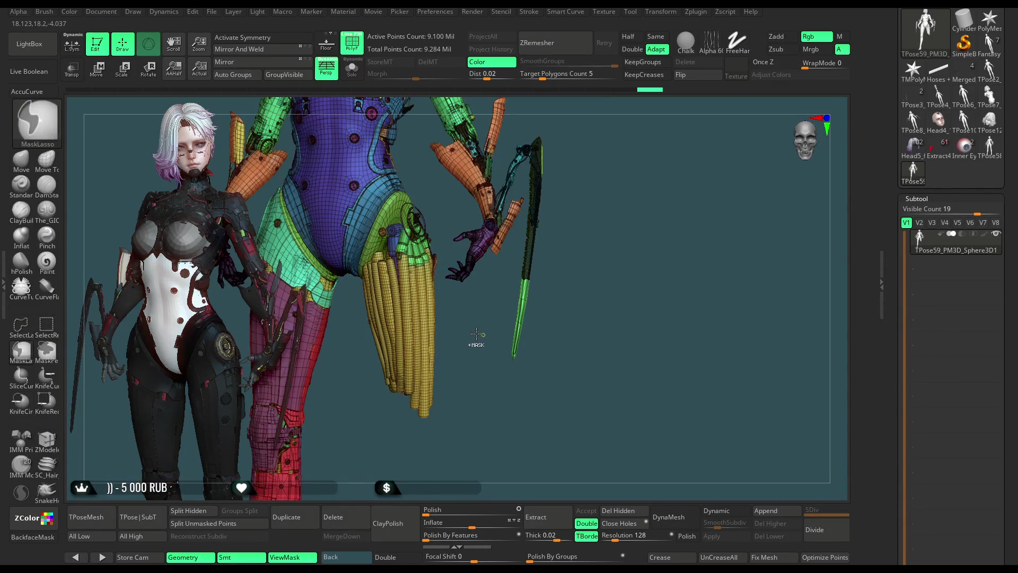
{"action": "key", "text": "ctrl+z"}
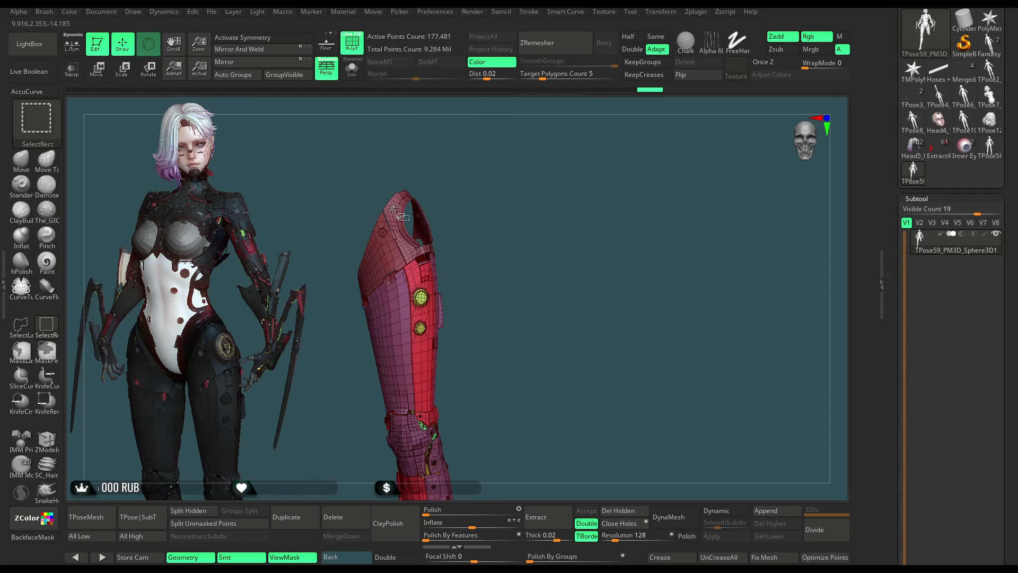
Step: Return to the ZModeler brush (BZM), mask the whole red leg armor and reveal the rest of the body
{"action": "key", "text": "b"}
{"action": "key", "text": "z"}
{"action": "key", "text": "m"}
{"action": "left_click_drag", "start_coordinate": [509, 316], "coordinate": [521, 222], "text": "alt"}
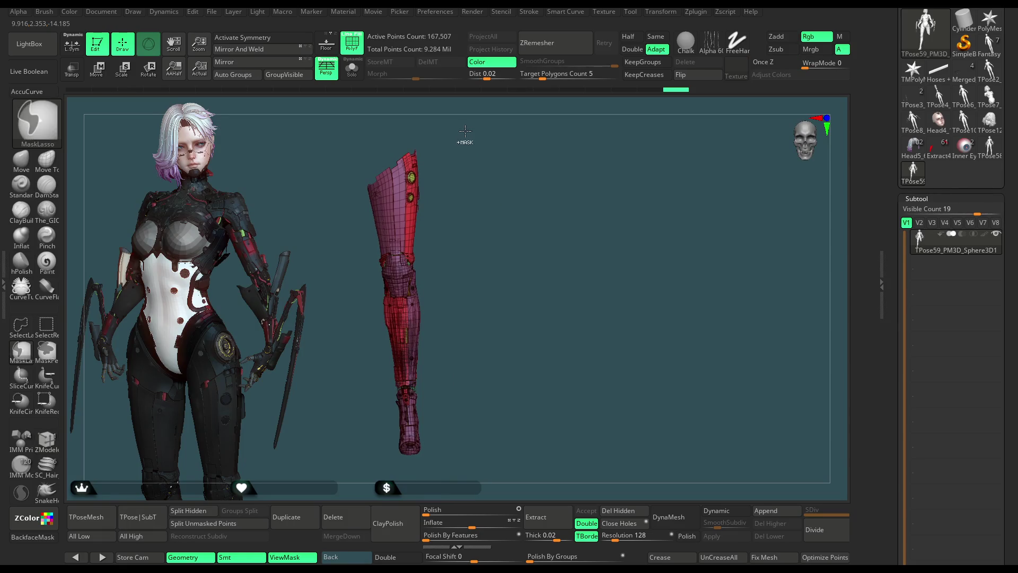
{"action": "left_click_drag", "start_coordinate": [465, 143], "coordinate": [509, 274], "text": "ctrl"}
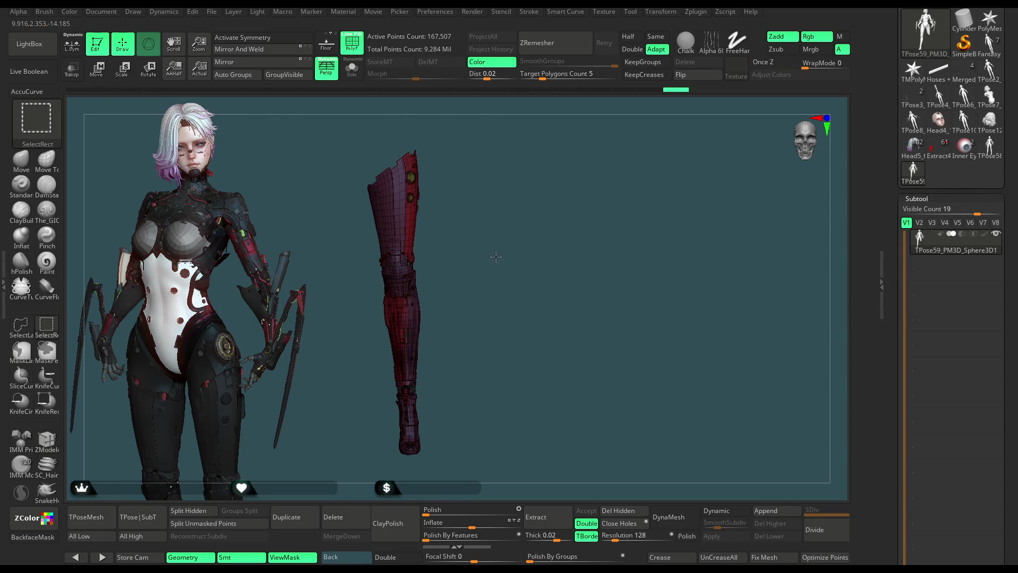
{"action": "left_click", "coordinate": [502, 275], "text": "ctrl+shift"}
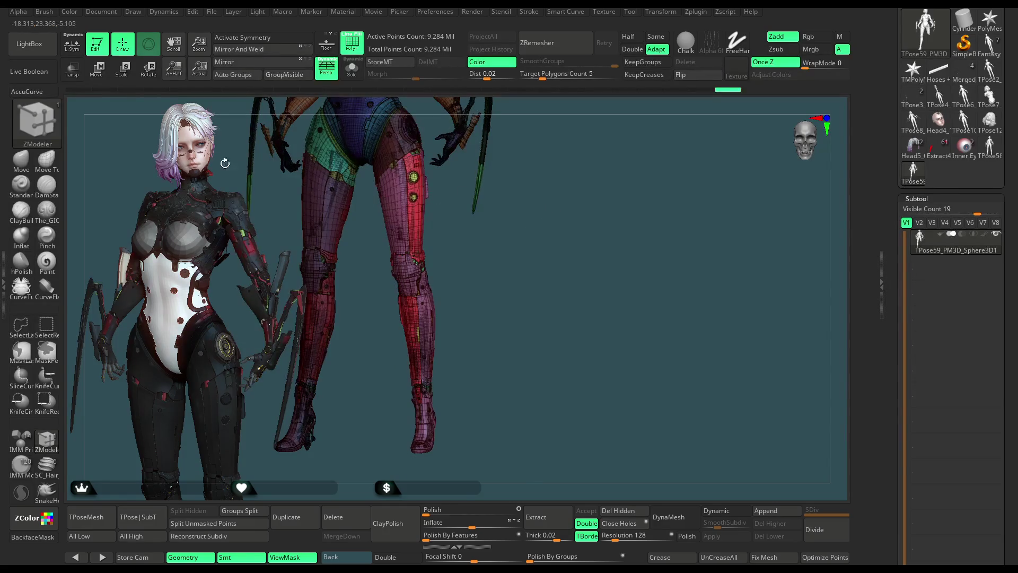
Step: Trial-move the leg armor sideways with the Transpose gizmo, undo it and return to Draw mode by the hoses
{"action": "key", "text": "w"}
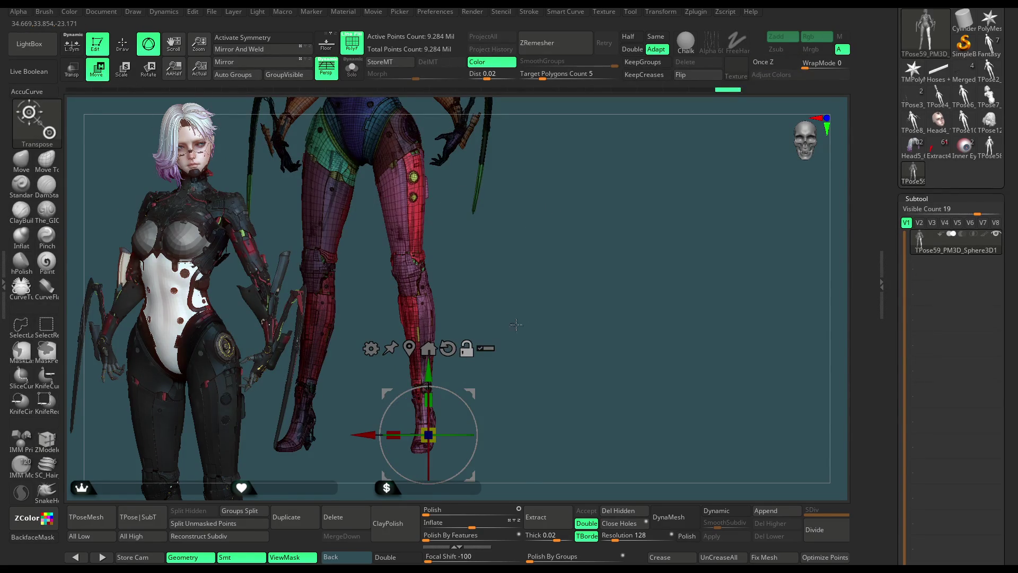
{"action": "mouse_move", "coordinate": [372, 435]}
{"action": "left_mouse_down"}
{"action": "mouse_move", "coordinate": [502, 440]}
{"action": "mouse_move", "coordinate": [444, 336]}
{"action": "mouse_move", "coordinate": [512, 376]}
{"action": "mouse_move", "coordinate": [489, 289]}
{"action": "mouse_move", "coordinate": [526, 460]}
{"action": "mouse_move", "coordinate": [538, 315]}
{"action": "mouse_move", "coordinate": [245, 324]}
{"action": "mouse_move", "coordinate": [582, 322]}
{"action": "mouse_move", "coordinate": [566, 289]}
{"action": "left_mouse_up"}
{"action": "key", "text": "ctrl+z"}
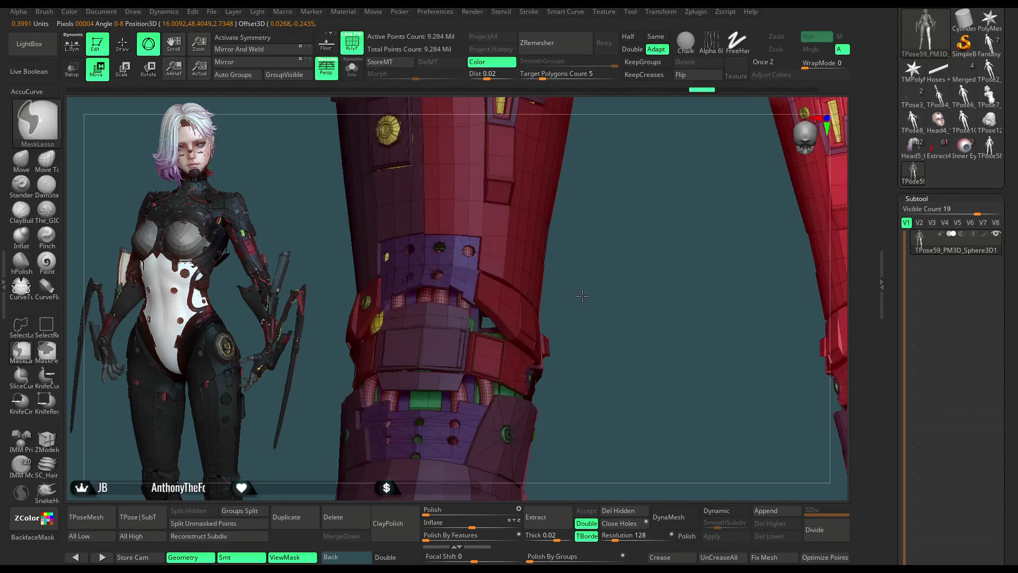
{"action": "key", "text": "w"}
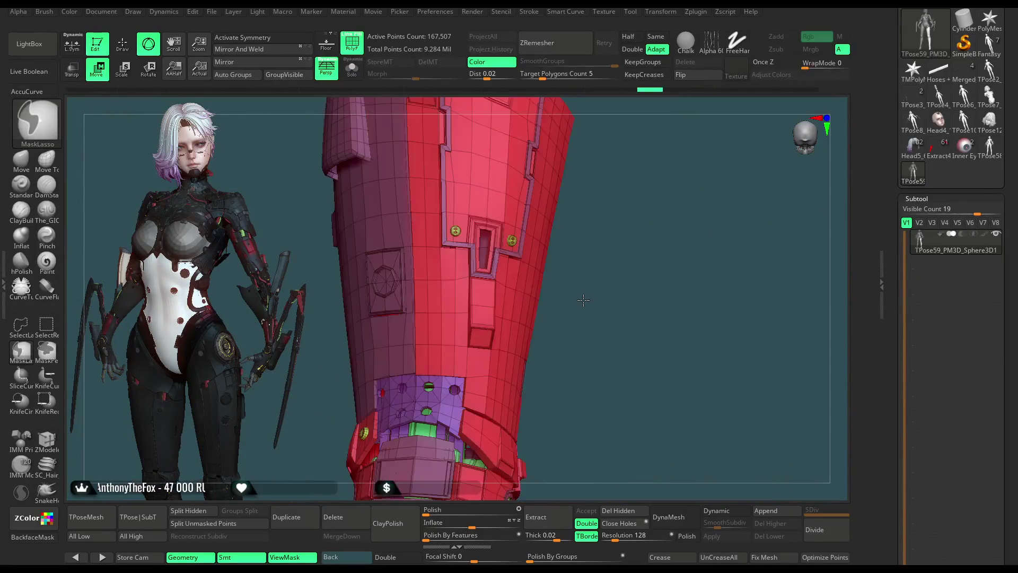
{"action": "key", "text": "ctrl+shift"}
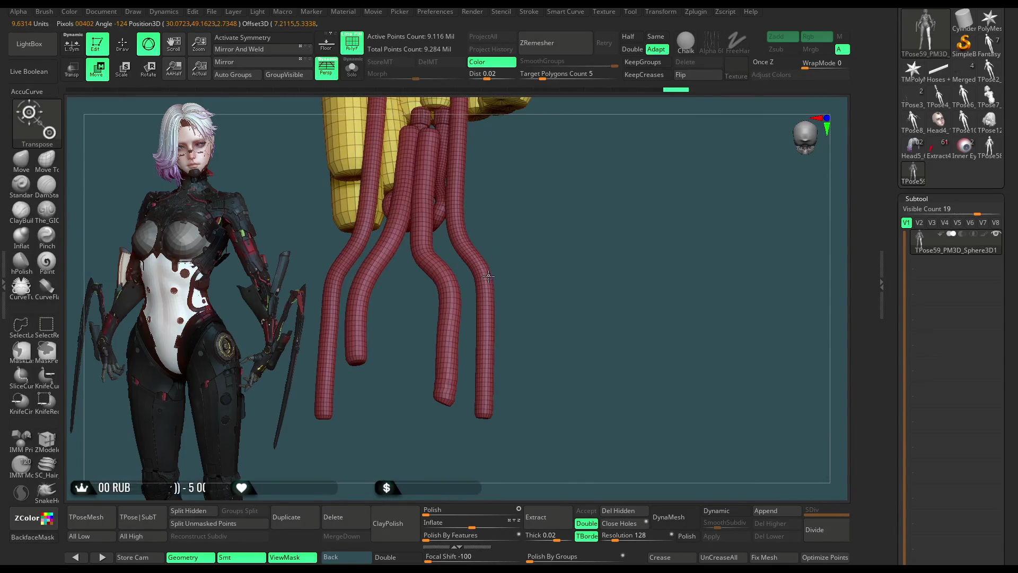
{"action": "left_click", "coordinate": [122, 46]}
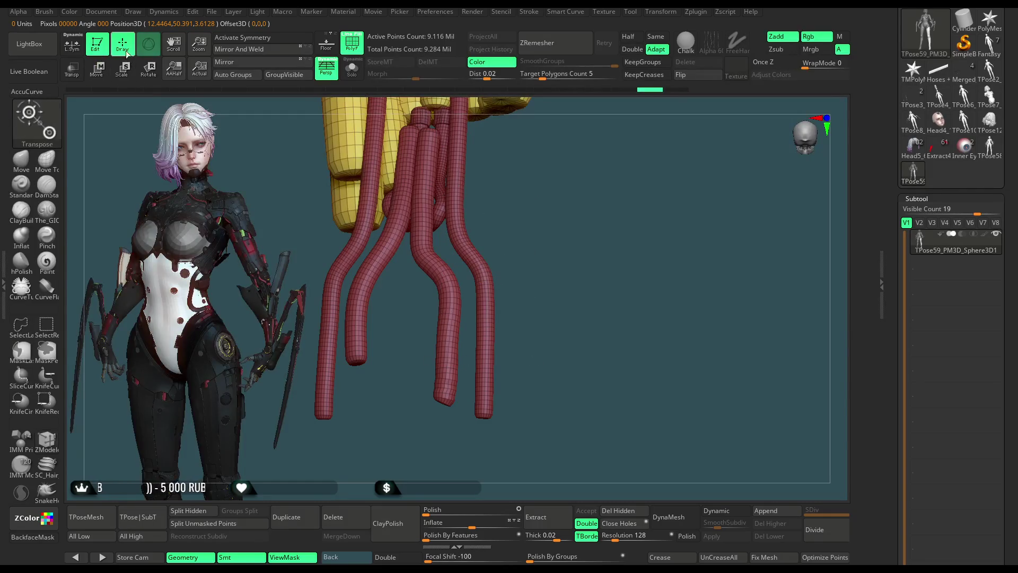
Step: Hide the hanging hoses, then reveal the full mesh again and turn to its other side
{"action": "key", "text": "ctrl+shift"}
{"action": "left_click", "coordinate": [484, 271], "text": "ctrl+shift"}
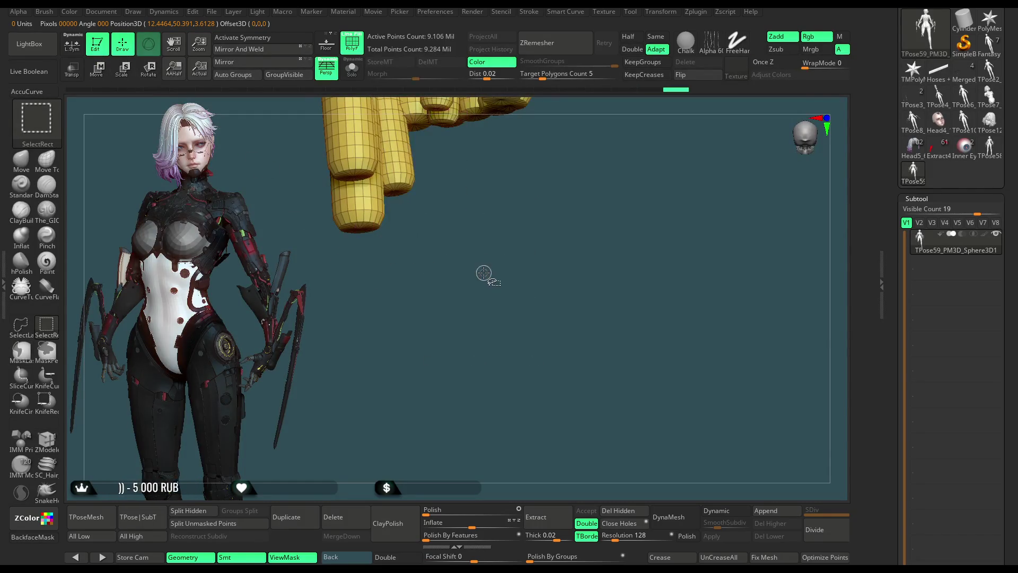
{"action": "left_click", "coordinate": [531, 261], "text": "ctrl+shift"}
{"action": "mouse_move", "coordinate": [621, 219]}
{"action": "left_mouse_down"}
{"action": "mouse_move", "coordinate": [658, 253]}
{"action": "mouse_move", "coordinate": [567, 239]}
{"action": "mouse_move", "coordinate": [538, 255]}
{"action": "mouse_move", "coordinate": [494, 374]}
{"action": "mouse_move", "coordinate": [342, 215]}
{"action": "mouse_move", "coordinate": [519, 146]}
{"action": "left_mouse_up"}
Step: Hide everything except the red lower-leg armour piece
{"action": "key", "text": "ctrl+shift"}
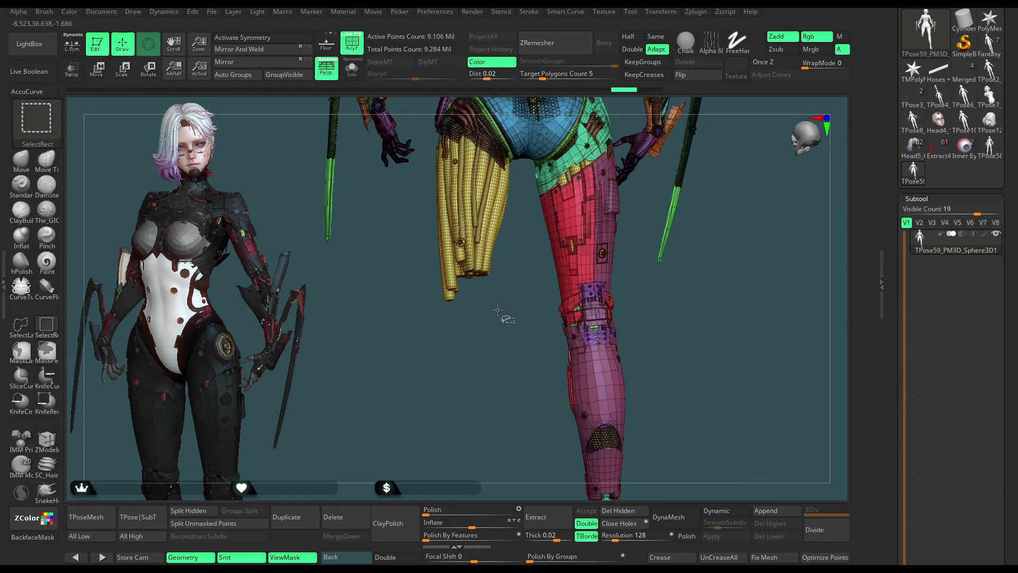
{"action": "mouse_move", "coordinate": [497, 321]}
{"action": "left_mouse_down", "text": "ctrl+shift"}
{"action": "mouse_move", "coordinate": [509, 350]}
{"action": "mouse_move", "coordinate": [539, 309]}
{"action": "left_mouse_up", "text": "ctrl+shift"}
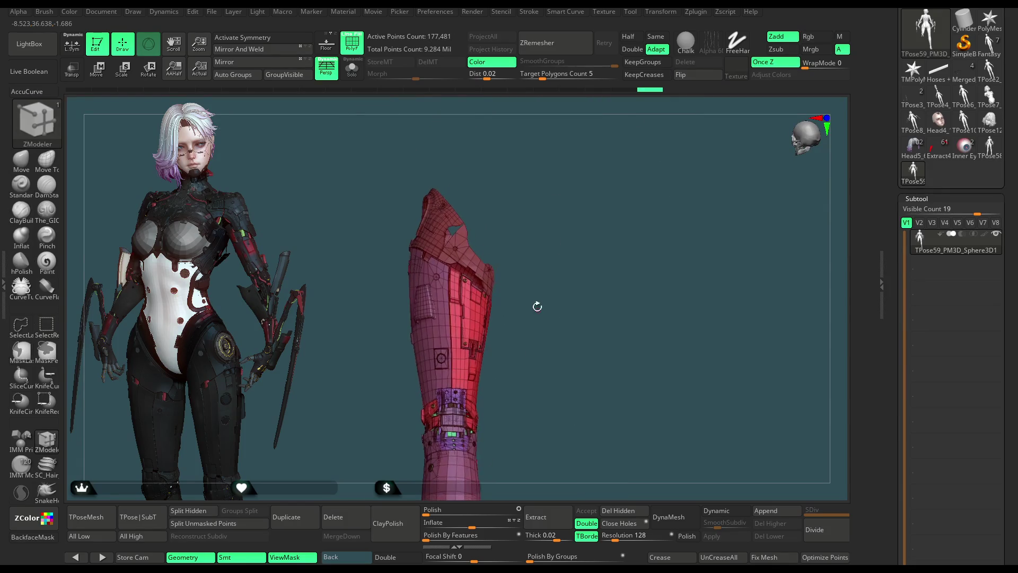
Step: Briefly hide the top of the leg armour and bring it back
{"action": "key", "text": "ctrl+shift"}
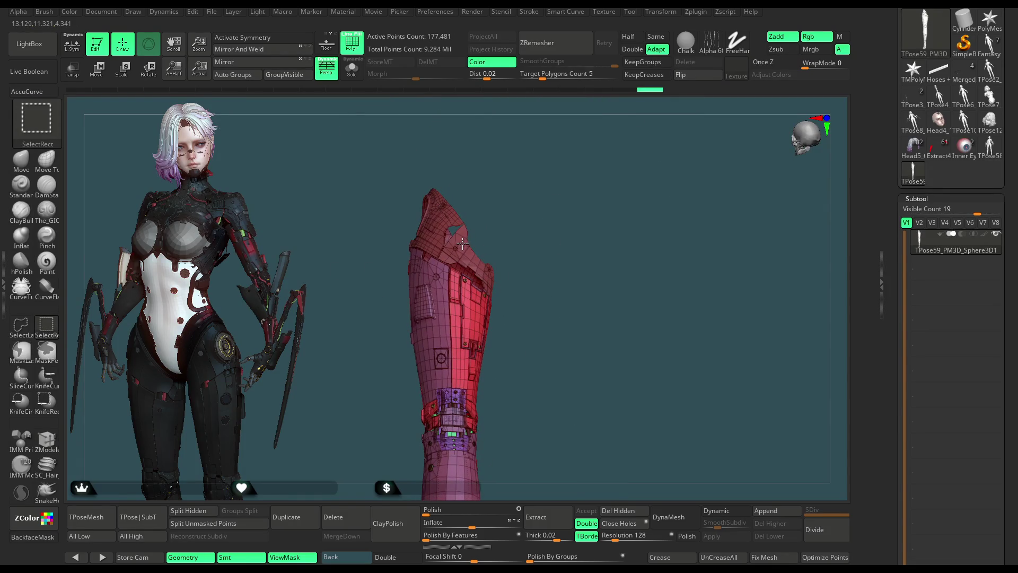
{"action": "left_click", "coordinate": [464, 239], "text": "ctrl+alt+shift"}
{"action": "left_click", "coordinate": [483, 256], "text": "ctrl+shift"}
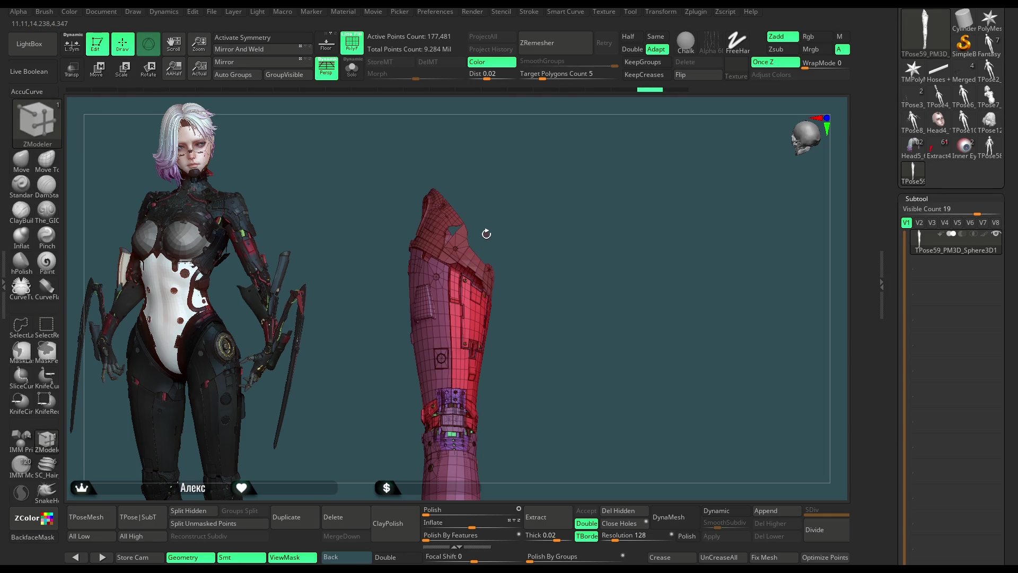
Step: Zoom onto the top of the leg armour and choose the Polygroup Fill action in ZModeler
{"action": "mouse_move", "coordinate": [486, 234]}
{"action": "left_mouse_down"}
{"action": "mouse_move", "coordinate": [561, 220]}
{"action": "mouse_move", "coordinate": [542, 220]}
{"action": "mouse_move", "coordinate": [559, 181]}
{"action": "mouse_move", "coordinate": [534, 203]}
{"action": "left_mouse_up"}
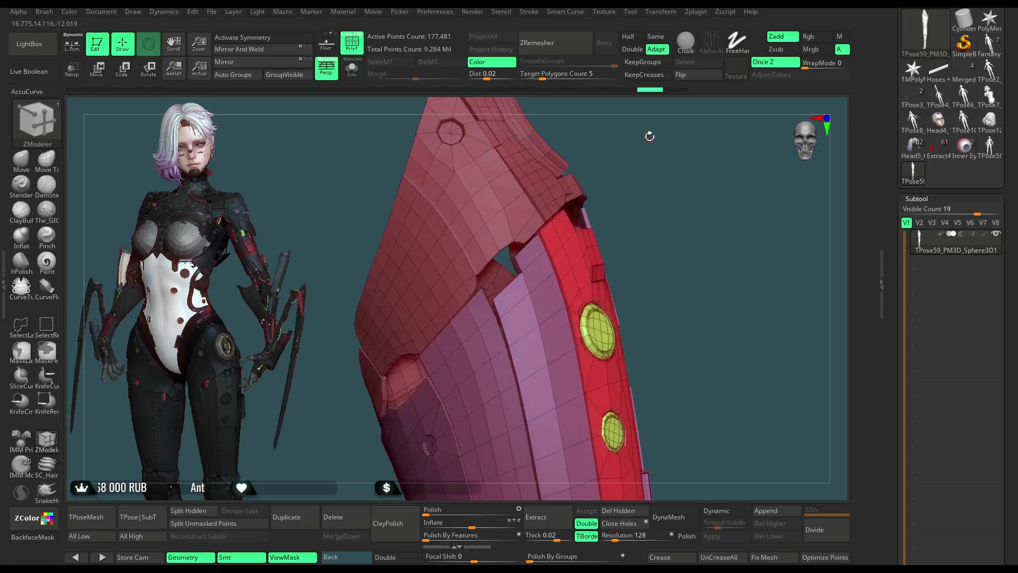
{"action": "left_click_drag", "start_coordinate": [543, 188], "coordinate": [647, 132], "text": "alt"}
{"action": "key", "text": "space"}
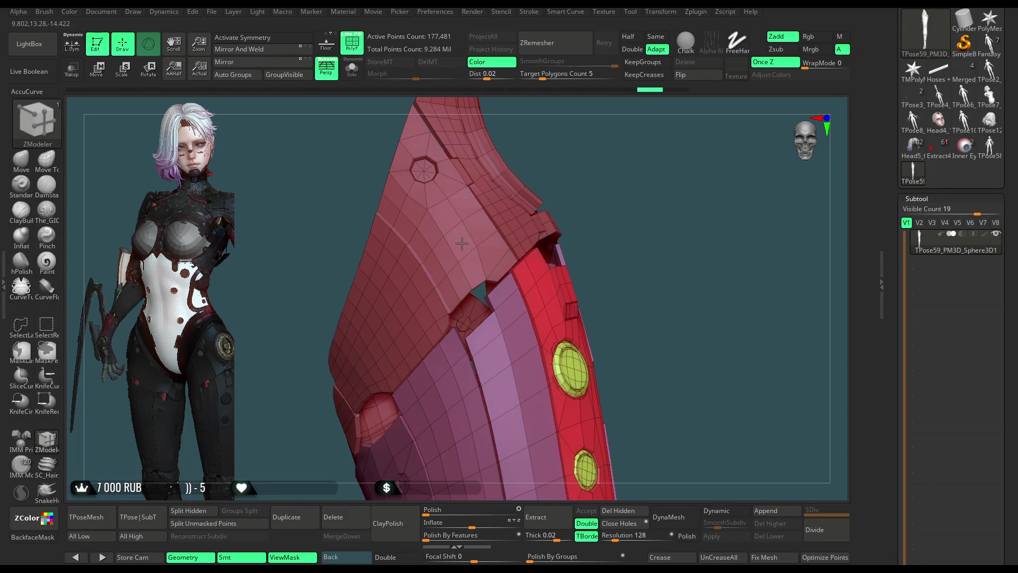
Step: Fill the top plate and its neighbouring red section with a new green polygroup
{"action": "left_click", "coordinate": [461, 242]}
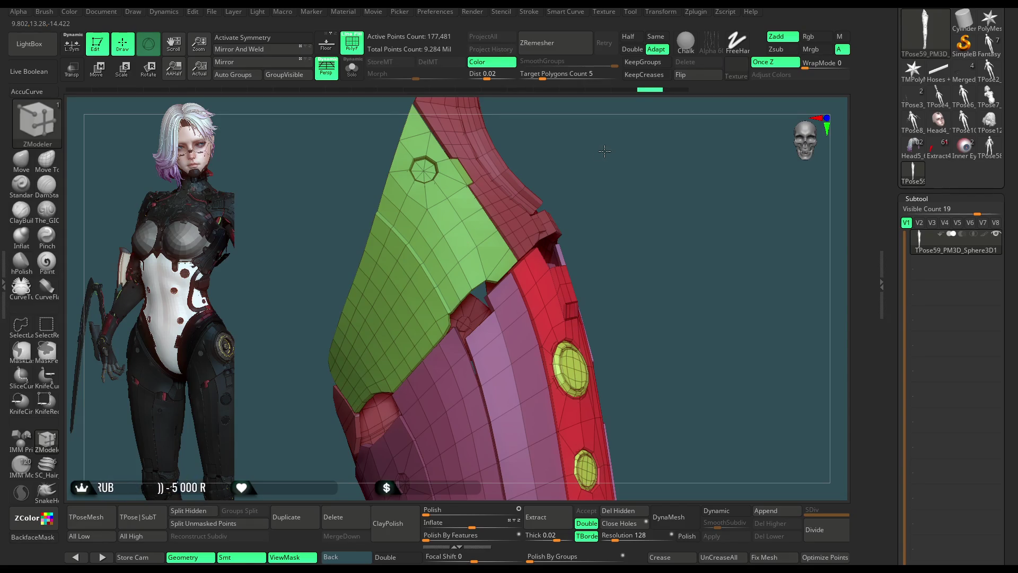
{"action": "left_click_drag", "start_coordinate": [601, 151], "coordinate": [529, 211]}
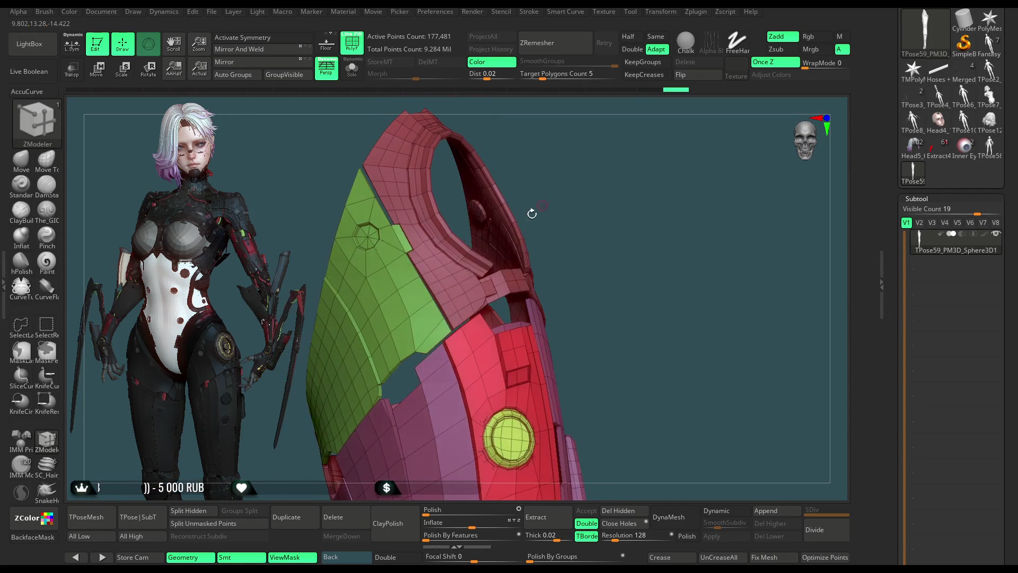
{"action": "left_click", "coordinate": [455, 292]}
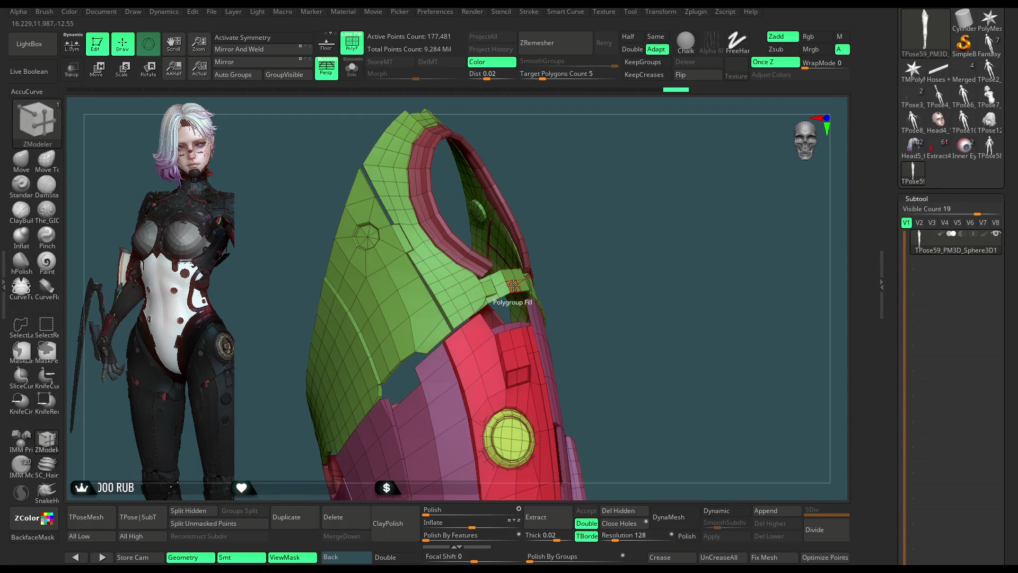
{"action": "scroll", "coordinate": [543, 215], "scroll_direction": "up", "scroll_amount": 8}
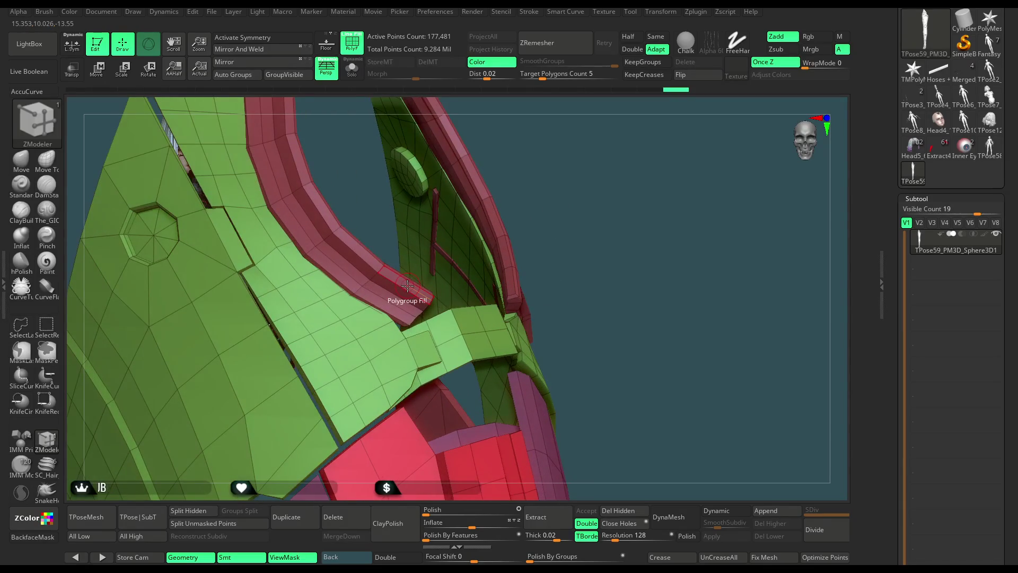
{"action": "scroll", "coordinate": [559, 204], "scroll_direction": "down", "scroll_amount": 5}
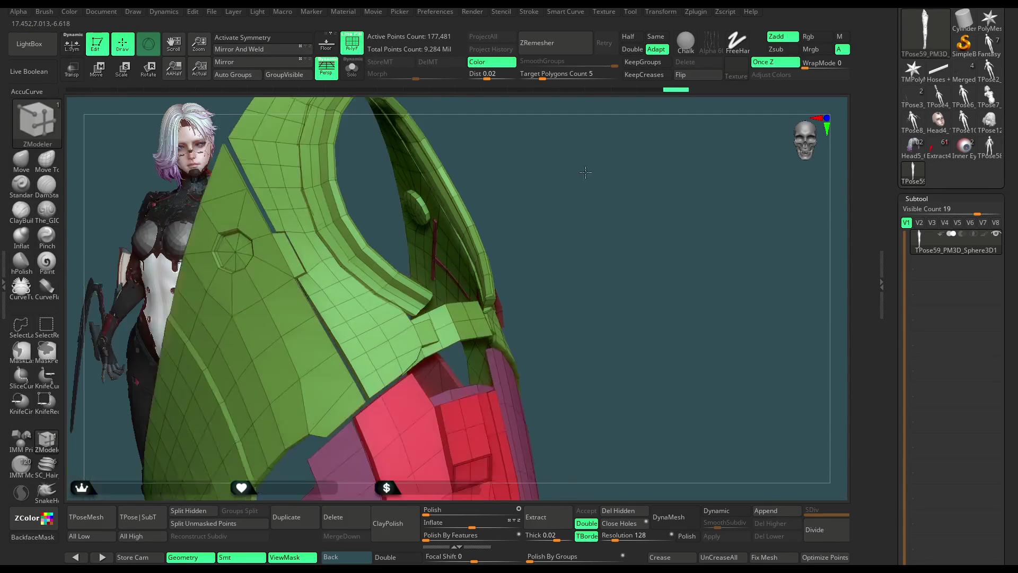
Step: Inspect the armour from several angles and hide its green polygroup with SelectRect
{"action": "right_click_drag", "start_coordinate": [686, 149], "coordinate": [516, 233]}
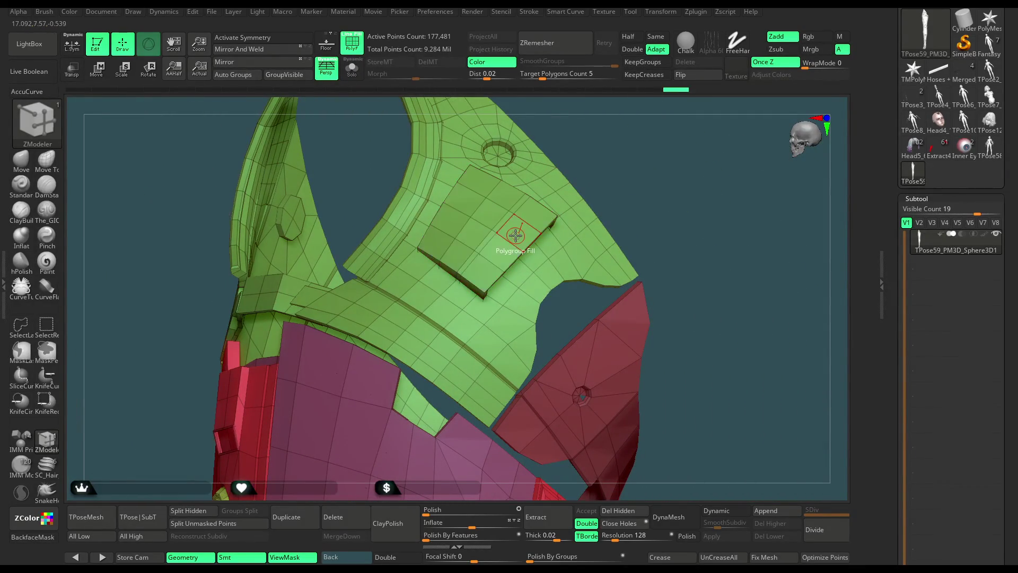
{"action": "right_click_drag", "start_coordinate": [516, 233], "coordinate": [583, 252]}
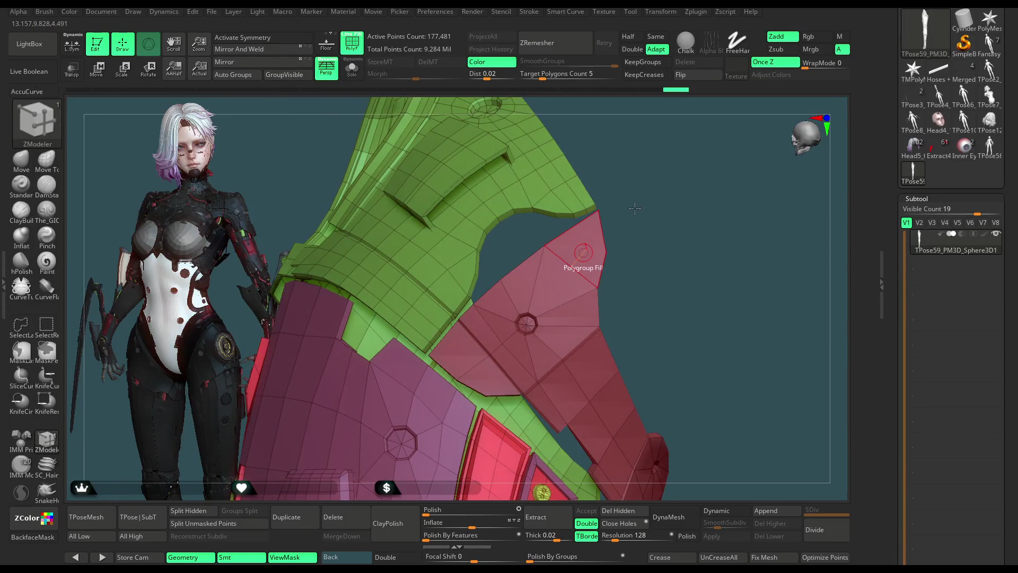
{"action": "right_click_drag", "start_coordinate": [641, 223], "coordinate": [432, 185]}
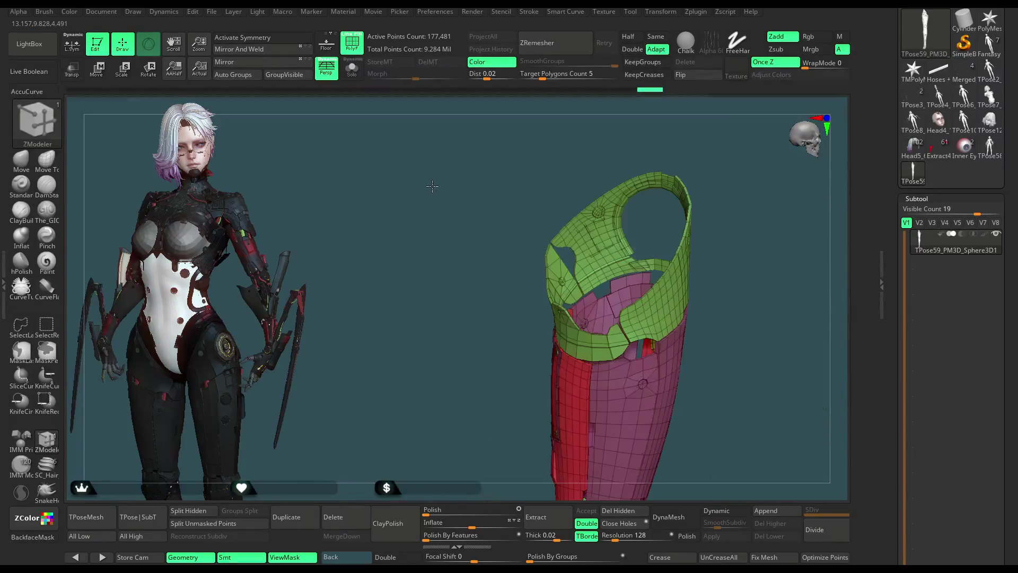
{"action": "key", "text": "ctrl+shift"}
{"action": "right_click_drag", "start_coordinate": [557, 239], "coordinate": [738, 271]}
{"action": "left_click", "coordinate": [606, 240], "text": "ctrl+alt+shift"}
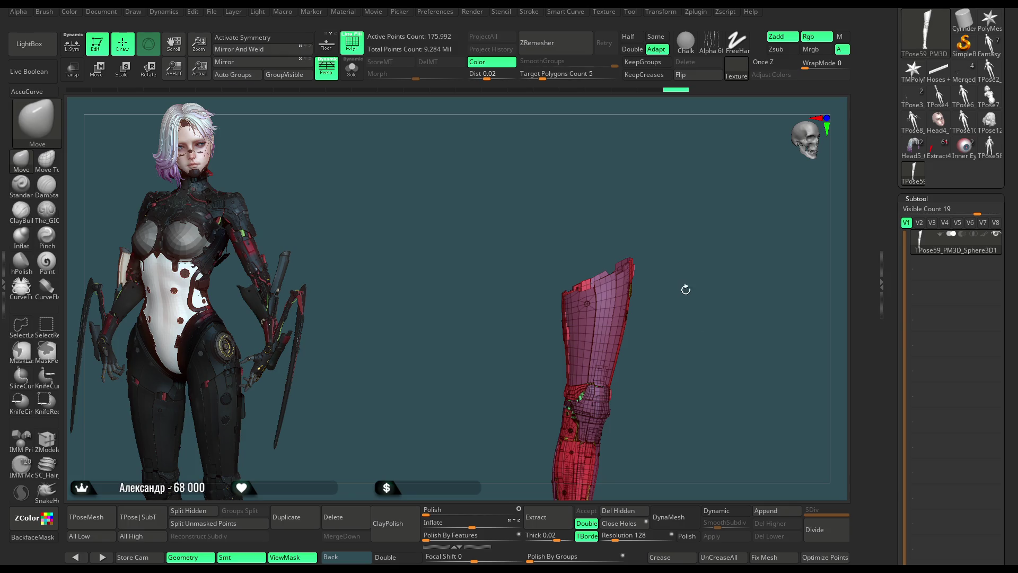
Step: Show the whole figure again and switch to Transpose rotation posing
{"action": "left_click", "coordinate": [694, 282], "text": "ctrl+shift"}
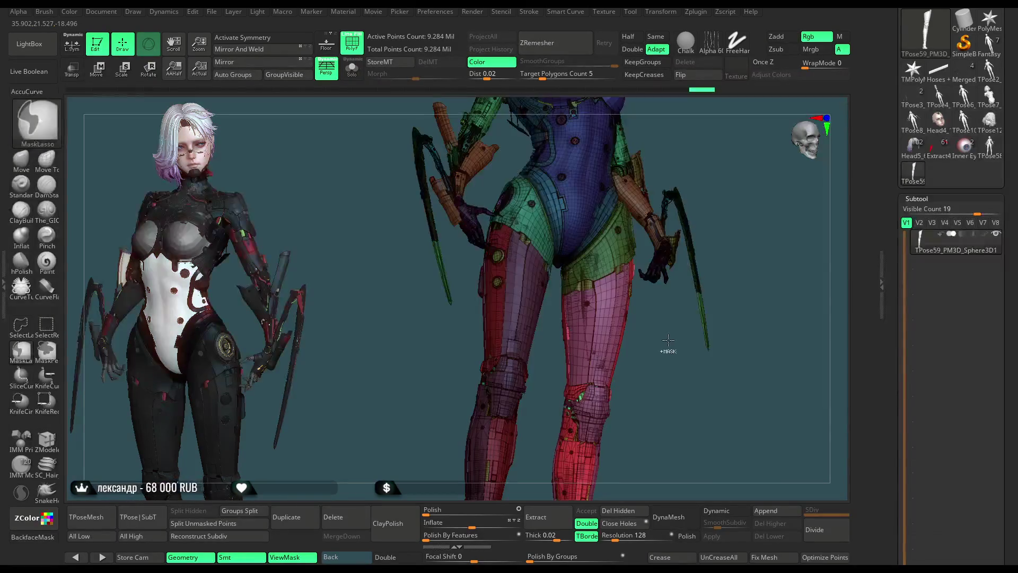
{"action": "mouse_move", "coordinate": [732, 243]}
{"action": "left_mouse_down", "text": "alt"}
{"action": "mouse_move", "coordinate": [649, 353]}
{"action": "mouse_move", "coordinate": [595, 350]}
{"action": "left_mouse_up", "text": "alt"}
{"action": "key", "text": "r"}
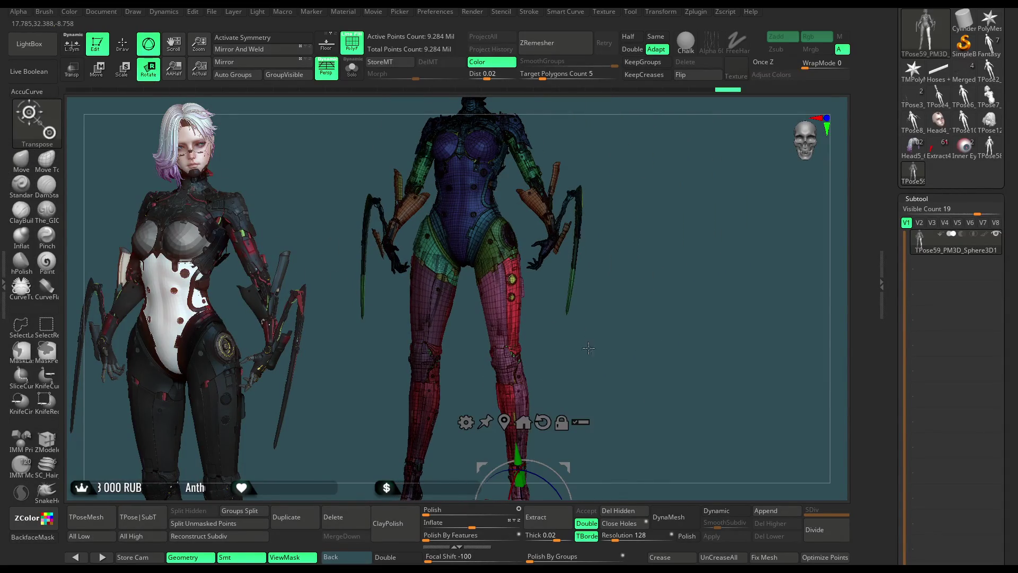
{"action": "left_click_drag", "start_coordinate": [571, 345], "coordinate": [506, 475]}
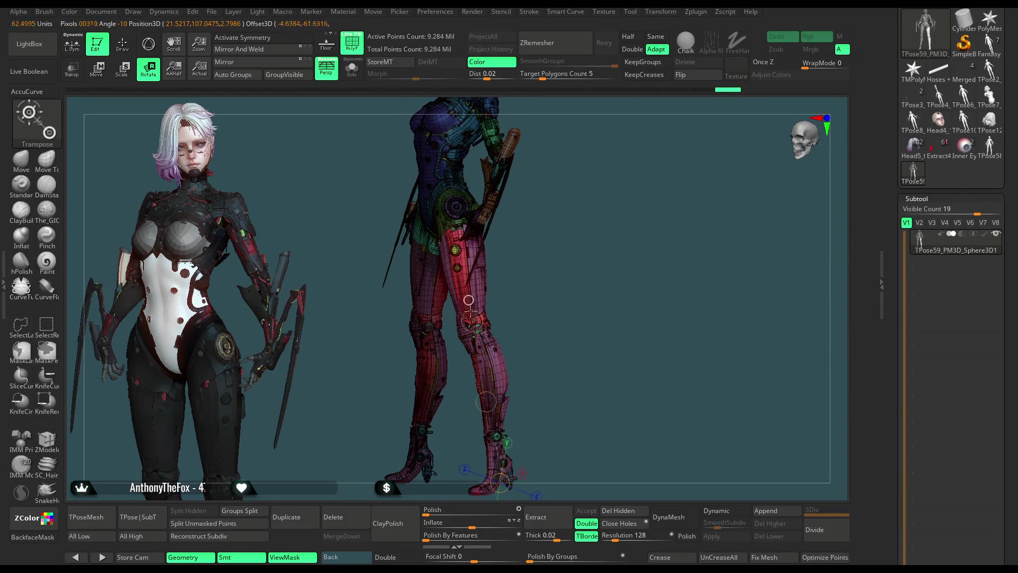
{"action": "mouse_move", "coordinate": [541, 357]}
{"action": "left_mouse_down"}
{"action": "mouse_move", "coordinate": [571, 362]}
{"action": "mouse_move", "coordinate": [521, 229]}
{"action": "left_mouse_up"}
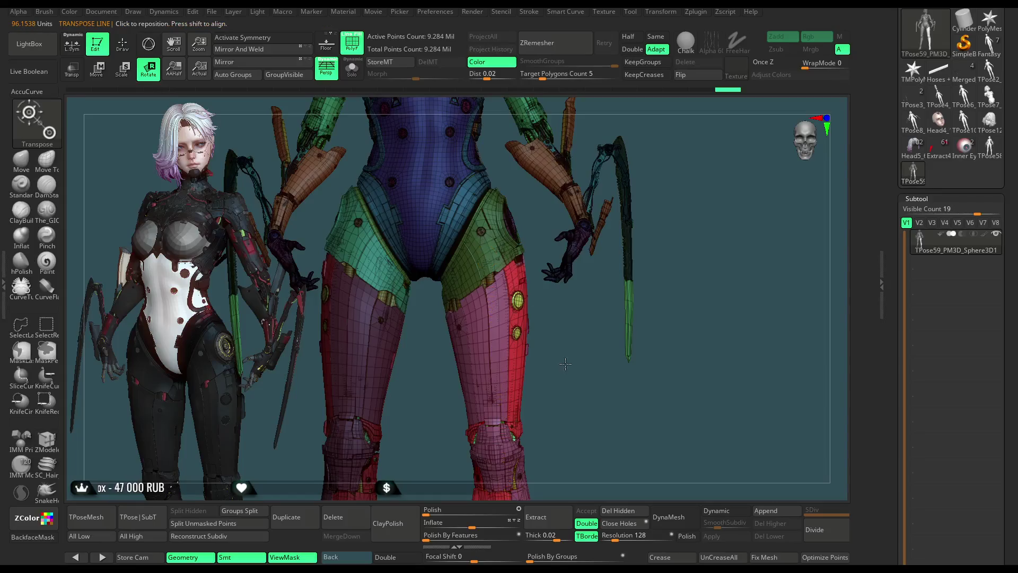
{"action": "left_click_drag", "start_coordinate": [562, 360], "coordinate": [493, 402], "text": "alt"}
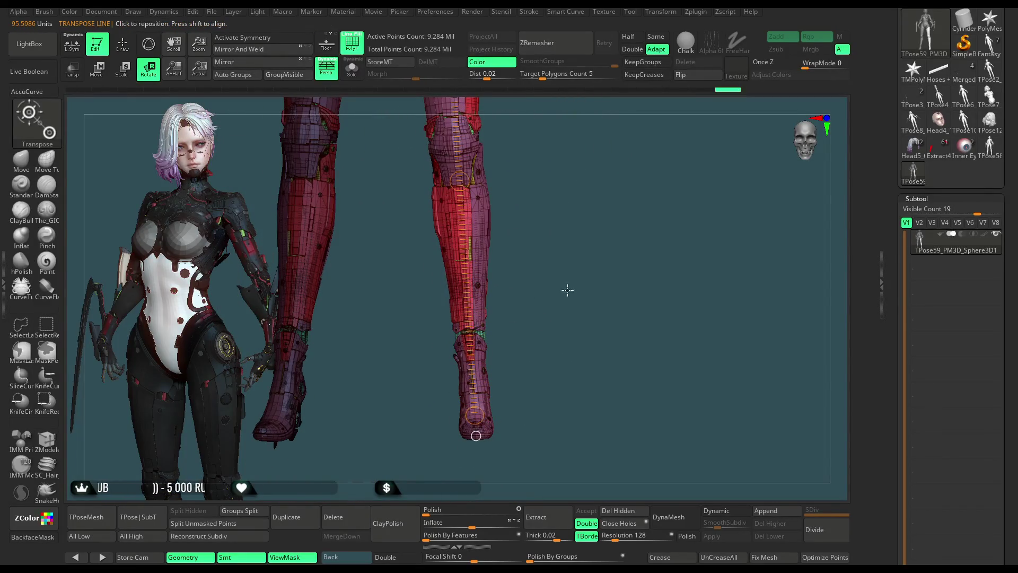
{"action": "left_click_drag", "start_coordinate": [560, 296], "coordinate": [509, 299]}
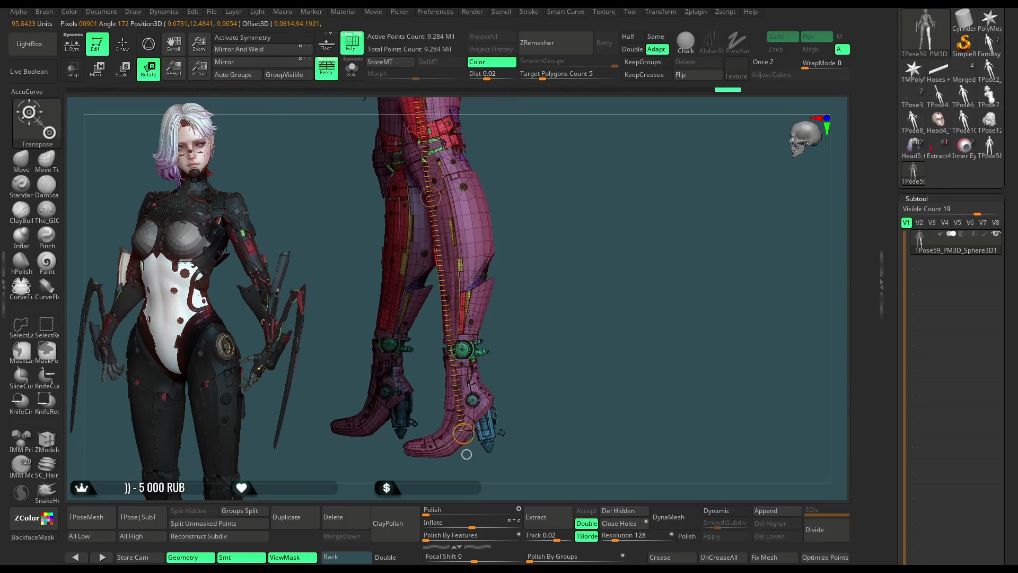
Step: Review the legs from front and back, then rotate one leg outward around the knee
{"action": "left_click_drag", "start_coordinate": [567, 224], "coordinate": [545, 338], "text": "alt"}
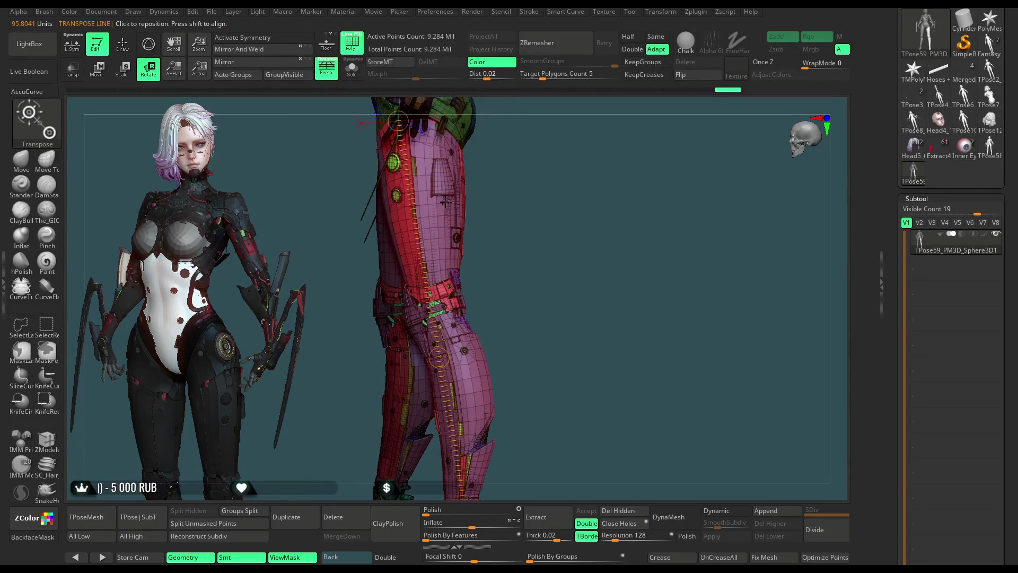
{"action": "left_click_drag", "start_coordinate": [443, 203], "coordinate": [462, 242], "text": "alt"}
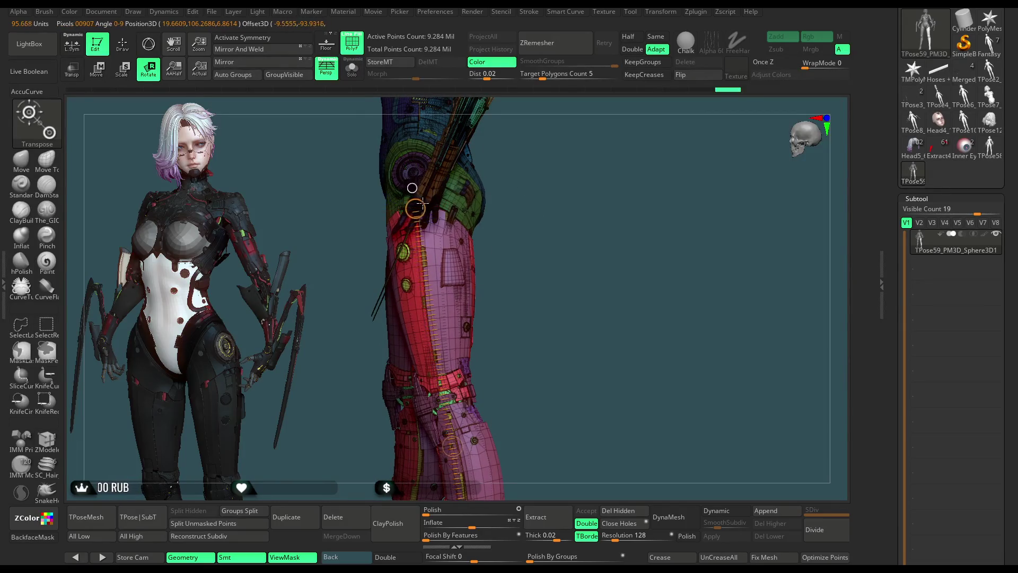
{"action": "left_click_drag", "start_coordinate": [537, 282], "coordinate": [436, 356]}
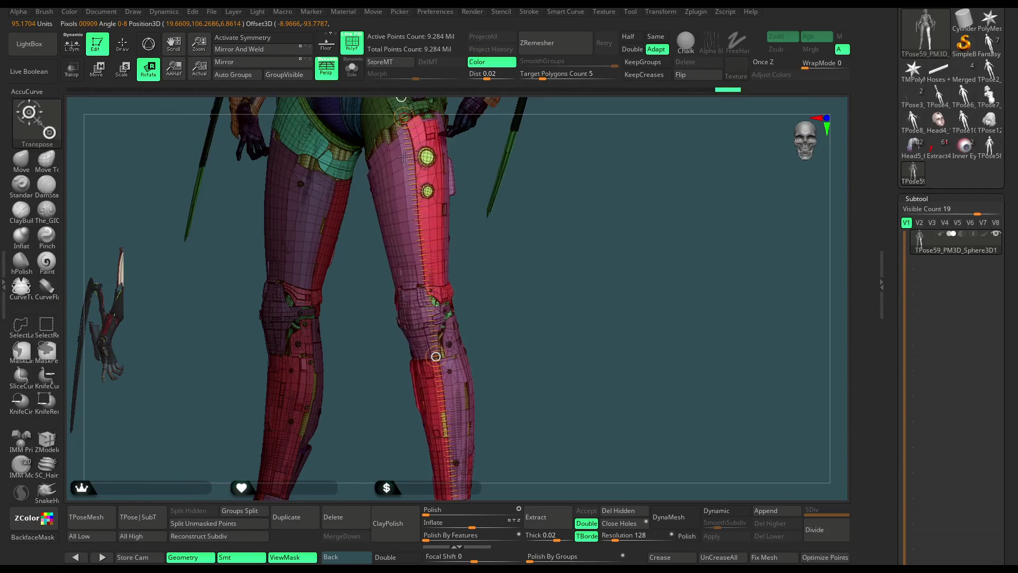
{"action": "mouse_move", "coordinate": [509, 250]}
{"action": "left_mouse_down"}
{"action": "mouse_move", "coordinate": [556, 320]}
{"action": "mouse_move", "coordinate": [606, 270]}
{"action": "left_mouse_up"}
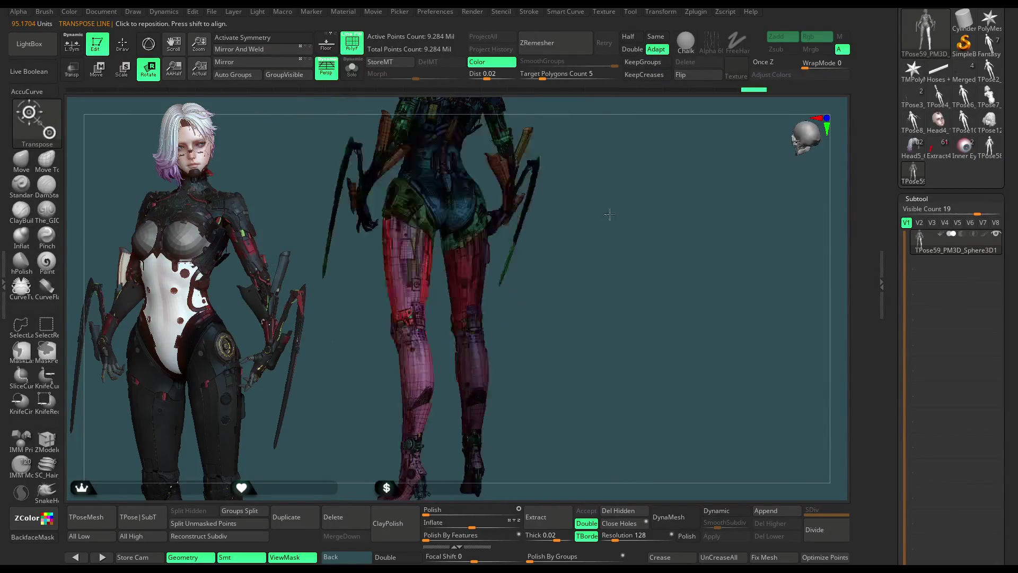
{"action": "mouse_move", "coordinate": [605, 270]}
{"action": "left_mouse_down"}
{"action": "mouse_move", "coordinate": [596, 245]}
{"action": "mouse_move", "coordinate": [445, 402]}
{"action": "left_mouse_up"}
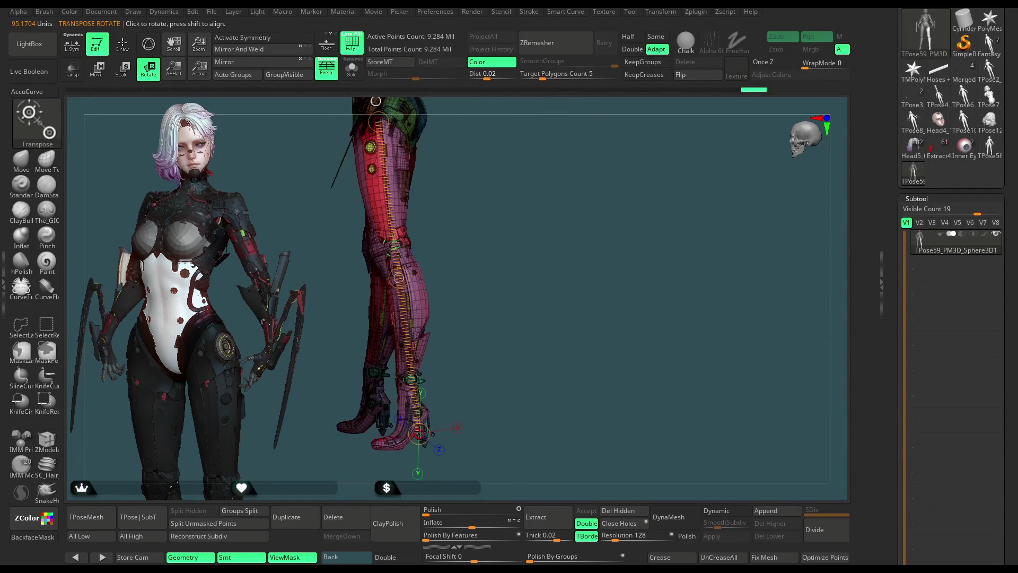
{"action": "mouse_move", "coordinate": [422, 453]}
{"action": "left_mouse_down"}
{"action": "mouse_move", "coordinate": [548, 388]}
{"action": "mouse_move", "coordinate": [531, 335]}
{"action": "left_mouse_up"}
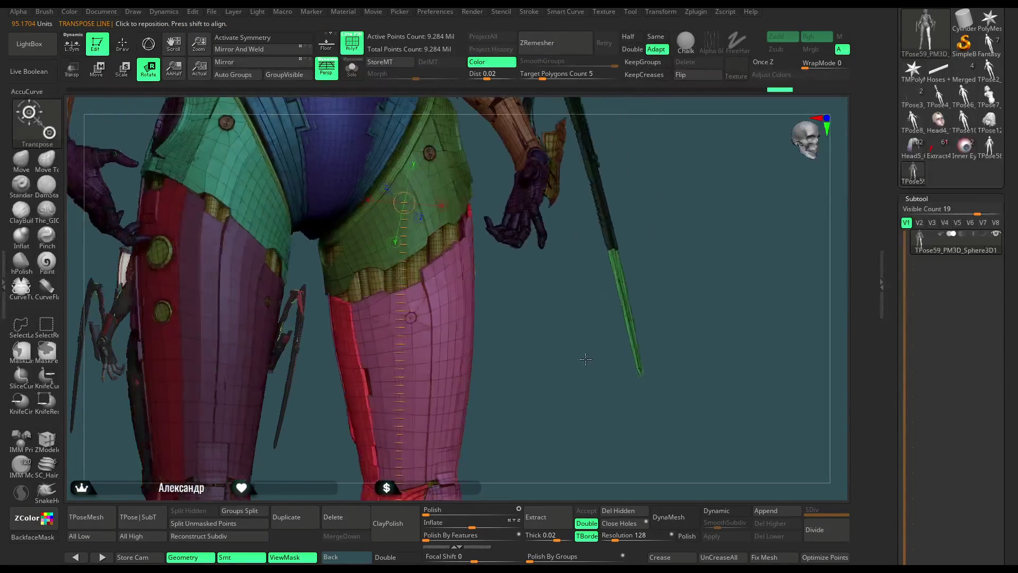
{"action": "mouse_move", "coordinate": [551, 376]}
{"action": "left_mouse_down"}
{"action": "mouse_move", "coordinate": [559, 326]}
{"action": "mouse_move", "coordinate": [493, 405]}
{"action": "left_mouse_up"}
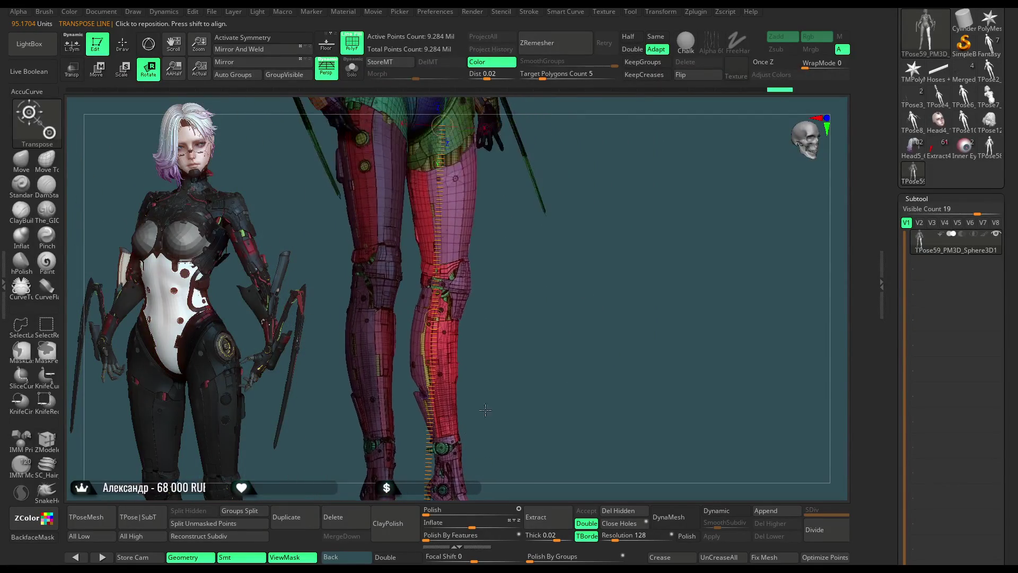
{"action": "left_click_drag", "start_coordinate": [538, 374], "coordinate": [485, 384]}
{"action": "mouse_move", "coordinate": [429, 422]}
{"action": "left_mouse_down"}
{"action": "mouse_move", "coordinate": [459, 427]}
{"action": "mouse_move", "coordinate": [397, 267]}
{"action": "left_mouse_up"}
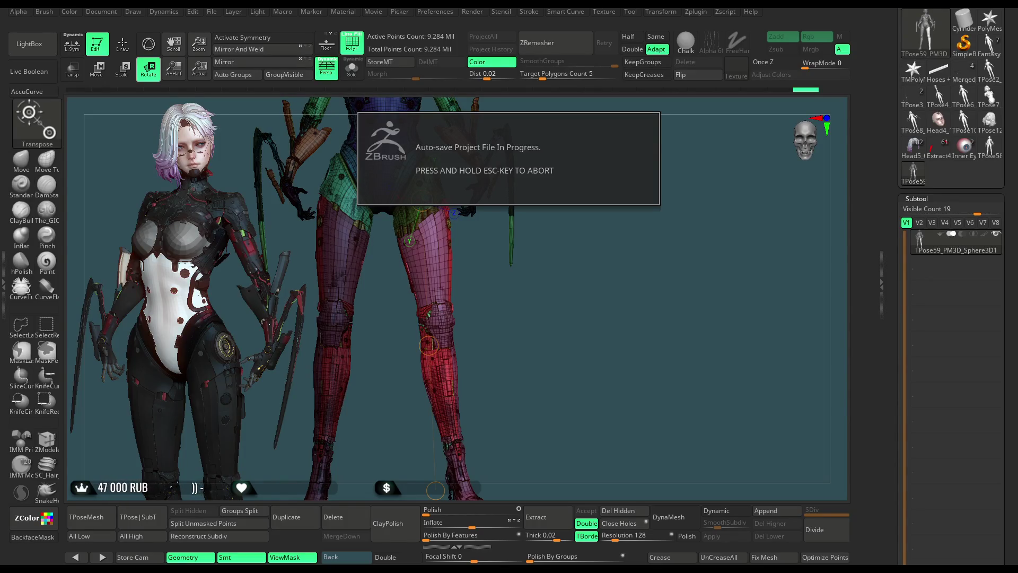
Step: Bring up the rotation gizmo and move it up to the thigh
{"action": "key", "text": "r"}
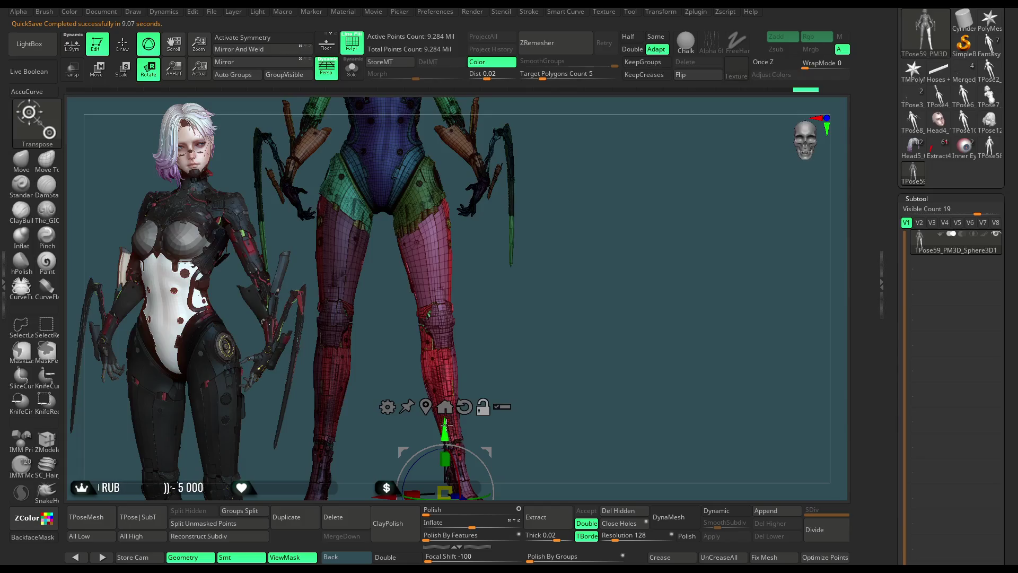
{"action": "left_click_drag", "start_coordinate": [445, 423], "coordinate": [445, 203], "text": "alt"}
{"action": "mouse_move", "coordinate": [557, 335]}
{"action": "left_mouse_down"}
{"action": "mouse_move", "coordinate": [577, 362]}
{"action": "mouse_move", "coordinate": [515, 287]}
{"action": "mouse_move", "coordinate": [459, 339]}
{"action": "mouse_move", "coordinate": [490, 287]}
{"action": "left_mouse_up"}
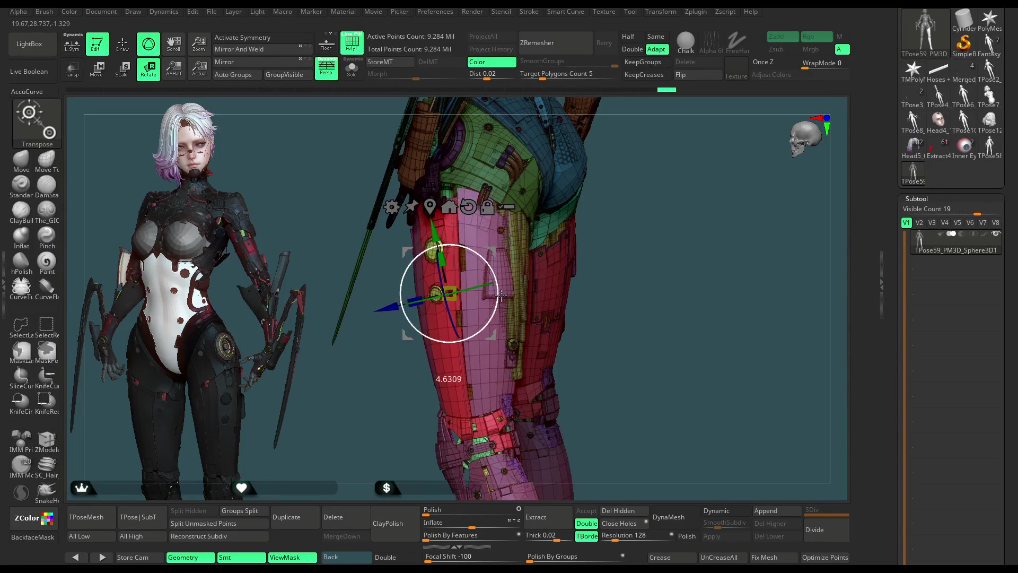
{"action": "left_click_drag", "start_coordinate": [604, 279], "coordinate": [688, 209]}
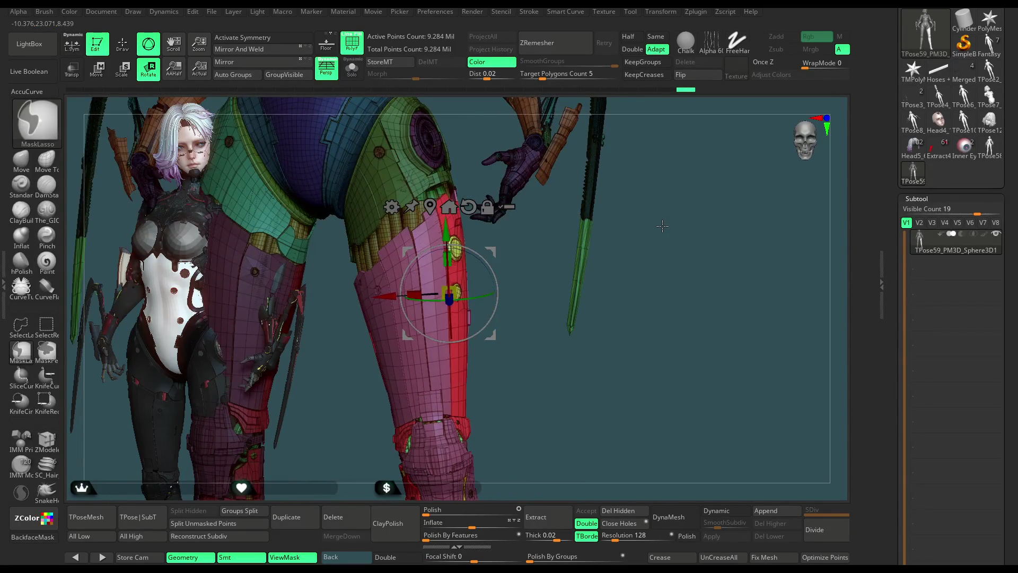
Step: Undo the leg rotations, turn off PolyFrame display and return to Draw mode
{"action": "key", "text": "ctrl+z"}
{"action": "key", "text": "ctrl+z"}
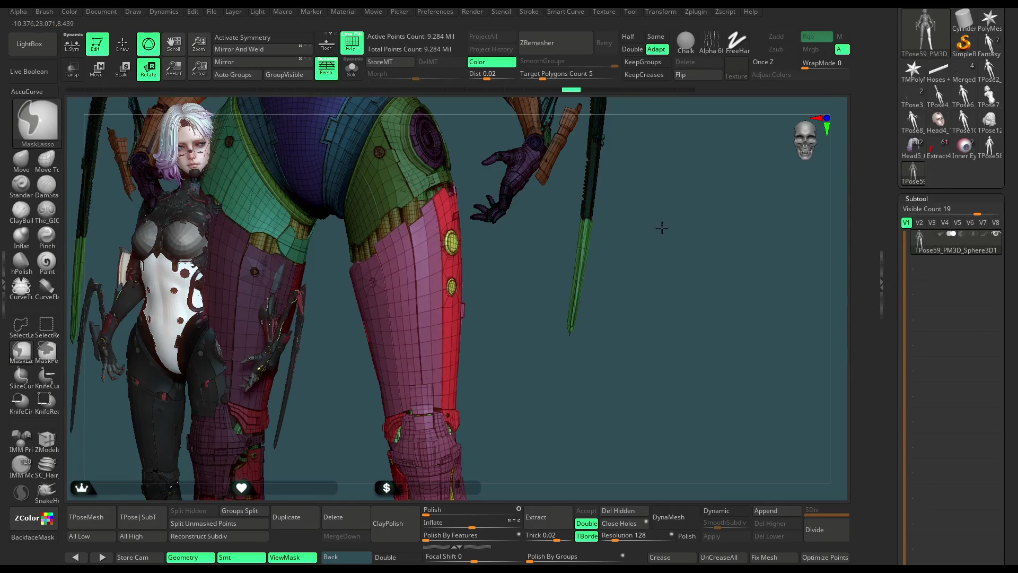
{"action": "key", "text": "ctrl+z"}
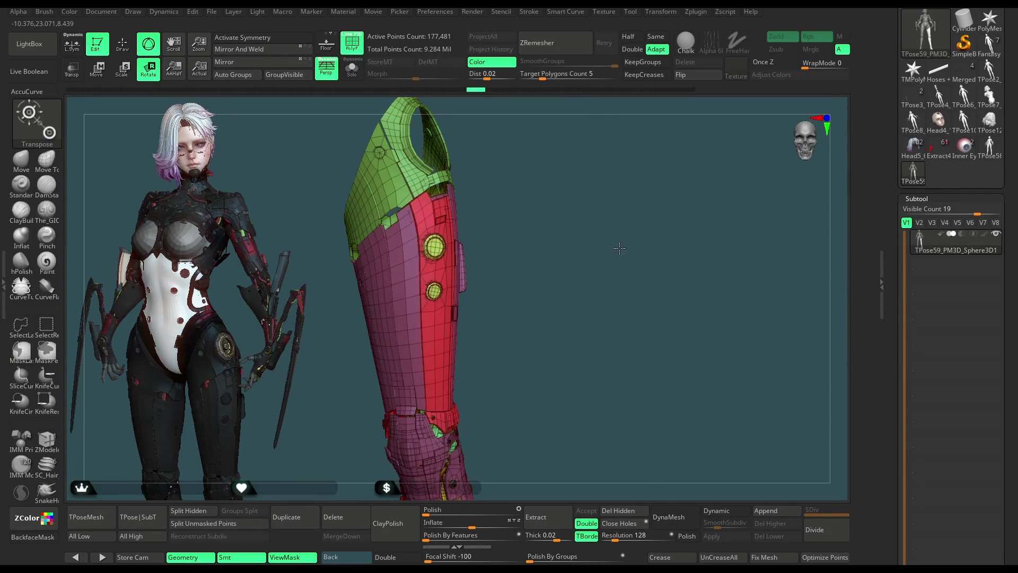
{"action": "key", "text": "ctrl+shift+z"}
{"action": "key", "text": "ctrl+shift+z"}
{"action": "key", "text": "ctrl+shift+z"}
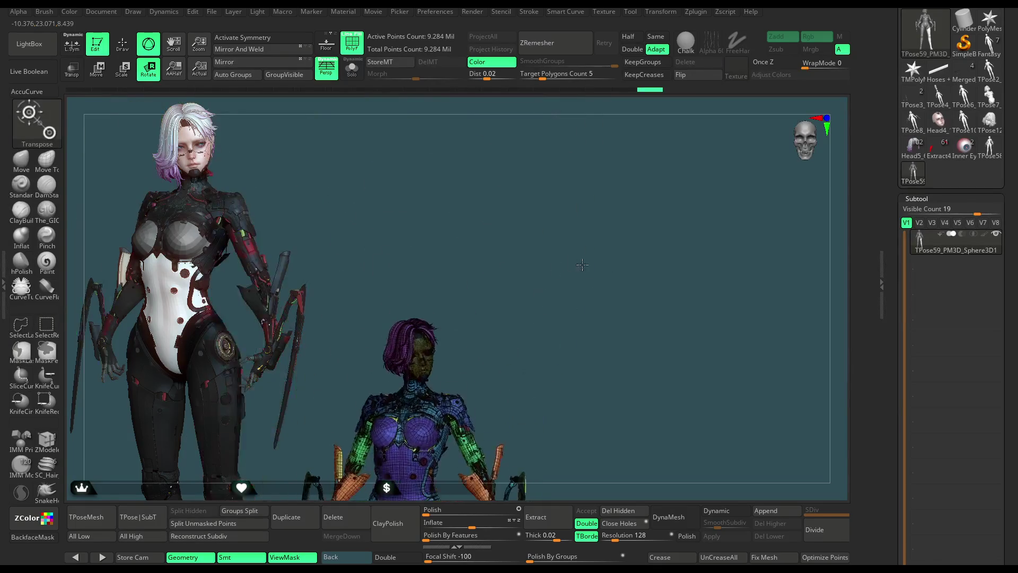
{"action": "key", "text": "shift+f"}
{"action": "mouse_move", "coordinate": [536, 231]}
{"action": "left_mouse_down"}
{"action": "mouse_move", "coordinate": [605, 221]}
{"action": "mouse_move", "coordinate": [518, 247]}
{"action": "mouse_move", "coordinate": [585, 275]}
{"action": "mouse_move", "coordinate": [588, 307]}
{"action": "mouse_move", "coordinate": [586, 283]}
{"action": "mouse_move", "coordinate": [516, 266]}
{"action": "left_mouse_up"}
{"action": "key", "text": "q"}
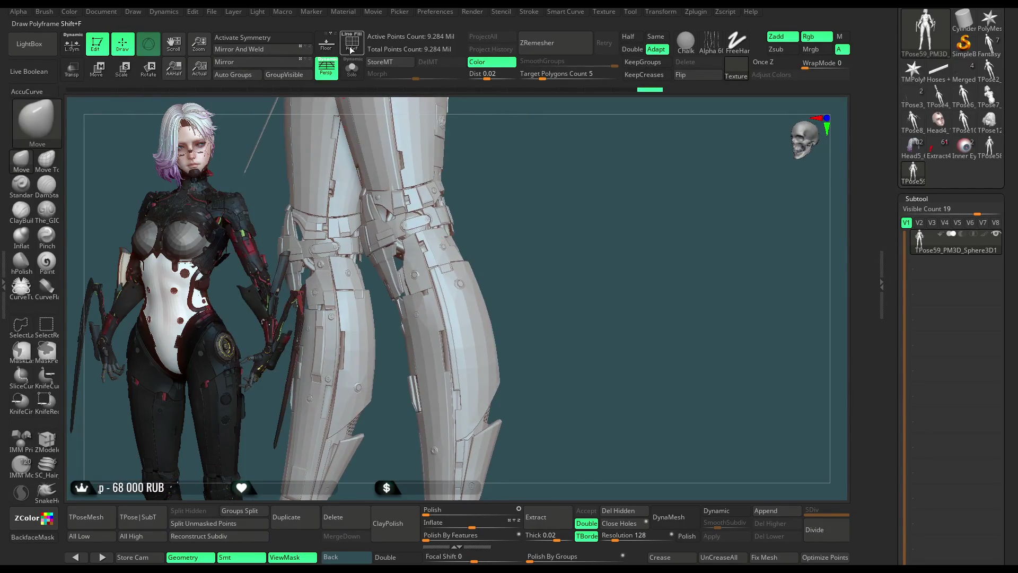
Step: Turn polygroup colours back on and hide the yellow hose and red leg meshes
{"action": "left_click", "coordinate": [351, 48]}
{"action": "mouse_move", "coordinate": [549, 246]}
{"action": "left_mouse_down"}
{"action": "mouse_move", "coordinate": [595, 249]}
{"action": "mouse_move", "coordinate": [578, 250]}
{"action": "mouse_move", "coordinate": [560, 271]}
{"action": "left_mouse_up"}
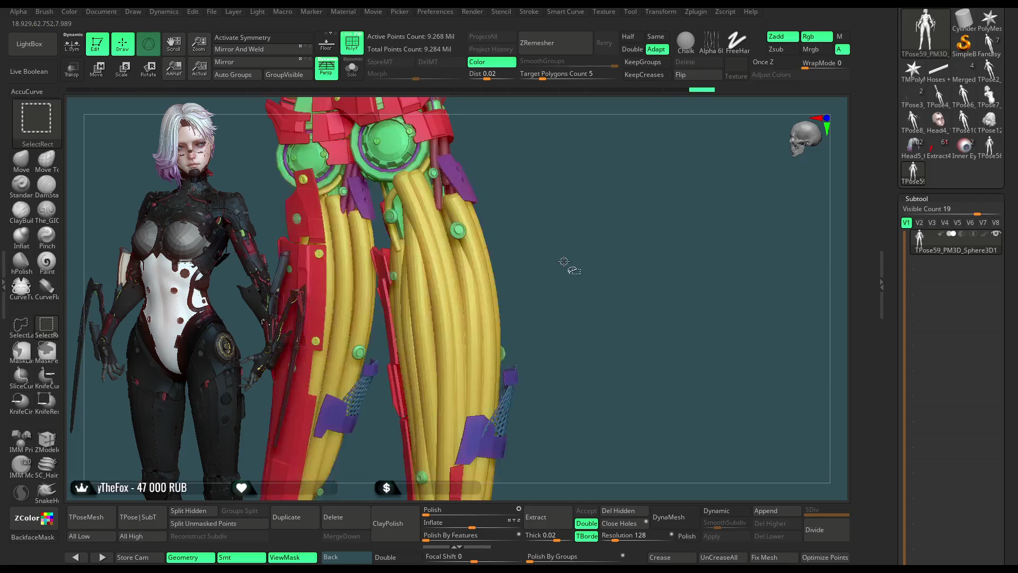
{"action": "left_click_drag", "start_coordinate": [561, 252], "coordinate": [559, 282]}
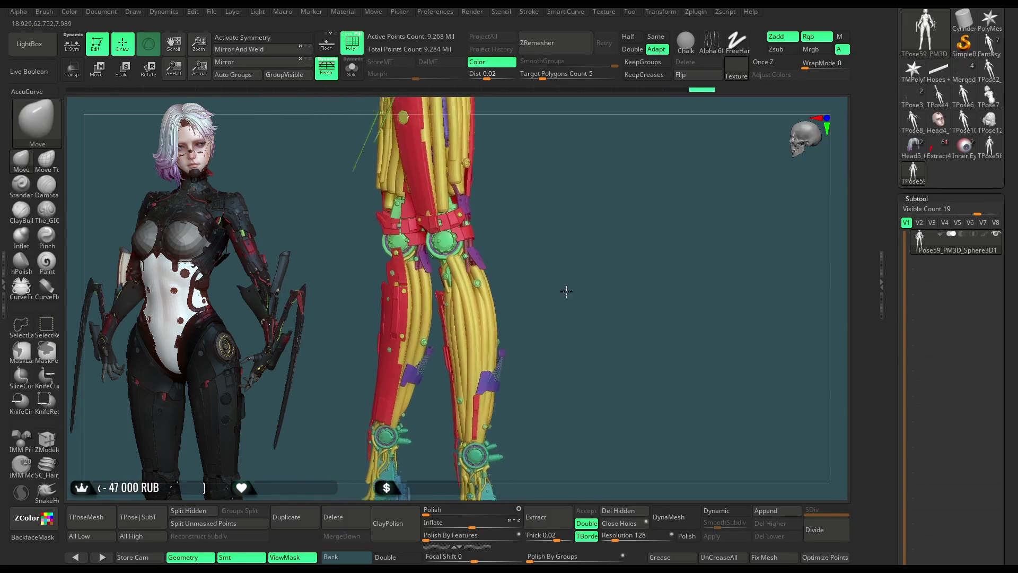
{"action": "mouse_move", "coordinate": [560, 282]}
{"action": "left_mouse_down"}
{"action": "mouse_move", "coordinate": [569, 279]}
{"action": "mouse_move", "coordinate": [527, 310]}
{"action": "left_mouse_up"}
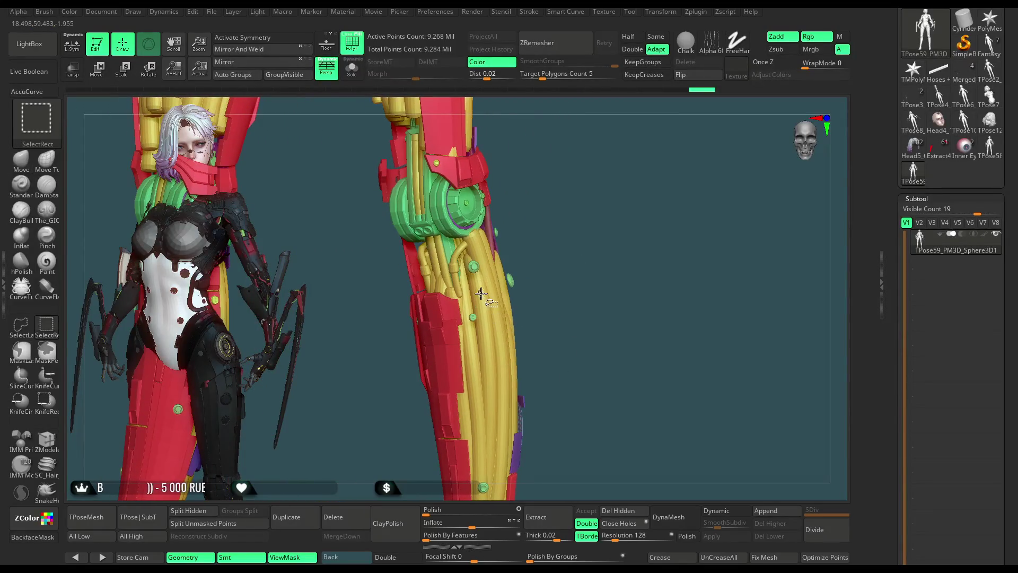
{"action": "left_click", "coordinate": [473, 309], "text": "ctrl+shift"}
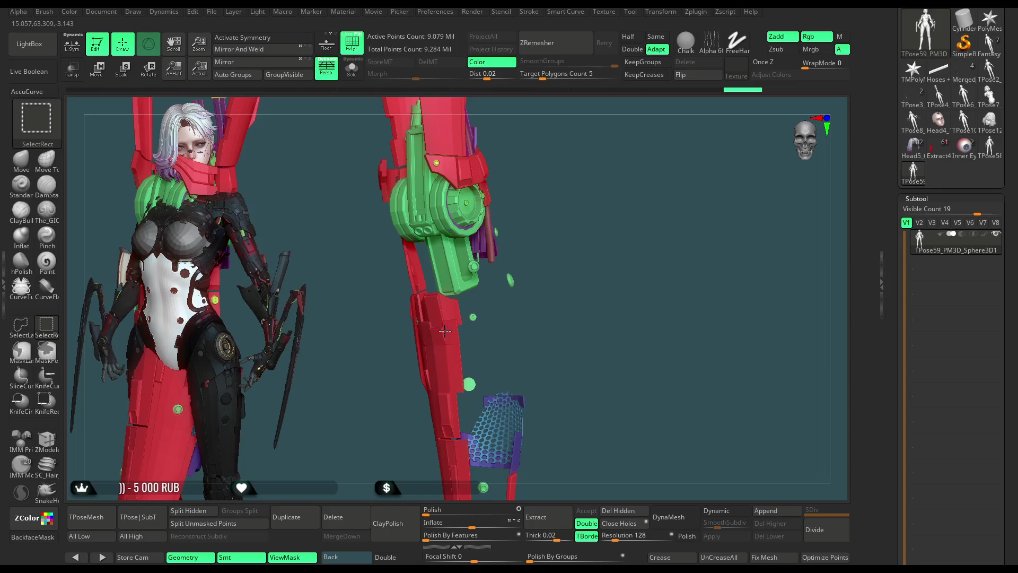
{"action": "left_click", "coordinate": [444, 331], "text": "ctrl+shift"}
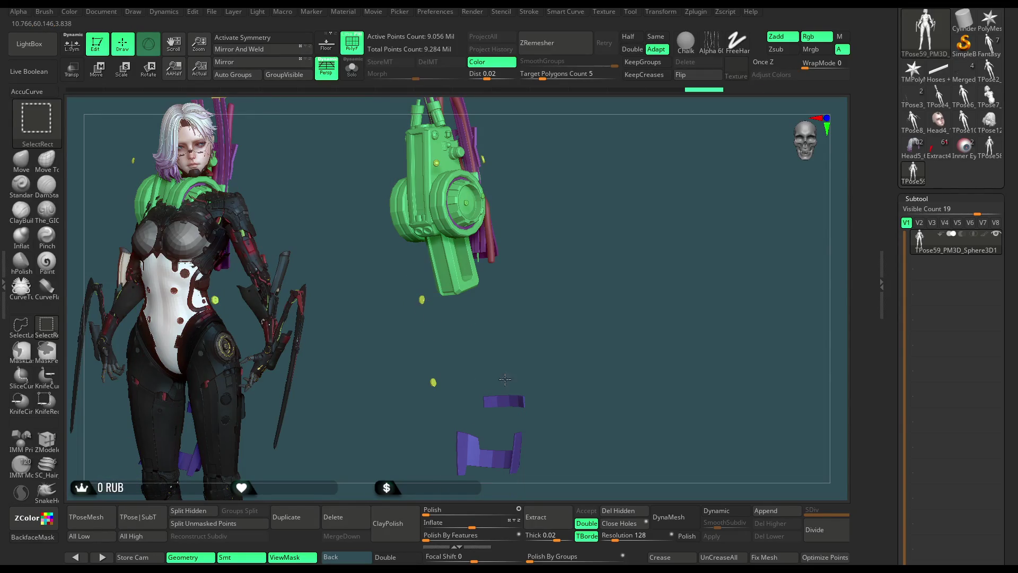
Step: Hide the green gun pieces, then invert visibility to show the leg armour up close
{"action": "mouse_move", "coordinate": [512, 400]}
{"action": "left_mouse_down"}
{"action": "mouse_move", "coordinate": [592, 349]}
{"action": "mouse_move", "coordinate": [622, 197]}
{"action": "left_mouse_up"}
{"action": "left_click_drag", "start_coordinate": [528, 427], "coordinate": [428, 469], "text": "ctrl+shift"}
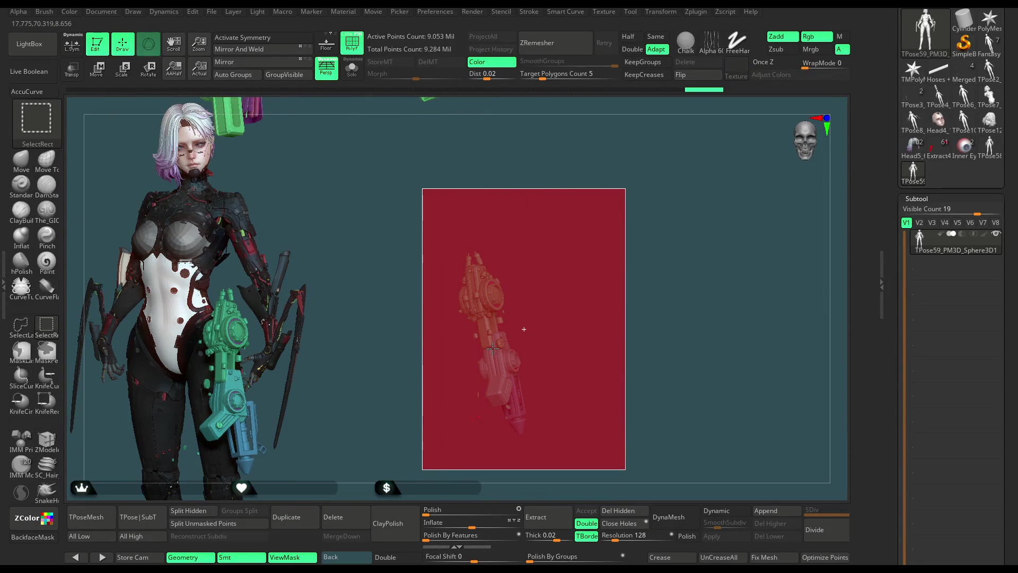
{"action": "left_click_drag", "start_coordinate": [541, 284], "coordinate": [554, 215], "text": "ctrl+shift"}
{"action": "left_click", "coordinate": [545, 345], "text": "ctrl+shift"}
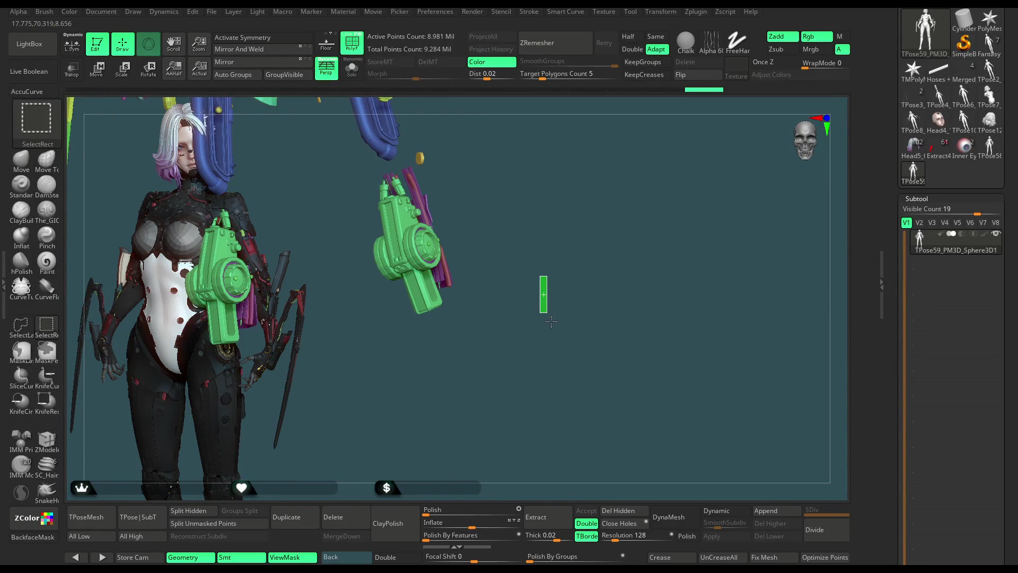
{"action": "left_click", "coordinate": [549, 322], "text": "ctrl+shift"}
{"action": "mouse_move", "coordinate": [552, 310]}
{"action": "left_mouse_down", "text": "alt"}
{"action": "mouse_move", "coordinate": [534, 290]}
{"action": "mouse_move", "coordinate": [579, 282]}
{"action": "mouse_move", "coordinate": [580, 233]}
{"action": "mouse_move", "coordinate": [628, 212]}
{"action": "mouse_move", "coordinate": [616, 205]}
{"action": "left_mouse_up", "text": "alt"}
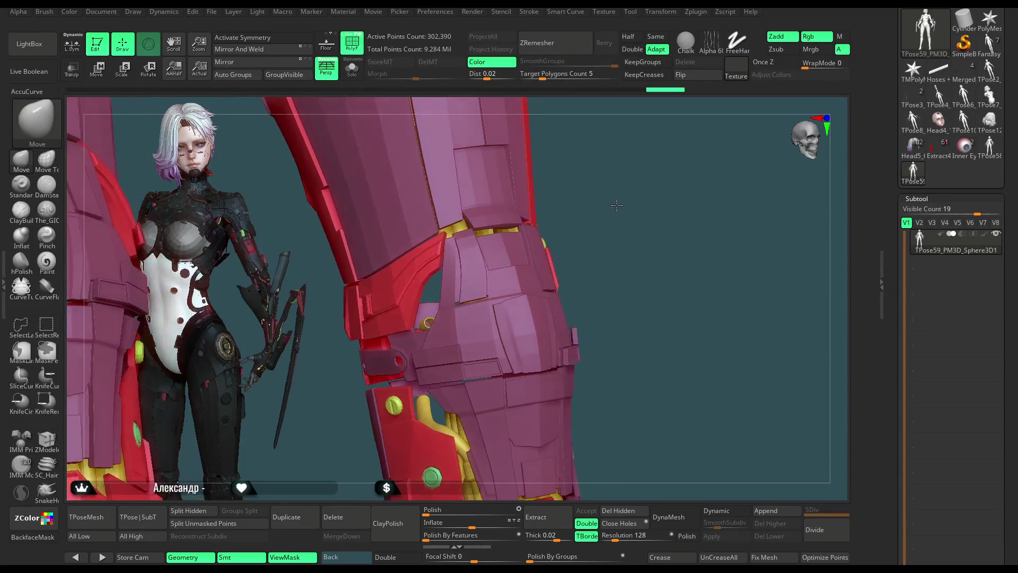
{"action": "mouse_move", "coordinate": [616, 205]}
{"action": "left_mouse_down"}
{"action": "mouse_move", "coordinate": [595, 210]}
{"action": "mouse_move", "coordinate": [554, 252]}
{"action": "mouse_move", "coordinate": [606, 267]}
{"action": "mouse_move", "coordinate": [622, 199]}
{"action": "mouse_move", "coordinate": [631, 275]}
{"action": "mouse_move", "coordinate": [622, 243]}
{"action": "mouse_move", "coordinate": [589, 244]}
{"action": "left_mouse_up"}
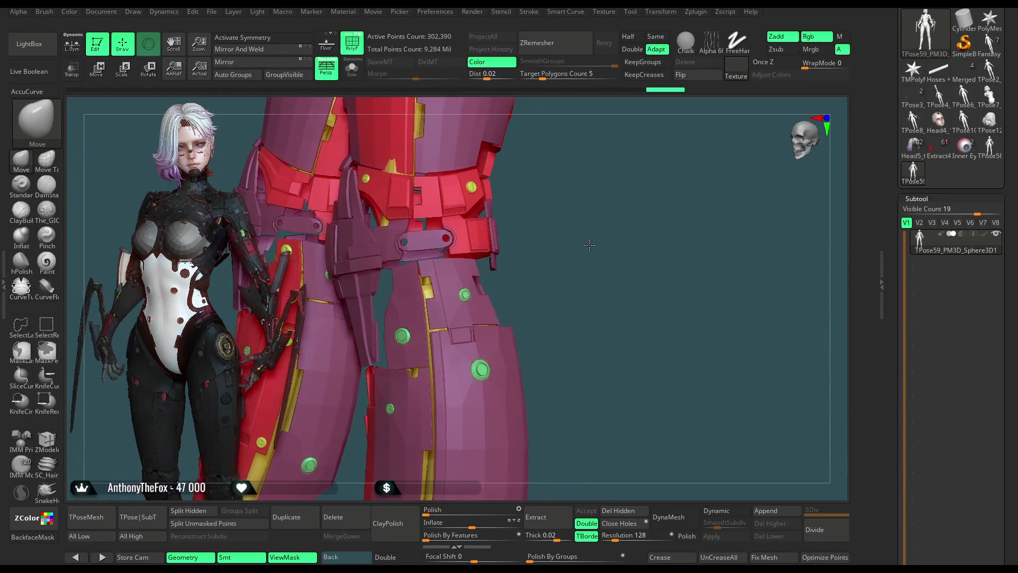
{"action": "mouse_move", "coordinate": [588, 244]}
{"action": "left_mouse_down"}
{"action": "mouse_move", "coordinate": [605, 246]}
{"action": "mouse_move", "coordinate": [625, 216]}
{"action": "mouse_move", "coordinate": [641, 246]}
{"action": "mouse_move", "coordinate": [642, 220]}
{"action": "mouse_move", "coordinate": [666, 209]}
{"action": "mouse_move", "coordinate": [636, 188]}
{"action": "mouse_move", "coordinate": [618, 243]}
{"action": "mouse_move", "coordinate": [644, 204]}
{"action": "mouse_move", "coordinate": [634, 207]}
{"action": "mouse_move", "coordinate": [645, 236]}
{"action": "mouse_move", "coordinate": [621, 247]}
{"action": "mouse_move", "coordinate": [615, 225]}
{"action": "mouse_move", "coordinate": [611, 242]}
{"action": "left_mouse_up"}
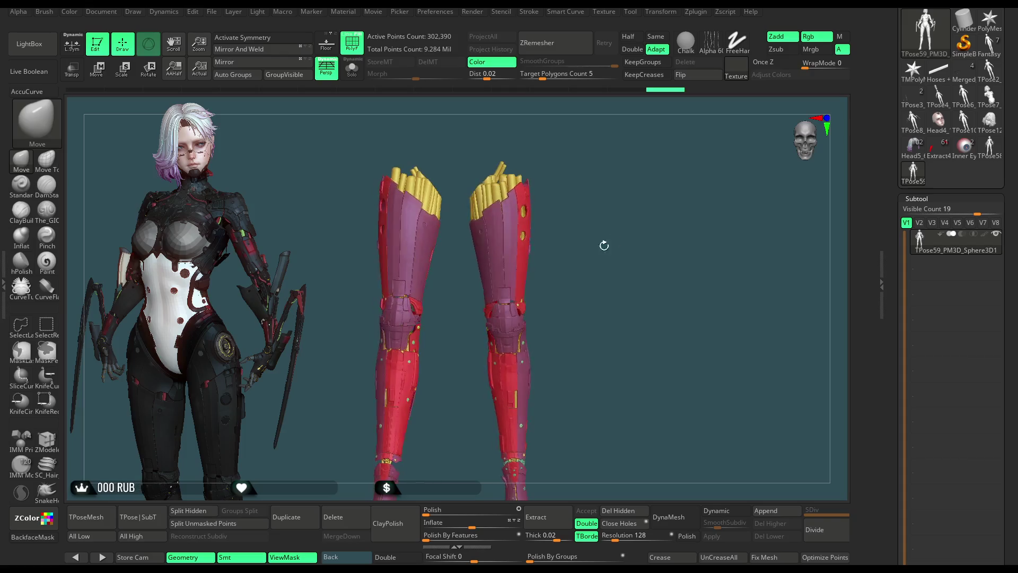
{"action": "mouse_move", "coordinate": [547, 303]}
{"action": "left_mouse_down"}
{"action": "mouse_move", "coordinate": [584, 235]}
{"action": "mouse_move", "coordinate": [602, 241]}
{"action": "mouse_move", "coordinate": [623, 212]}
{"action": "mouse_move", "coordinate": [599, 271]}
{"action": "mouse_move", "coordinate": [600, 216]}
{"action": "mouse_move", "coordinate": [599, 250]}
{"action": "left_mouse_up"}
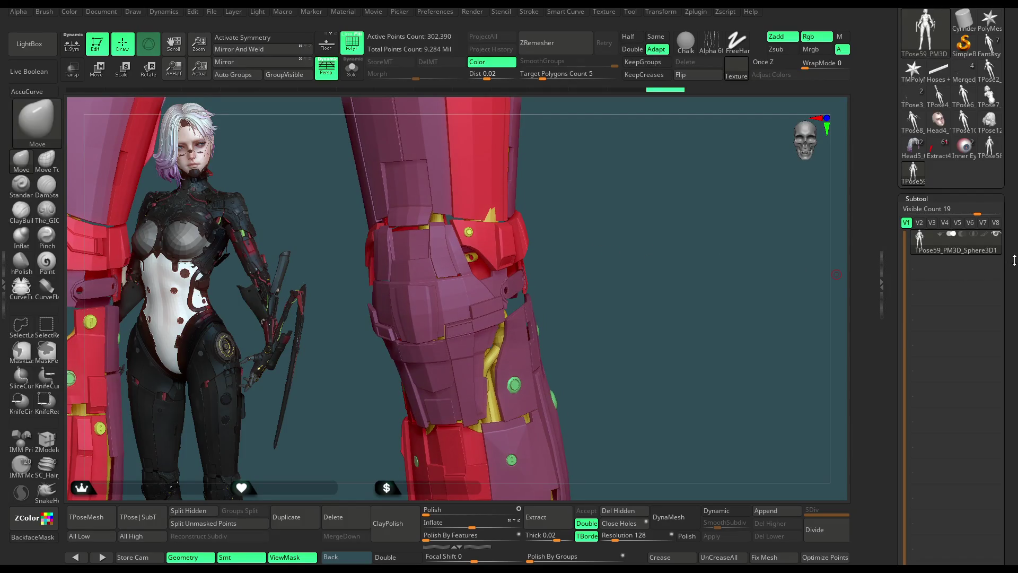
{"action": "scroll", "coordinate": [1014, 260], "scroll_direction": "down", "scroll_amount": 5}
{"action": "scroll", "coordinate": [1010, 223], "scroll_direction": "down", "scroll_amount": 5}
{"action": "scroll", "coordinate": [1006, 159], "scroll_direction": "down", "scroll_amount": 5}
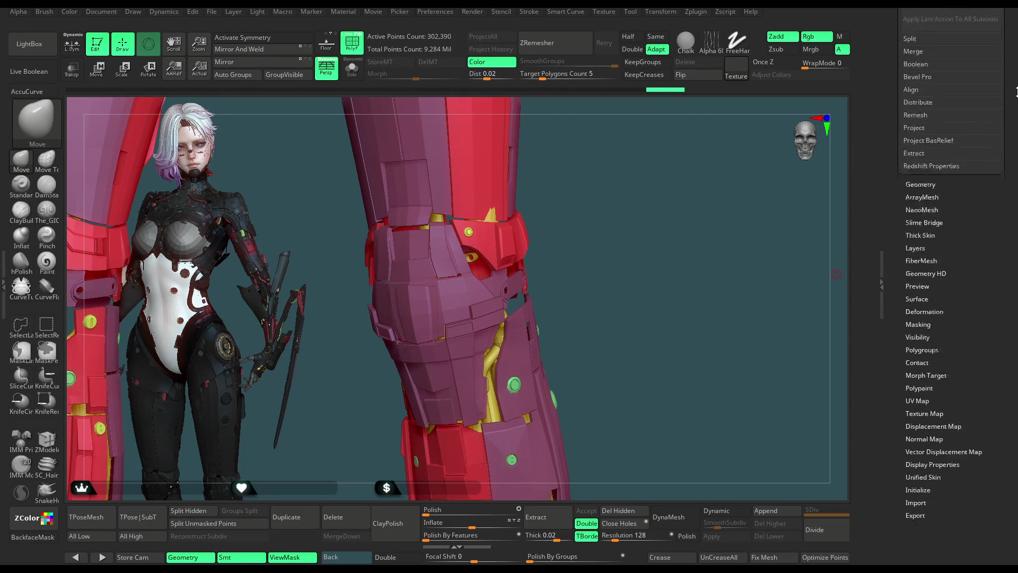
{"action": "scroll", "coordinate": [1001, 101], "scroll_direction": "down", "scroll_amount": 3}
Step: In Tool > Polygroups, split the armour into polygroups by edges and then by surface normals
{"action": "left_click", "coordinate": [922, 207]}
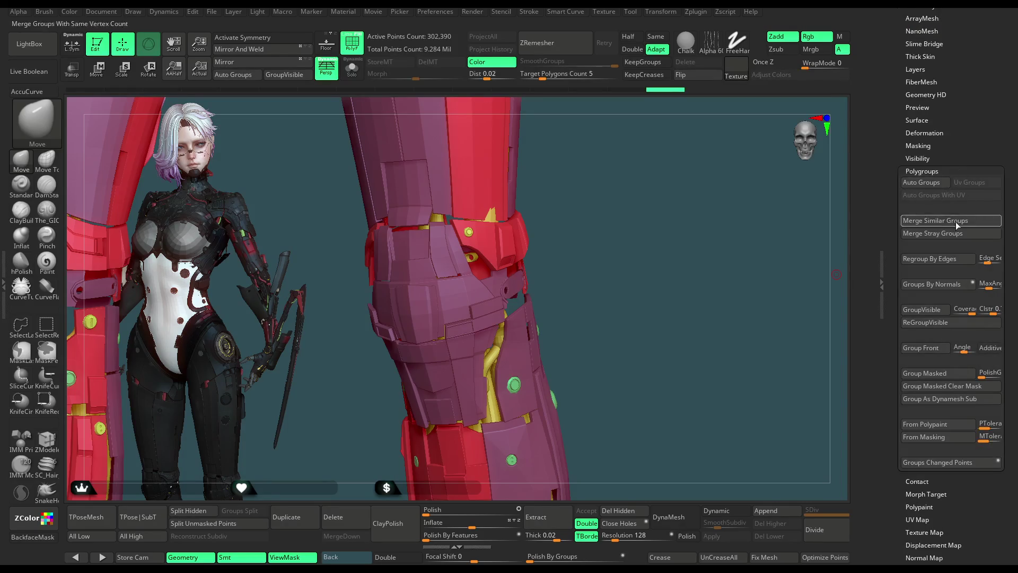
{"action": "left_click", "coordinate": [934, 262]}
{"action": "left_click", "coordinate": [929, 285]}
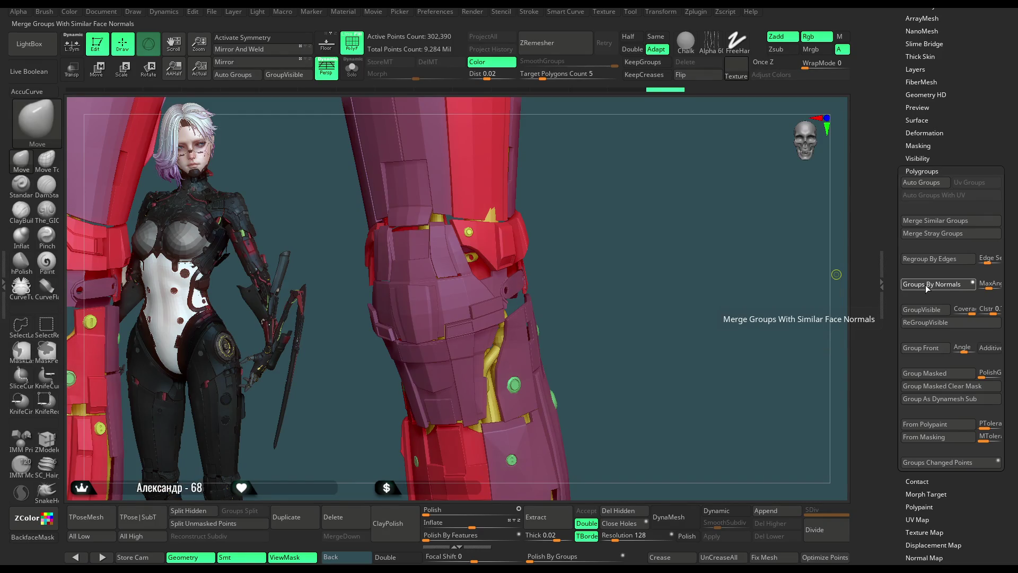
{"action": "left_click", "coordinate": [926, 289]}
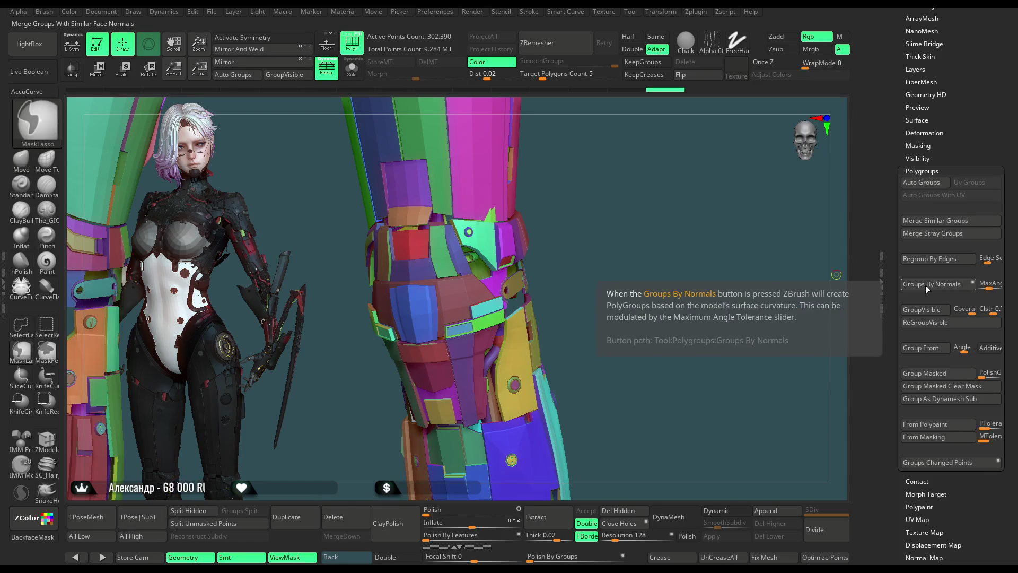
Step: Undo and reapply Groups By Normals to compare, inspect the result and turn off PolyFrame
{"action": "key", "text": "ctrl+z"}
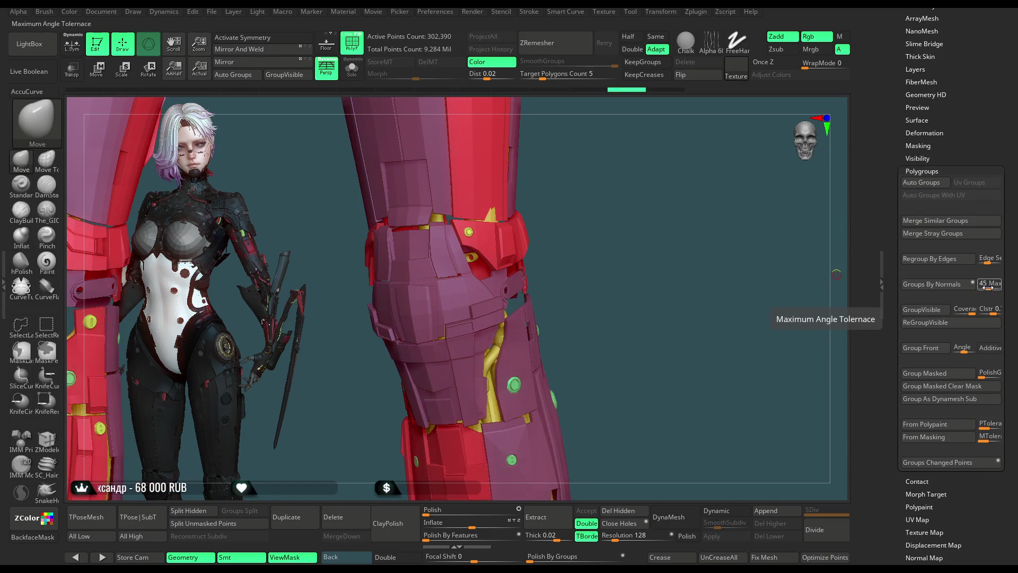
{"action": "left_click", "coordinate": [942, 287]}
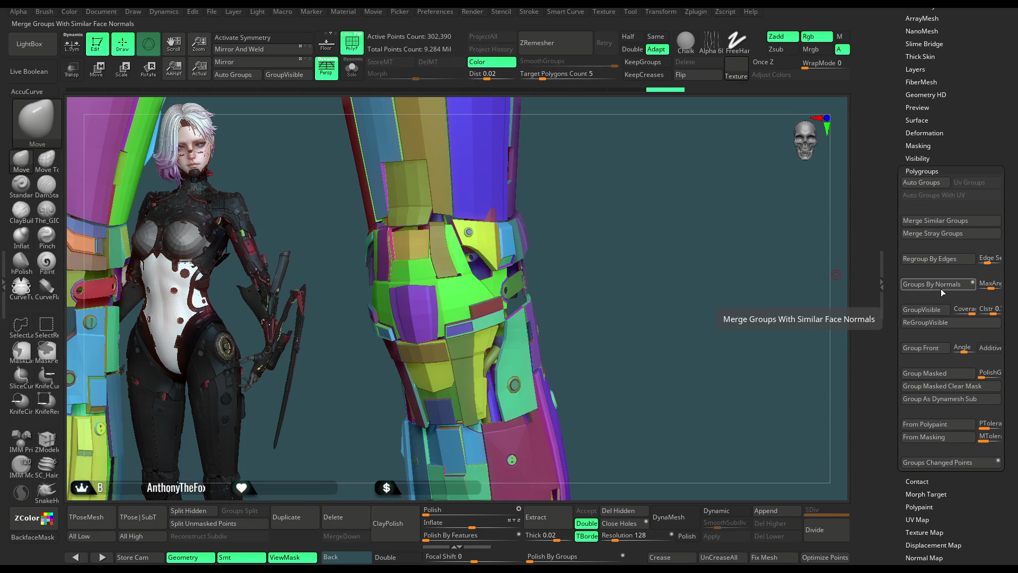
{"action": "key", "text": "ctrl+z"}
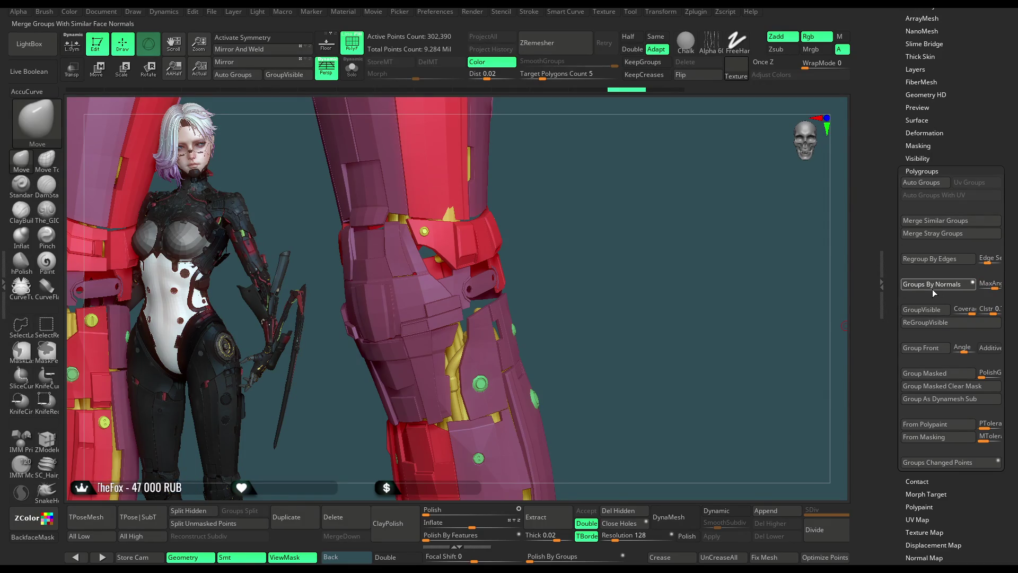
{"action": "left_click", "coordinate": [932, 289]}
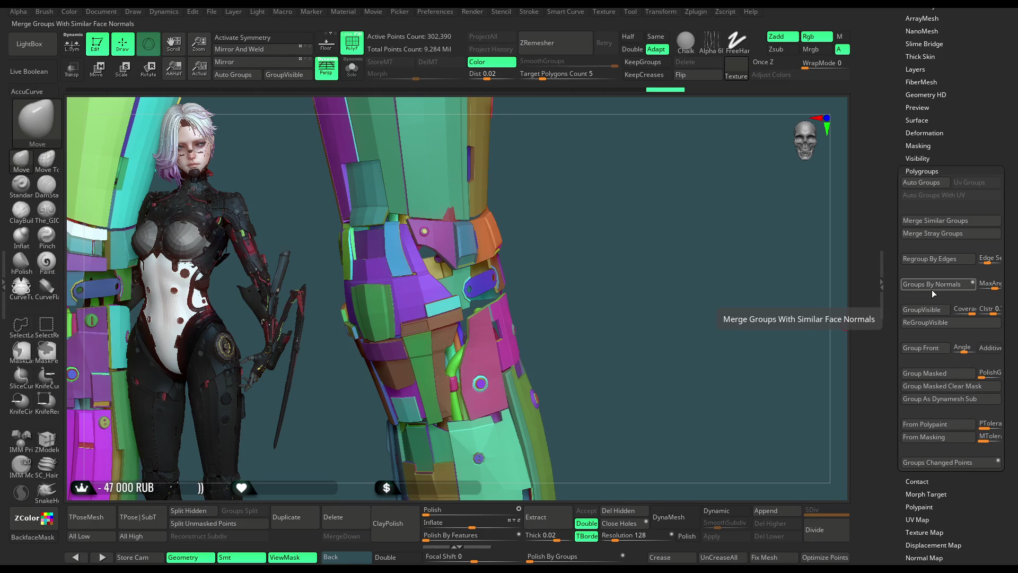
{"action": "left_click_drag", "start_coordinate": [615, 313], "coordinate": [637, 328]}
{"action": "mouse_move", "coordinate": [643, 295]}
{"action": "left_mouse_down"}
{"action": "mouse_move", "coordinate": [664, 249]}
{"action": "mouse_move", "coordinate": [641, 307]}
{"action": "mouse_move", "coordinate": [653, 262]}
{"action": "mouse_move", "coordinate": [658, 272]}
{"action": "mouse_move", "coordinate": [650, 239]}
{"action": "mouse_move", "coordinate": [648, 290]}
{"action": "mouse_move", "coordinate": [642, 237]}
{"action": "left_mouse_up"}
{"action": "key", "text": "shift+f"}
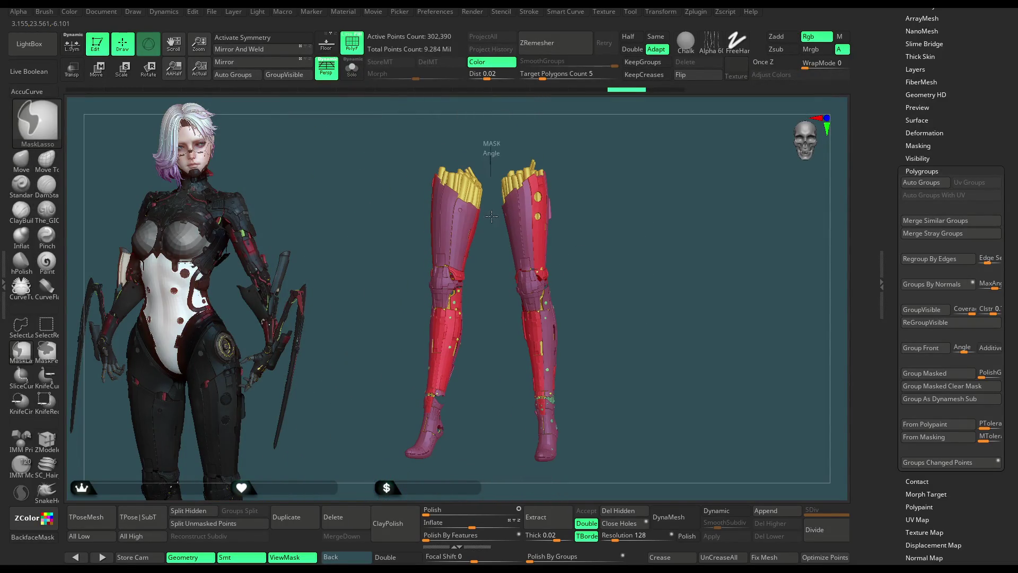
Step: Invert visibility to the legs, hide the left leg and auto-group the right leg's connected pieces
{"action": "left_click_drag", "start_coordinate": [493, 385], "coordinate": [556, 254], "text": "ctrl+shift"}
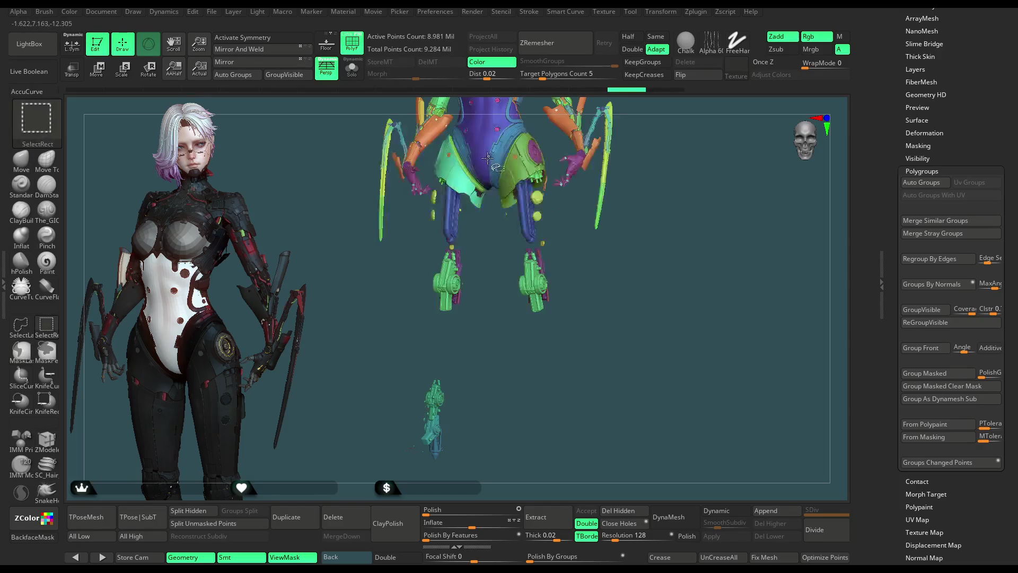
{"action": "left_click", "coordinate": [509, 251], "text": "ctrl+shift"}
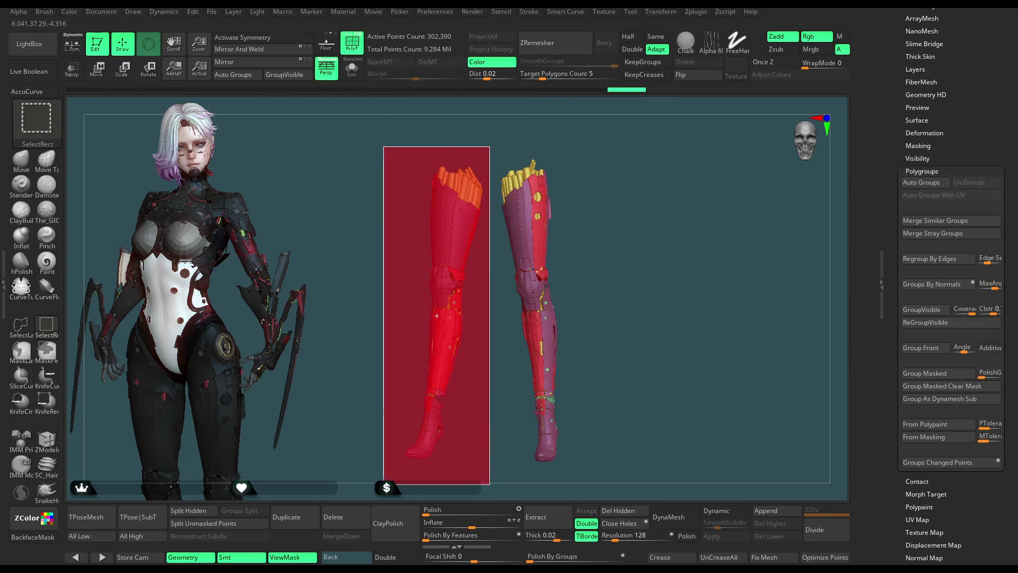
{"action": "mouse_move", "coordinate": [492, 318]}
{"action": "left_mouse_down", "text": "ctrl+shift"}
{"action": "mouse_move", "coordinate": [379, 483]}
{"action": "mouse_move", "coordinate": [600, 218]}
{"action": "left_mouse_up", "text": "ctrl+shift"}
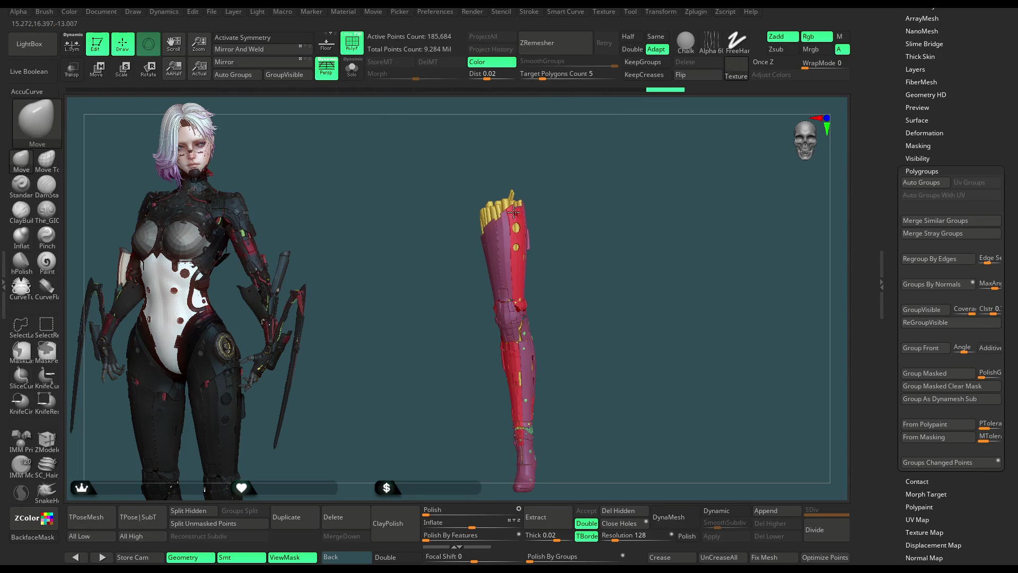
{"action": "mouse_move", "coordinate": [495, 208]}
{"action": "left_mouse_down"}
{"action": "mouse_move", "coordinate": [608, 256]}
{"action": "mouse_move", "coordinate": [613, 205]}
{"action": "mouse_move", "coordinate": [598, 212]}
{"action": "left_mouse_up"}
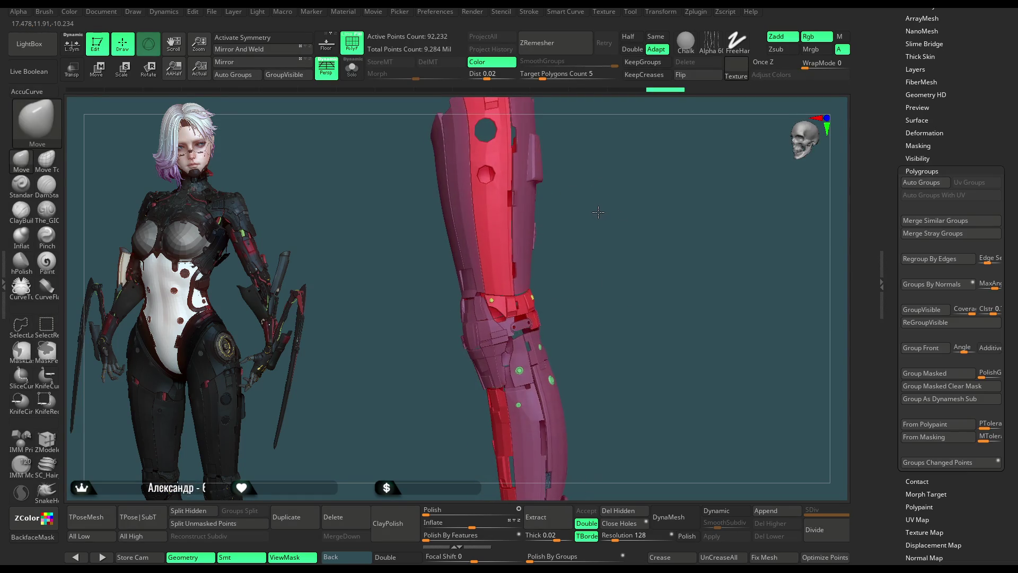
{"action": "left_click", "coordinate": [238, 74]}
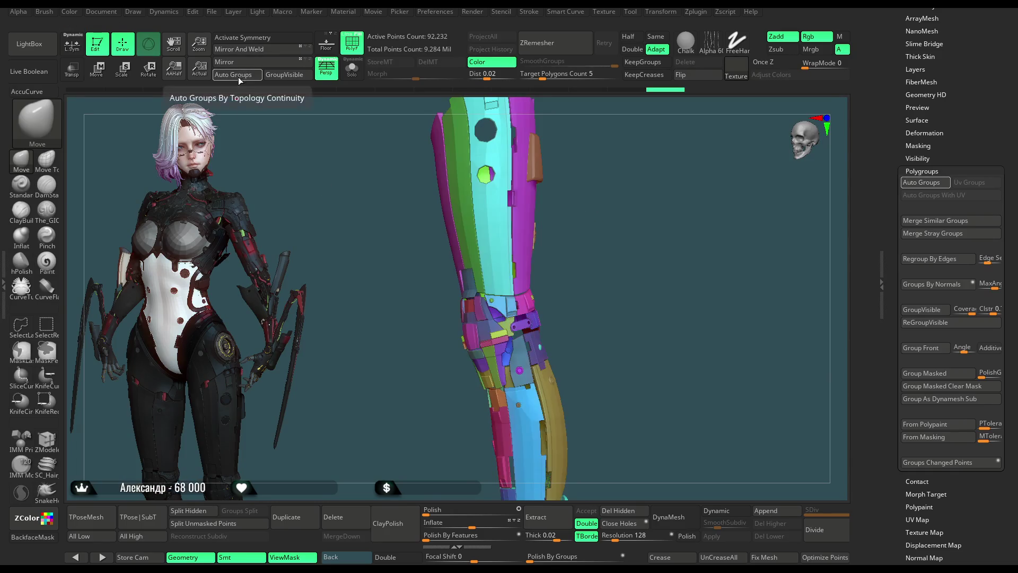
Step: Hide the green strips and magenta blade pieces of the leg one polygroup at a time
{"action": "mouse_move", "coordinate": [620, 262]}
{"action": "left_mouse_down"}
{"action": "mouse_move", "coordinate": [660, 274]}
{"action": "mouse_move", "coordinate": [569, 288]}
{"action": "left_mouse_up"}
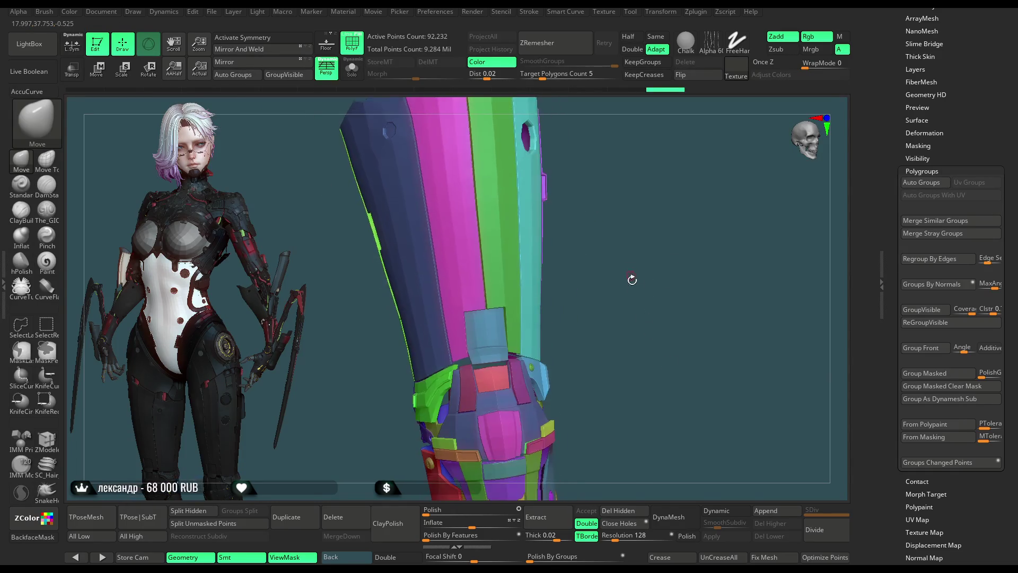
{"action": "key", "text": "ctrl+shift"}
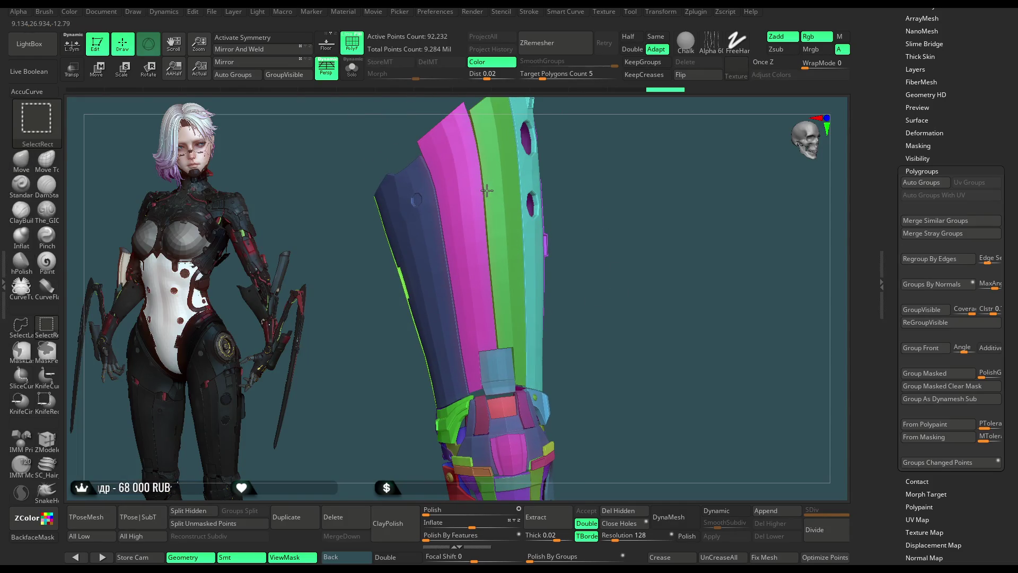
{"action": "left_click", "coordinate": [487, 190], "text": "ctrl+alt+shift"}
{"action": "left_click", "coordinate": [468, 220], "text": "ctrl+alt+shift"}
{"action": "left_click", "coordinate": [413, 283], "text": "ctrl+alt+shift"}
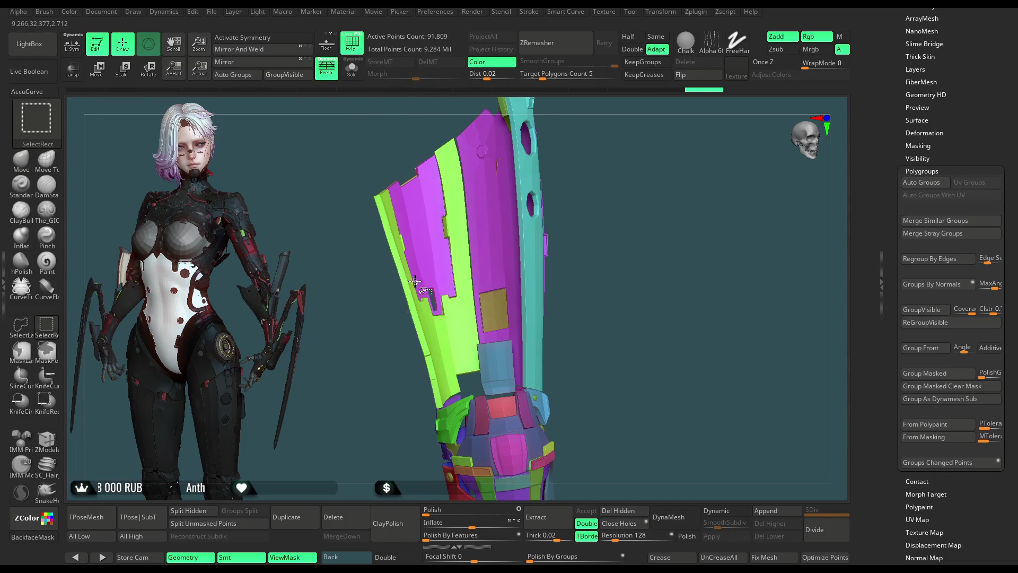
{"action": "left_click", "coordinate": [409, 278], "text": "ctrl+alt+shift"}
{"action": "left_click", "coordinate": [436, 265], "text": "ctrl+alt+shift"}
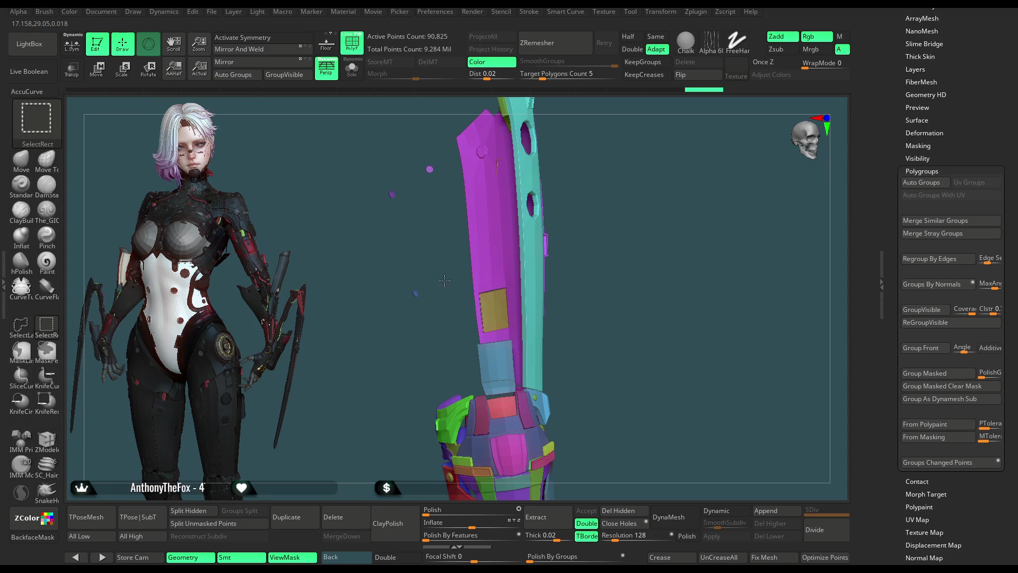
{"action": "left_click", "coordinate": [448, 279], "text": "ctrl+alt+shift"}
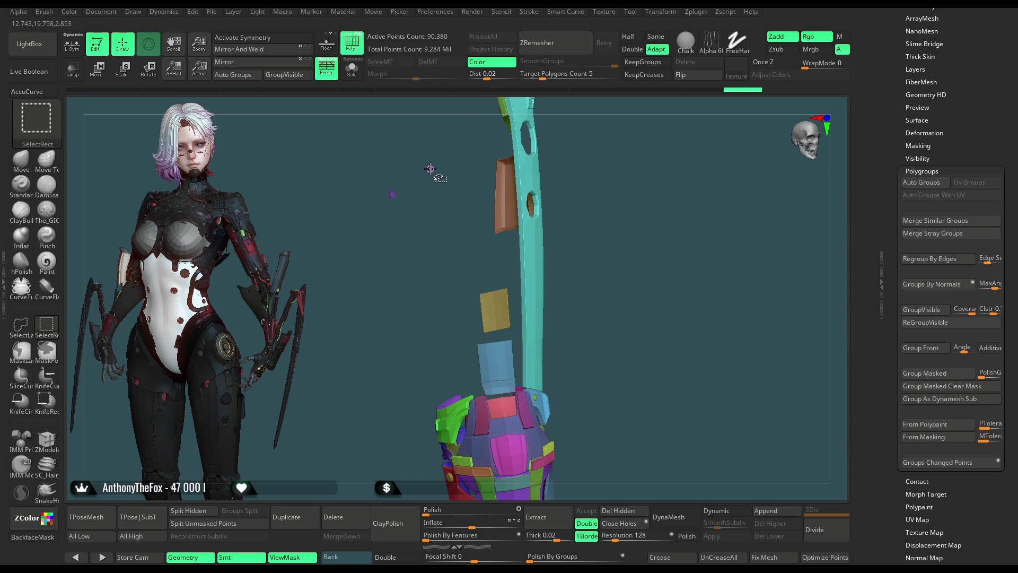
Step: Hide the yellow, blue, cyan, green and brown blade pieces further down the leg
{"action": "left_click", "coordinate": [500, 304], "text": "ctrl+alt+shift"}
{"action": "left_click", "coordinate": [501, 358], "text": "ctrl+alt+shift"}
{"action": "left_click", "coordinate": [533, 298], "text": "ctrl+alt+shift"}
{"action": "mouse_move", "coordinate": [605, 104]}
{"action": "left_mouse_down", "text": "alt"}
{"action": "mouse_move", "coordinate": [598, 192]}
{"action": "mouse_move", "coordinate": [430, 466]}
{"action": "left_mouse_up", "text": "alt"}
{"action": "left_click", "coordinate": [601, 212], "text": "ctrl+shift"}
{"action": "left_click_drag", "start_coordinate": [601, 212], "coordinate": [578, 248]}
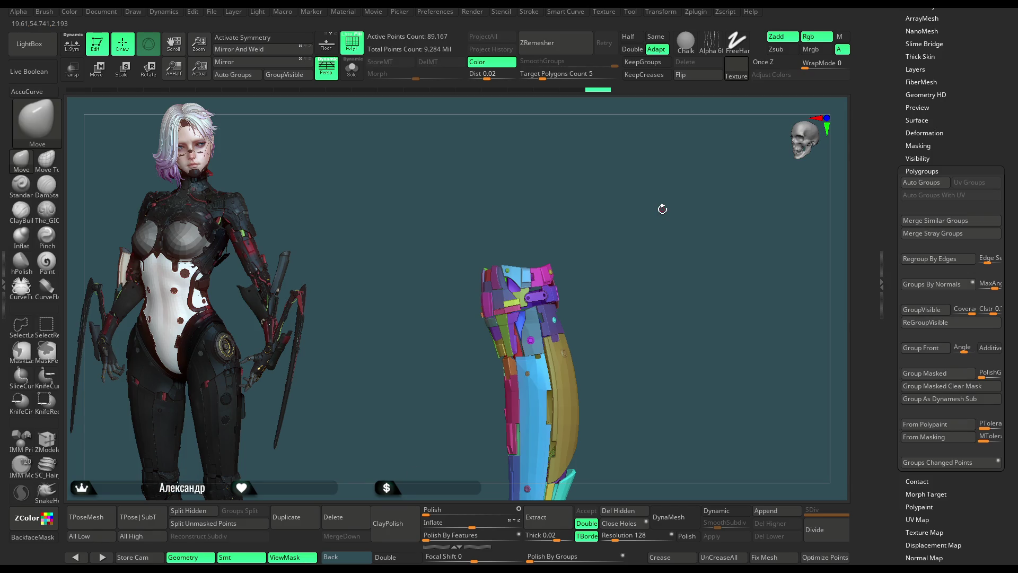
Step: Show all geometry, clear the mask and place the Transpose pivot at the knee
{"action": "left_click_drag", "start_coordinate": [661, 208], "coordinate": [623, 270]}
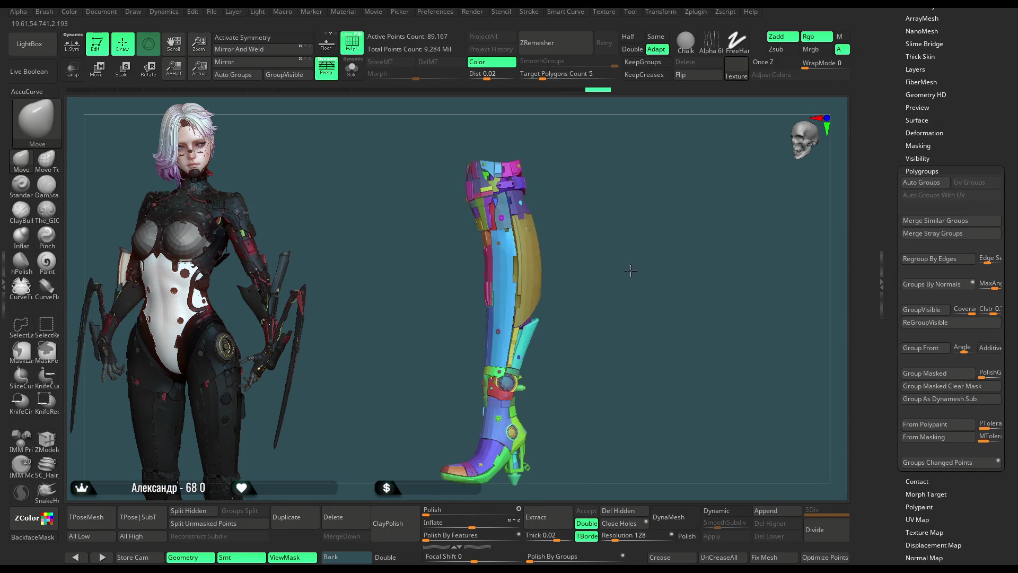
{"action": "left_click", "coordinate": [645, 260], "text": "ctrl+shift"}
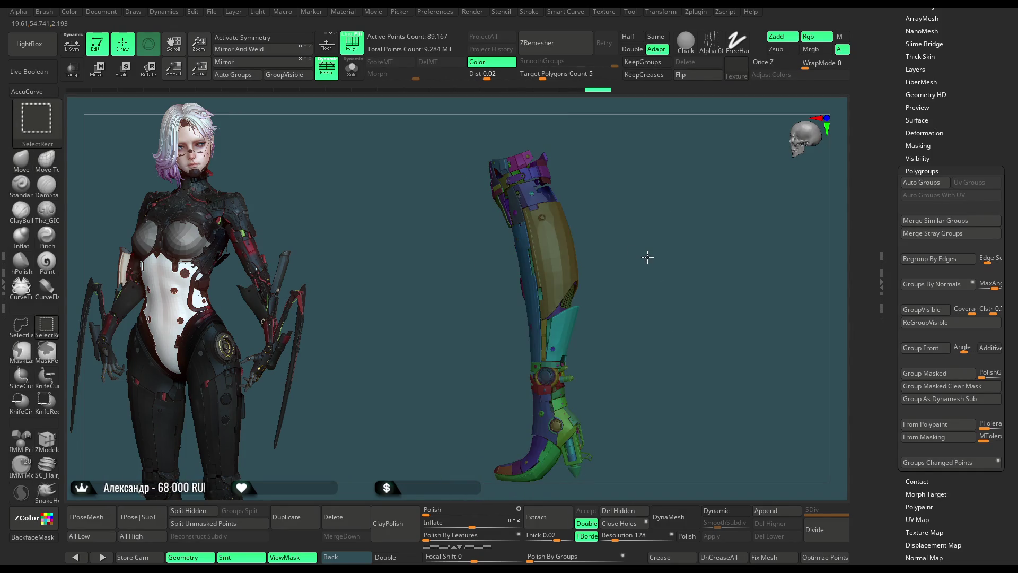
{"action": "left_click", "coordinate": [656, 251], "text": "ctrl"}
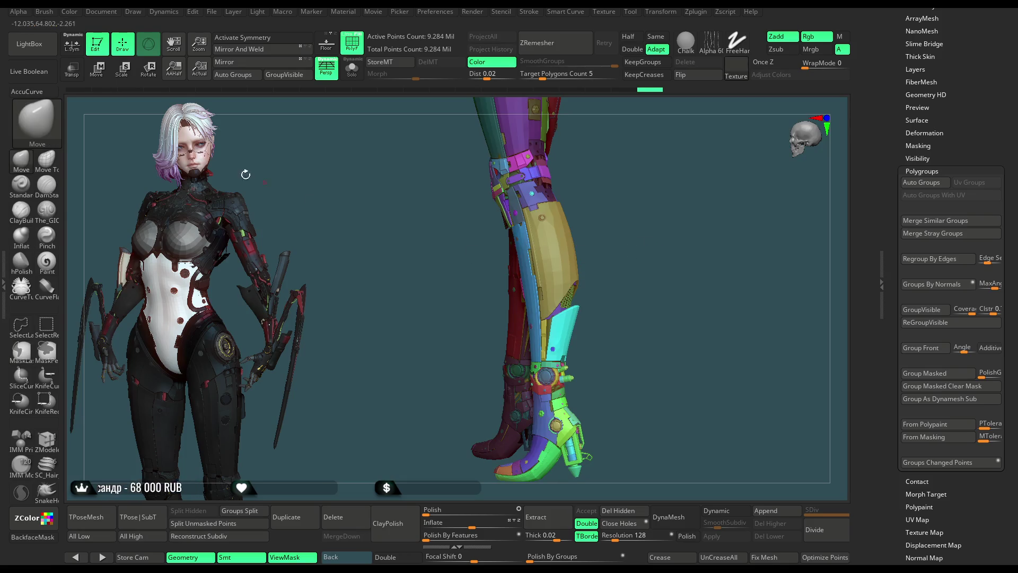
{"action": "left_click", "coordinate": [104, 73]}
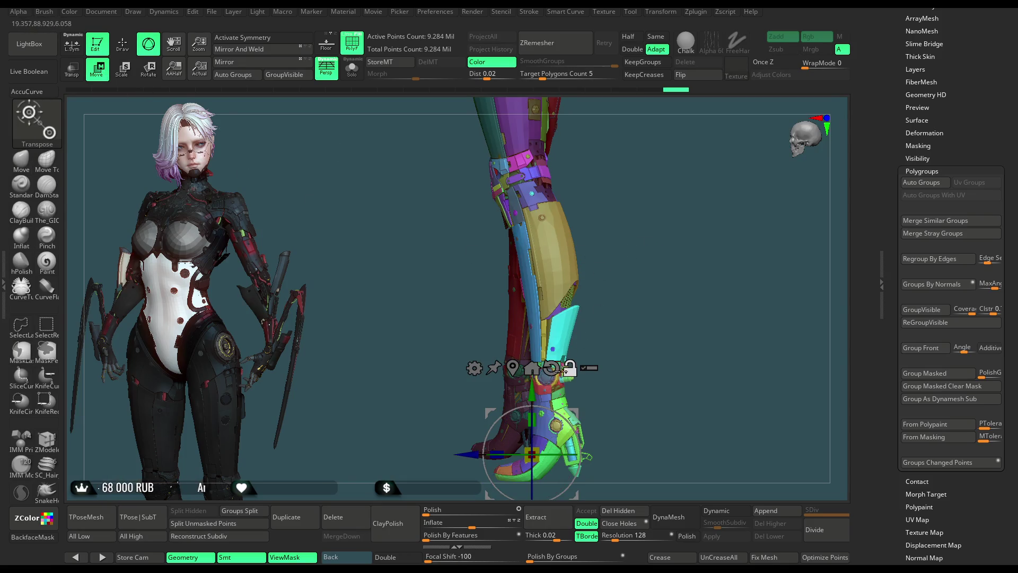
{"action": "left_click_drag", "start_coordinate": [576, 411], "coordinate": [562, 142]}
{"action": "mouse_move", "coordinate": [563, 142]}
{"action": "right_mouse_down", "text": "alt"}
{"action": "mouse_move", "coordinate": [670, 251]}
{"action": "mouse_move", "coordinate": [654, 230]}
{"action": "right_mouse_up", "text": "alt"}
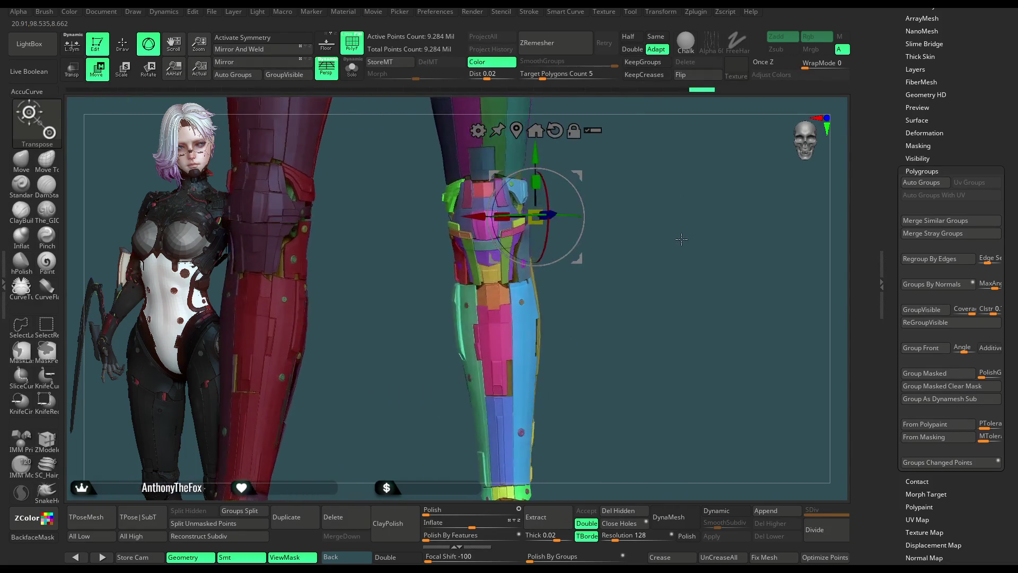
{"action": "left_click_drag", "start_coordinate": [608, 175], "coordinate": [552, 218]}
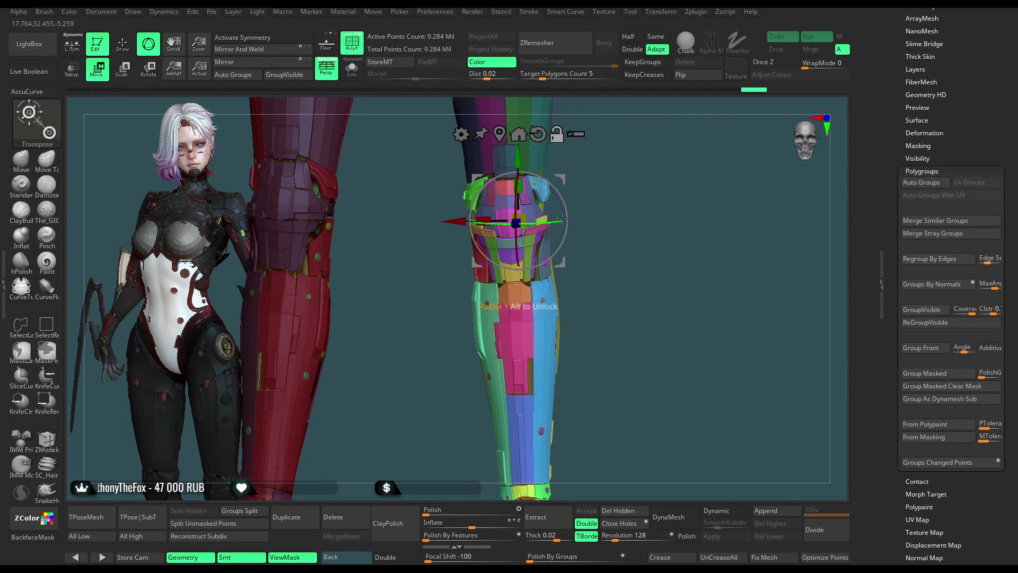
Step: Lasso-mask the knee armour, invert the mask and hide everything else
{"action": "mouse_move", "coordinate": [556, 194]}
{"action": "right_mouse_down"}
{"action": "mouse_move", "coordinate": [588, 195]}
{"action": "mouse_move", "coordinate": [551, 237]}
{"action": "right_mouse_up"}
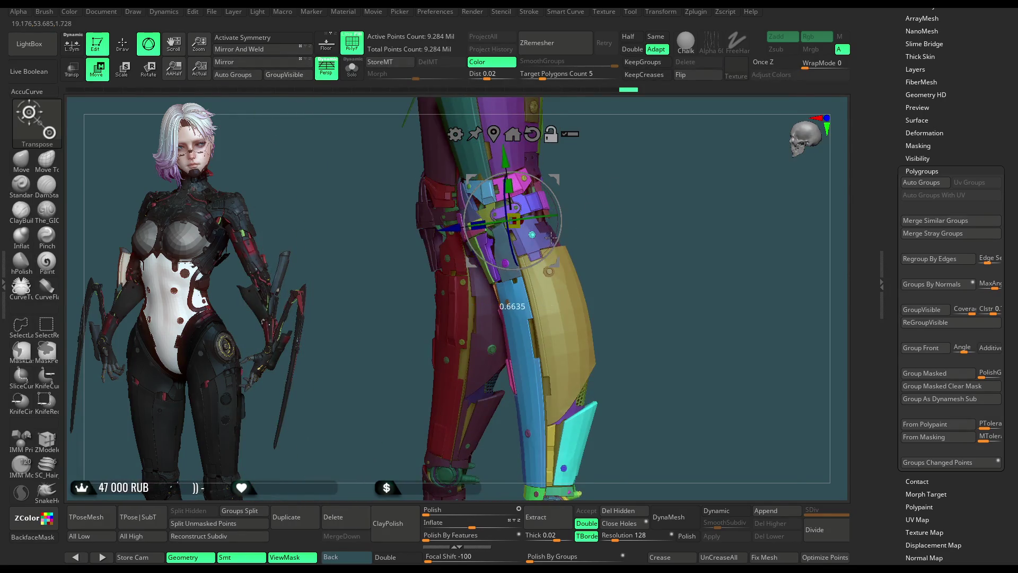
{"action": "left_click_drag", "start_coordinate": [545, 209], "coordinate": [562, 222]}
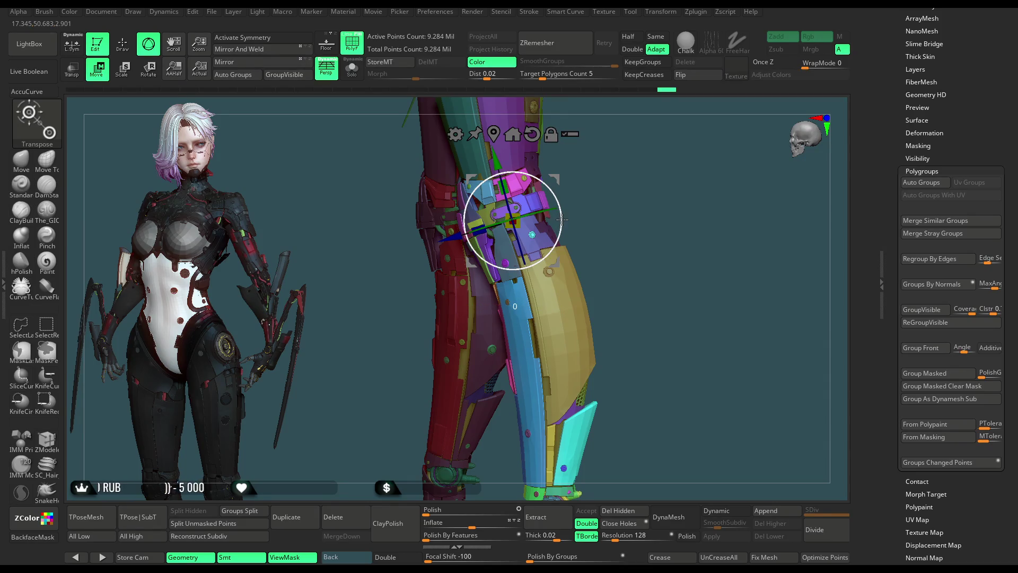
{"action": "mouse_move", "coordinate": [563, 220]}
{"action": "right_mouse_down"}
{"action": "mouse_move", "coordinate": [608, 198]}
{"action": "mouse_move", "coordinate": [655, 225]}
{"action": "right_mouse_up"}
{"action": "scroll", "coordinate": [637, 213], "scroll_direction": "up", "scroll_amount": 3}
{"action": "key", "text": "ctrl"}
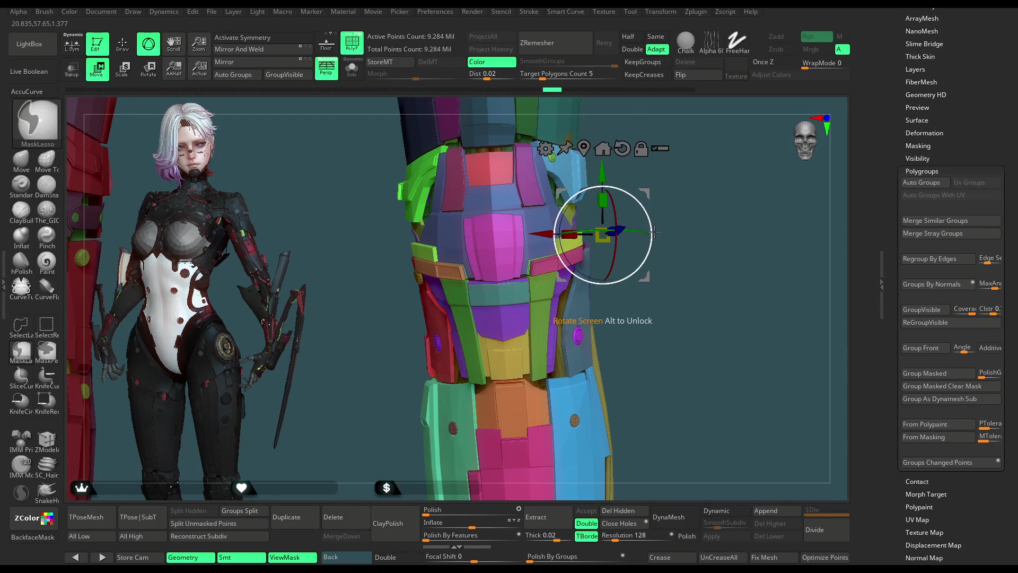
{"action": "key", "text": "Down"}
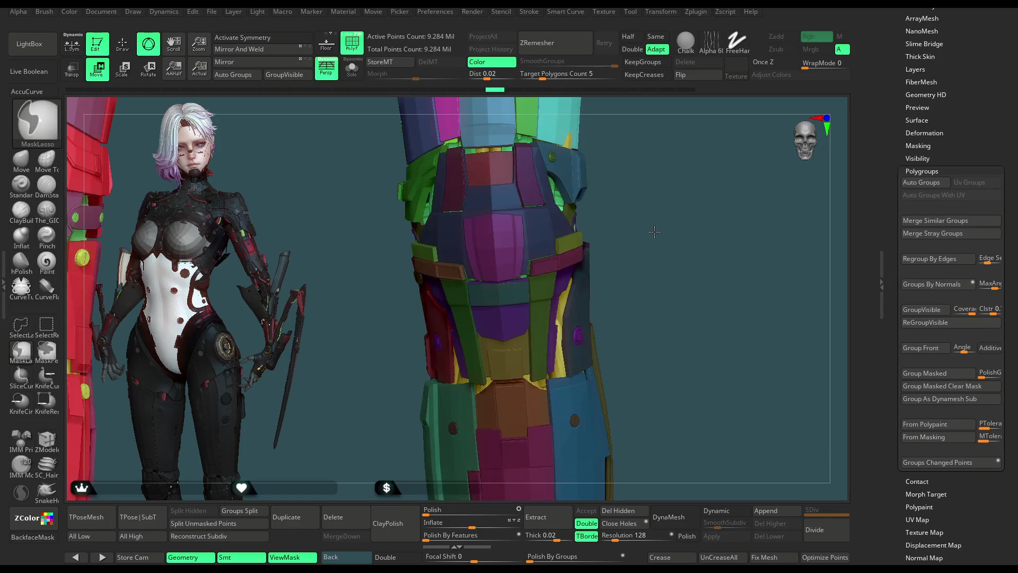
{"action": "key", "text": "Down"}
{"action": "left_click_drag", "start_coordinate": [653, 228], "coordinate": [509, 206]}
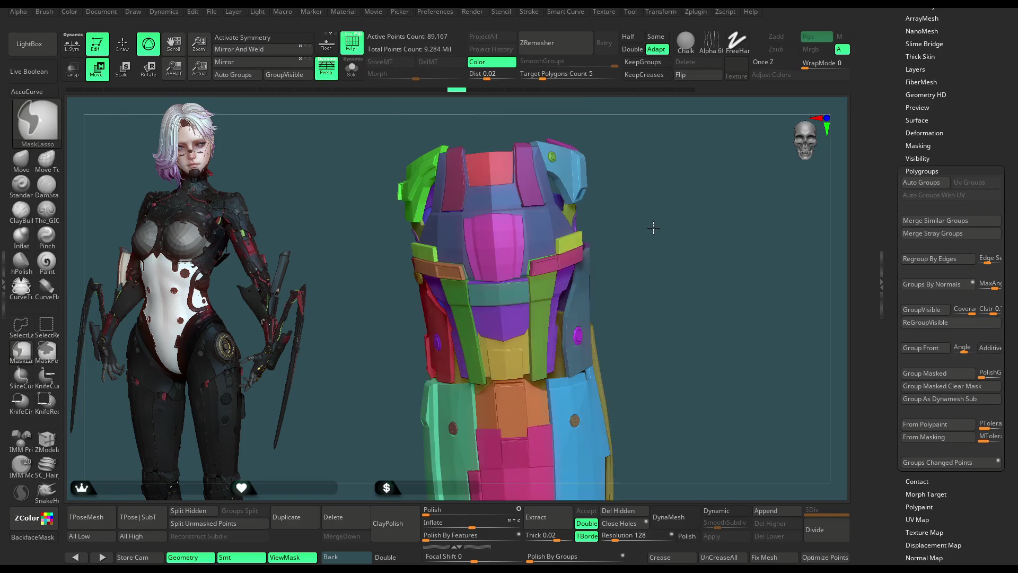
Step: Hide the light-blue, pink and purple top plates of the knee armour to see beneath them
{"action": "left_click", "coordinate": [122, 43]}
{"action": "left_click_drag", "start_coordinate": [660, 238], "coordinate": [613, 170]}
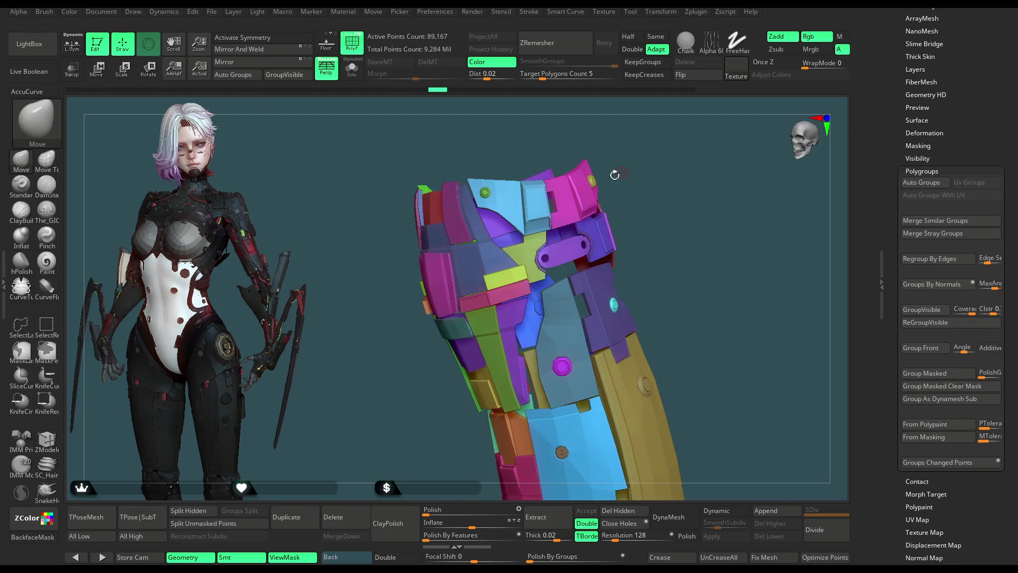
{"action": "left_click", "coordinate": [507, 187], "text": "ctrl+shift"}
{"action": "left_click", "coordinate": [562, 190], "text": "ctrl+shift"}
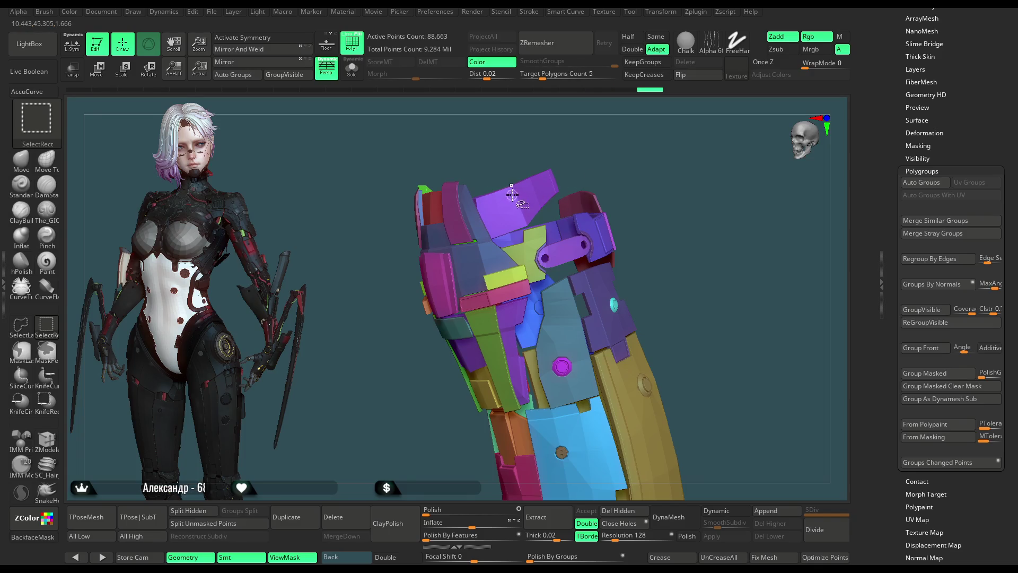
{"action": "left_click", "coordinate": [518, 187], "text": "ctrl+shift"}
Step: Inspect the exposed knee from front and side, then unhide all pieces of both legs
{"action": "left_click_drag", "start_coordinate": [549, 159], "coordinate": [582, 138]}
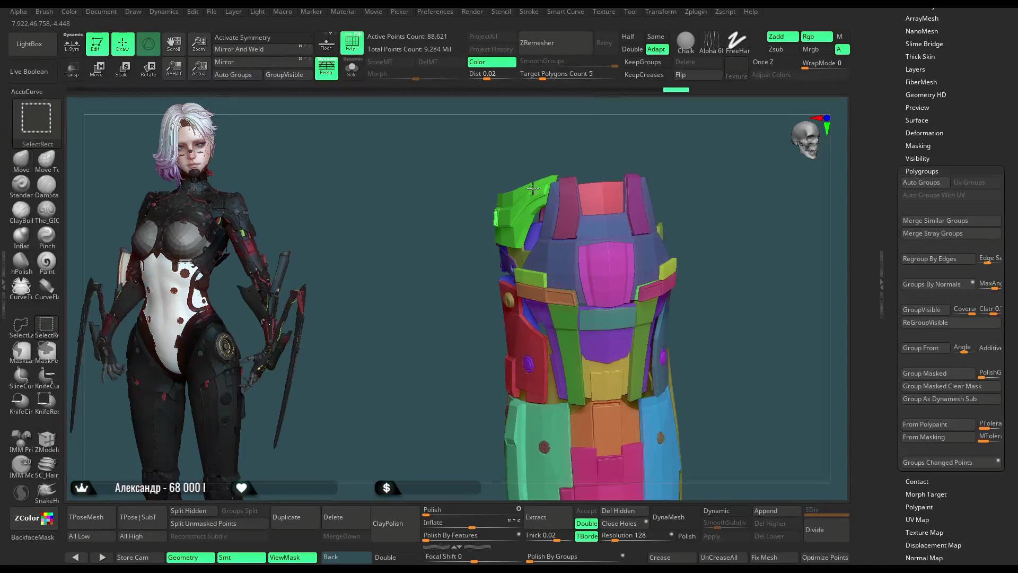
{"action": "left_click_drag", "start_coordinate": [529, 188], "coordinate": [664, 182]}
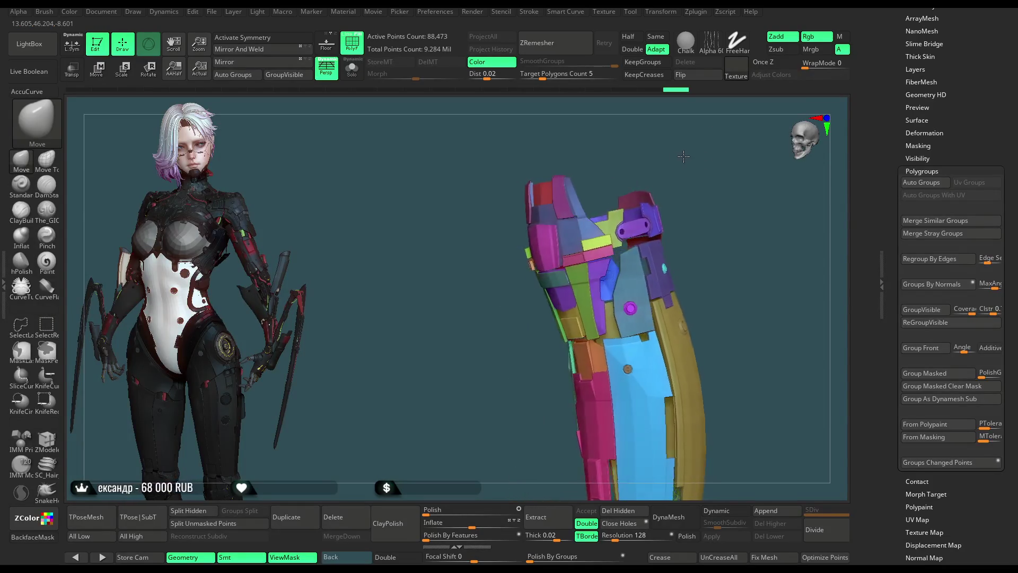
{"action": "left_click", "coordinate": [682, 195], "text": "ctrl+shift"}
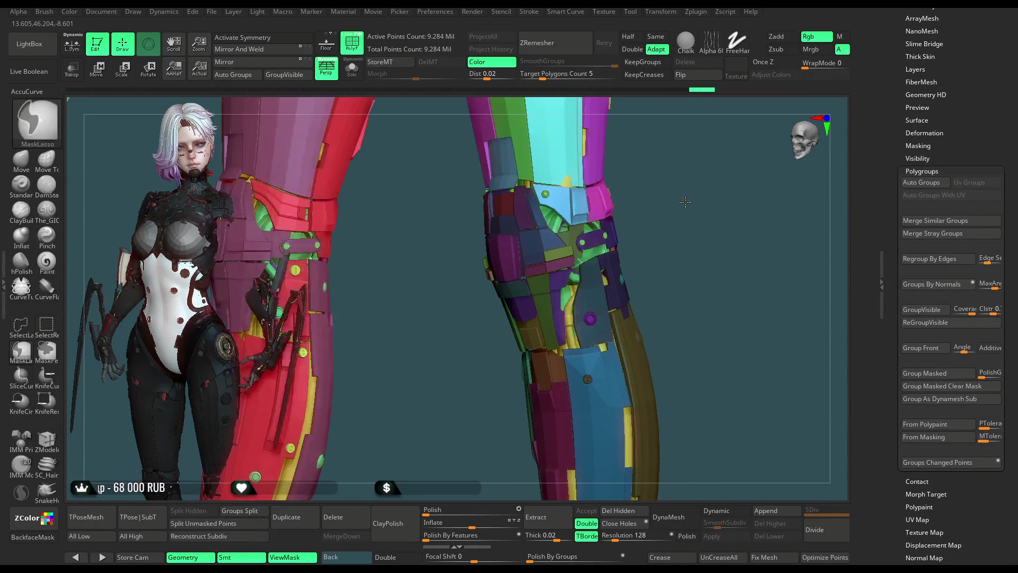
Step: Place the Transpose pivot at the knee of the multicoloured leg and bring the red leg into view
{"action": "mouse_move", "coordinate": [693, 202]}
{"action": "left_mouse_down"}
{"action": "mouse_move", "coordinate": [673, 205]}
{"action": "mouse_move", "coordinate": [695, 336]}
{"action": "mouse_move", "coordinate": [665, 248]}
{"action": "mouse_move", "coordinate": [601, 317]}
{"action": "left_mouse_up"}
{"action": "key", "text": "w"}
{"action": "mouse_move", "coordinate": [545, 435]}
{"action": "left_mouse_down", "text": "alt"}
{"action": "mouse_move", "coordinate": [584, 182]}
{"action": "mouse_move", "coordinate": [549, 253]}
{"action": "left_mouse_up", "text": "alt"}
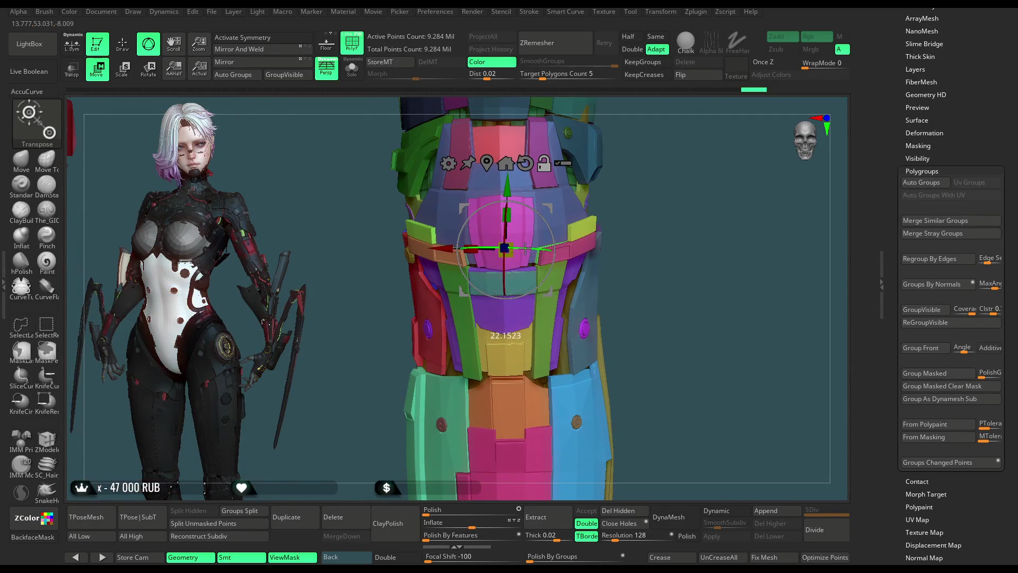
{"action": "left_click_drag", "start_coordinate": [640, 206], "coordinate": [545, 227]}
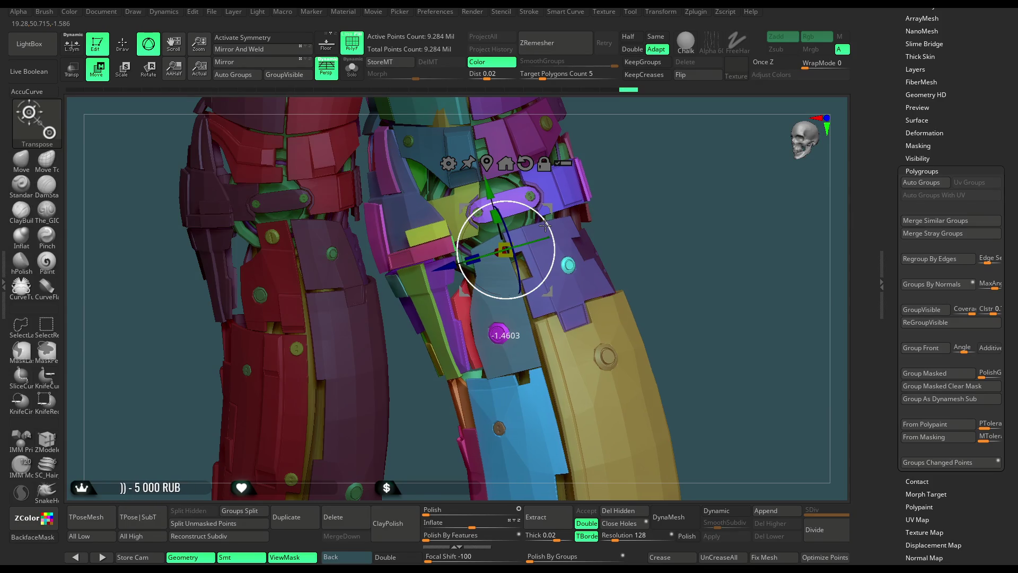
{"action": "mouse_move", "coordinate": [698, 184]}
{"action": "left_mouse_down"}
{"action": "mouse_move", "coordinate": [671, 231]}
{"action": "mouse_move", "coordinate": [571, 221]}
{"action": "mouse_move", "coordinate": [670, 256]}
{"action": "mouse_move", "coordinate": [660, 234]}
{"action": "left_mouse_up"}
Step: Lasso-mask the boot, invert the mask onto the red leg, hide it and clear the mask
{"action": "key", "text": "ctrl"}
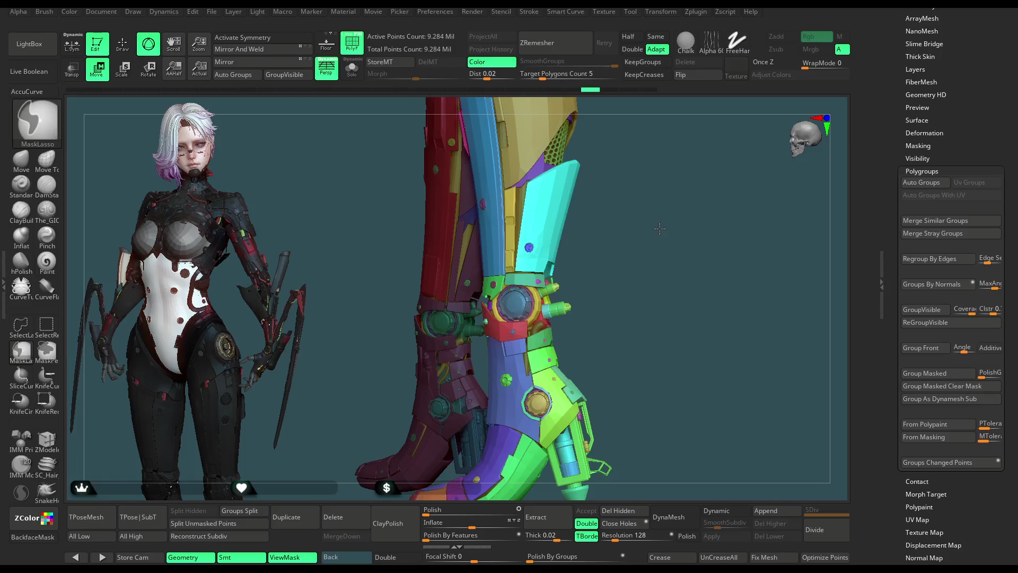
{"action": "key", "text": "w"}
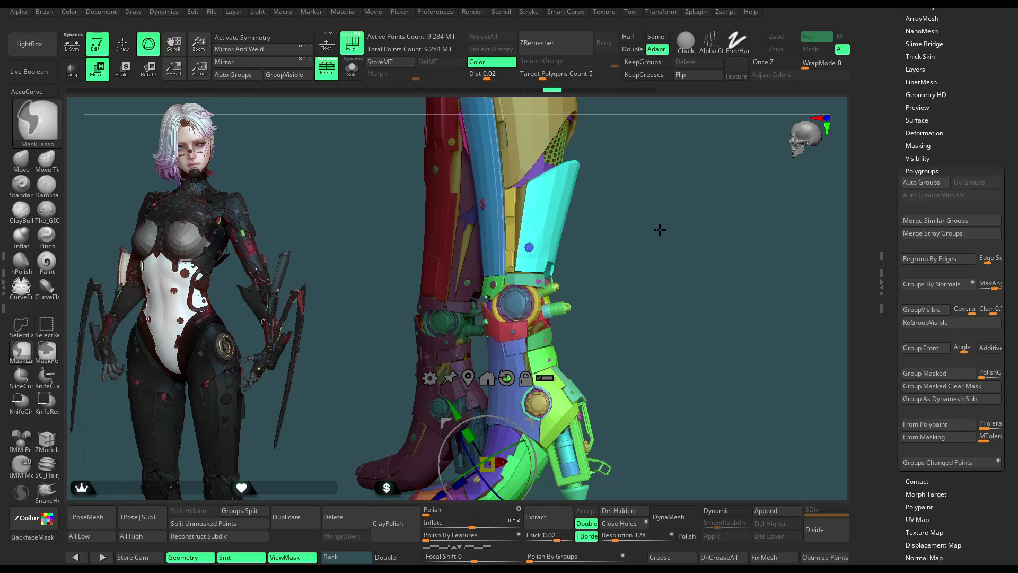
{"action": "left_click", "coordinate": [658, 230], "text": "ctrl"}
{"action": "key", "text": "ctrl+shift+h"}
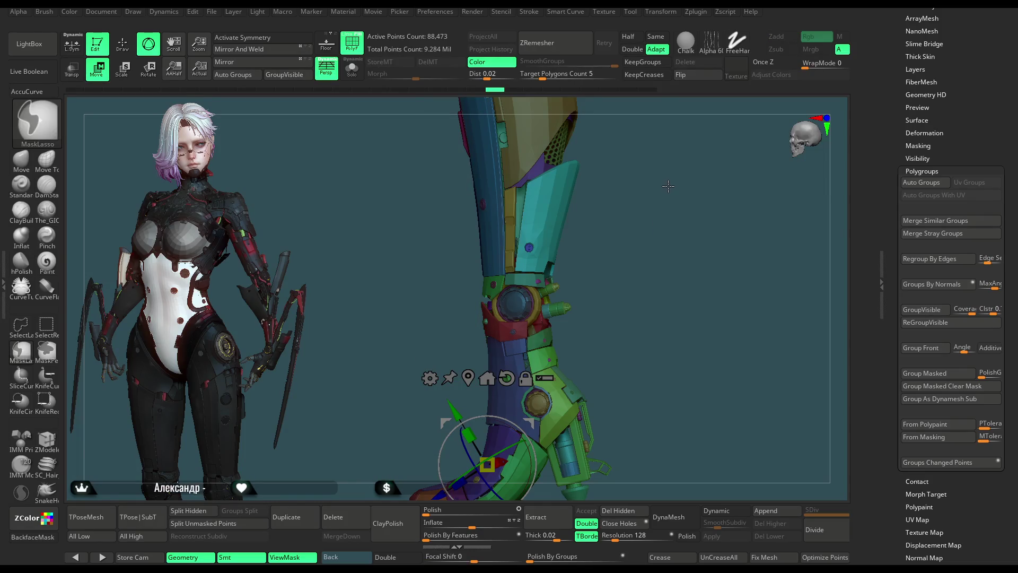
{"action": "key", "text": "ctrl+h"}
{"action": "key", "text": "q"}
{"action": "left_click_drag", "start_coordinate": [667, 209], "coordinate": [666, 253], "text": "ctrl+shift"}
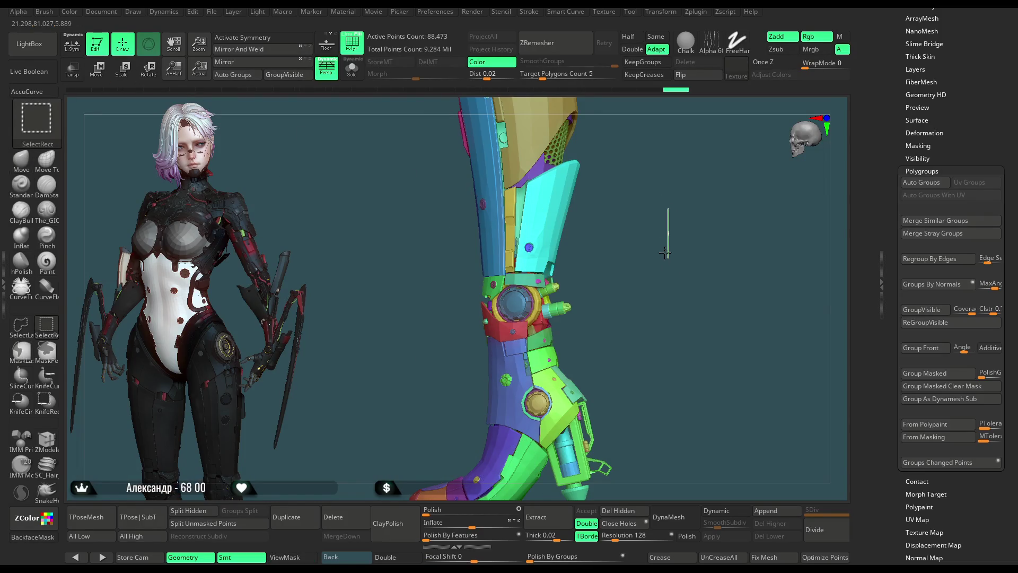
Step: Invert visibility, hide the yellow cable group, then swap visibility so only the cables and knee armour show
{"action": "left_click_drag", "start_coordinate": [671, 212], "coordinate": [636, 257]}
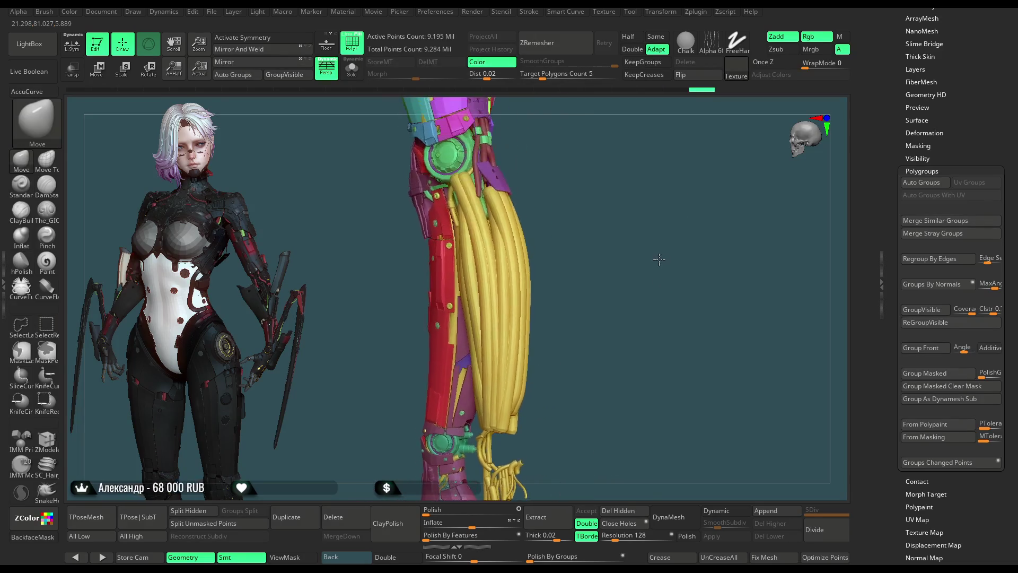
{"action": "right_click_drag", "start_coordinate": [636, 257], "coordinate": [549, 284]}
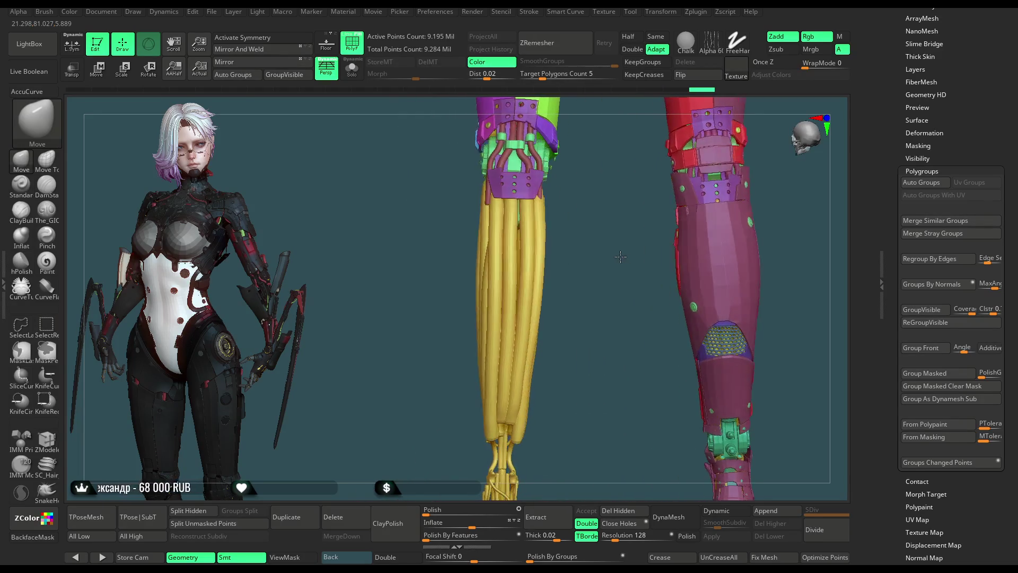
{"action": "left_click", "coordinate": [524, 277], "text": "ctrl+shift"}
{"action": "left_click_drag", "start_coordinate": [584, 357], "coordinate": [573, 231]}
{"action": "left_click", "coordinate": [560, 273], "text": "ctrl+shift"}
{"action": "mouse_move", "coordinate": [560, 273]}
{"action": "left_mouse_down"}
{"action": "mouse_move", "coordinate": [560, 343]}
{"action": "mouse_move", "coordinate": [675, 274]}
{"action": "mouse_move", "coordinate": [675, 226]}
{"action": "mouse_move", "coordinate": [394, 310]}
{"action": "left_mouse_up"}
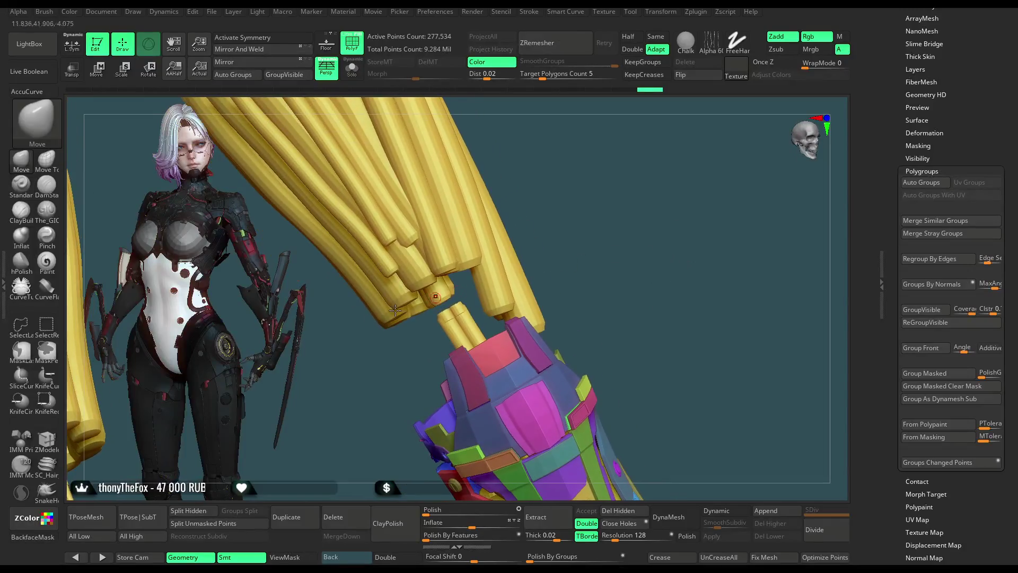
Step: Lasso-hide the outlined cable ends and the yellow cylinders above the knee
{"action": "left_click", "coordinate": [22, 327]}
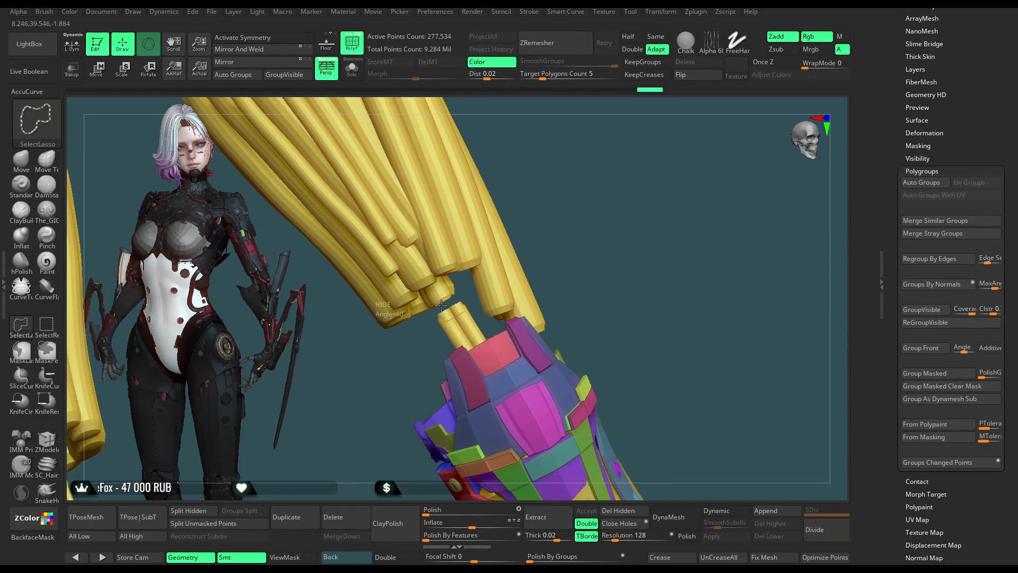
{"action": "left_click_drag", "start_coordinate": [439, 305], "coordinate": [358, 291], "text": "ctrl+shift"}
{"action": "mouse_move", "coordinate": [577, 257]}
{"action": "left_mouse_down"}
{"action": "mouse_move", "coordinate": [697, 177]}
{"action": "mouse_move", "coordinate": [538, 319]}
{"action": "left_mouse_up"}
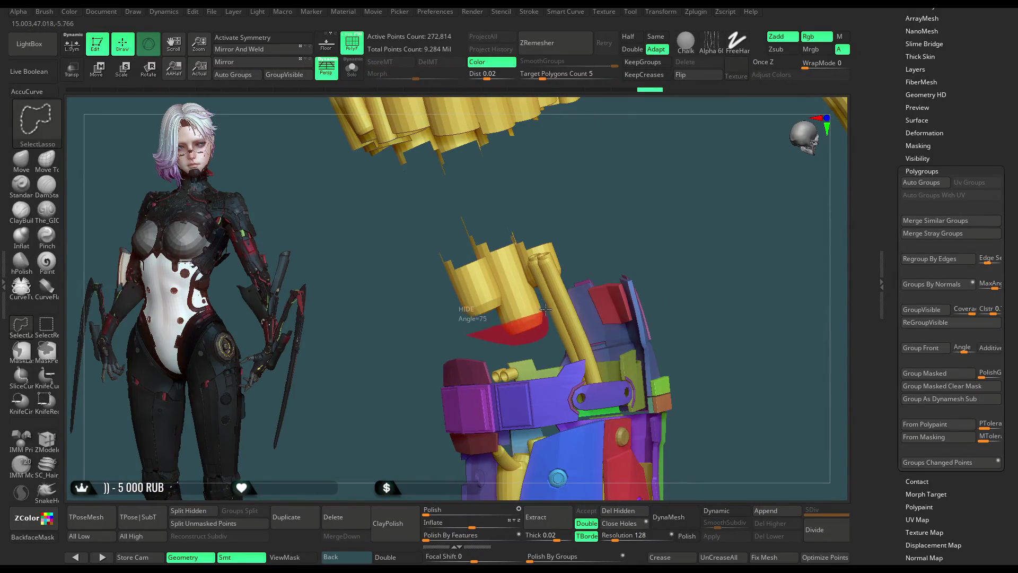
{"action": "left_click_drag", "start_coordinate": [547, 332], "coordinate": [379, 271], "text": "ctrl+shift"}
{"action": "mouse_move", "coordinate": [379, 270]}
{"action": "left_mouse_down"}
{"action": "mouse_move", "coordinate": [642, 174]}
{"action": "mouse_move", "coordinate": [382, 316]}
{"action": "mouse_move", "coordinate": [368, 153]}
{"action": "left_mouse_up"}
{"action": "key", "text": "ctrl+shift"}
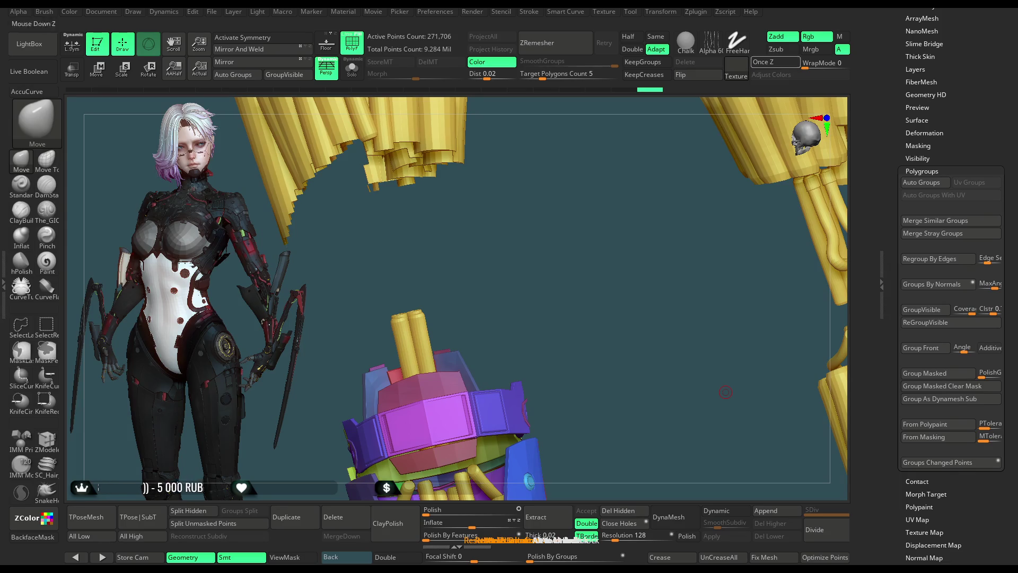
Step: Lasso-hide the remaining red-tinted strand clumps so only the leg armour piece remains
{"action": "mouse_move", "coordinate": [563, 327]}
{"action": "left_mouse_down"}
{"action": "mouse_move", "coordinate": [420, 421]}
{"action": "mouse_move", "coordinate": [278, 176]}
{"action": "mouse_move", "coordinate": [636, 309]}
{"action": "mouse_move", "coordinate": [561, 212]}
{"action": "left_mouse_up"}
{"action": "key", "text": "ctrl+shift"}
{"action": "mouse_move", "coordinate": [478, 137]}
{"action": "left_mouse_down", "text": "ctrl+shift"}
{"action": "mouse_move", "coordinate": [540, 480]}
{"action": "mouse_move", "coordinate": [623, 341]}
{"action": "left_mouse_up", "text": "ctrl+shift"}
{"action": "mouse_move", "coordinate": [598, 289]}
{"action": "left_mouse_down"}
{"action": "mouse_move", "coordinate": [600, 269]}
{"action": "mouse_move", "coordinate": [628, 274]}
{"action": "left_mouse_up"}
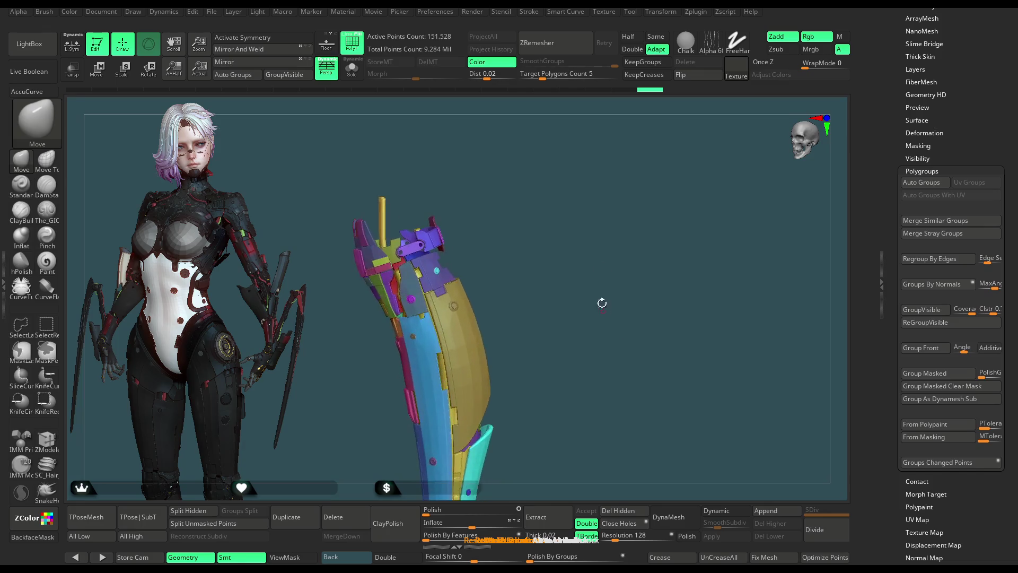
Step: Unhide the whole figure and set the Transpose pivot on the upper leg
{"action": "left_click", "coordinate": [627, 273], "text": "ctrl+shift"}
{"action": "mouse_move", "coordinate": [619, 256]}
{"action": "left_mouse_down"}
{"action": "mouse_move", "coordinate": [605, 322]}
{"action": "mouse_move", "coordinate": [606, 282]}
{"action": "left_mouse_up"}
{"action": "key", "text": "w"}
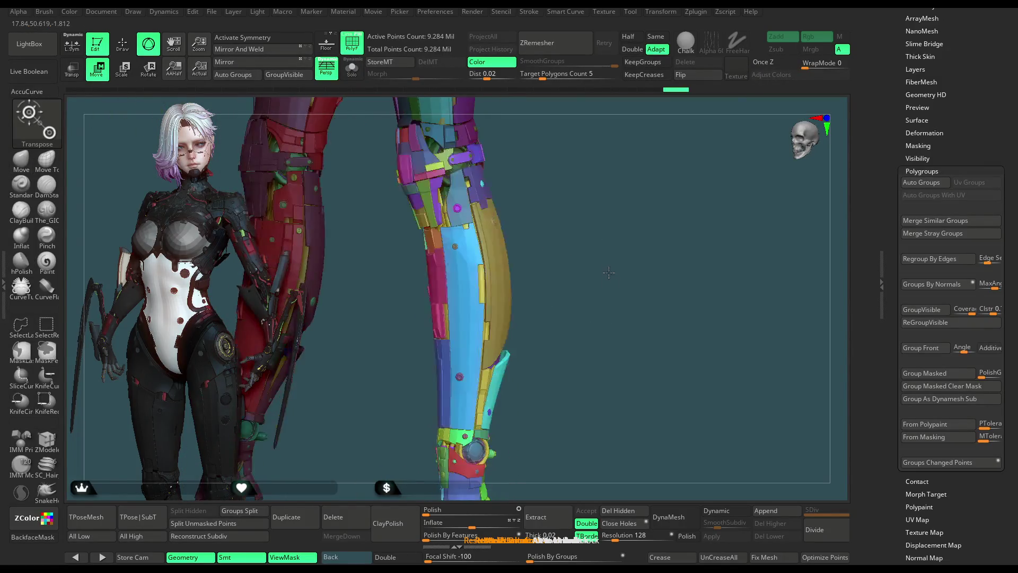
{"action": "mouse_move", "coordinate": [547, 359]}
{"action": "left_mouse_down"}
{"action": "mouse_move", "coordinate": [528, 361]}
{"action": "mouse_move", "coordinate": [497, 190]}
{"action": "left_mouse_up"}
{"action": "mouse_move", "coordinate": [636, 239]}
{"action": "left_mouse_down"}
{"action": "mouse_move", "coordinate": [690, 193]}
{"action": "mouse_move", "coordinate": [528, 354]}
{"action": "mouse_move", "coordinate": [483, 267]}
{"action": "left_mouse_up"}
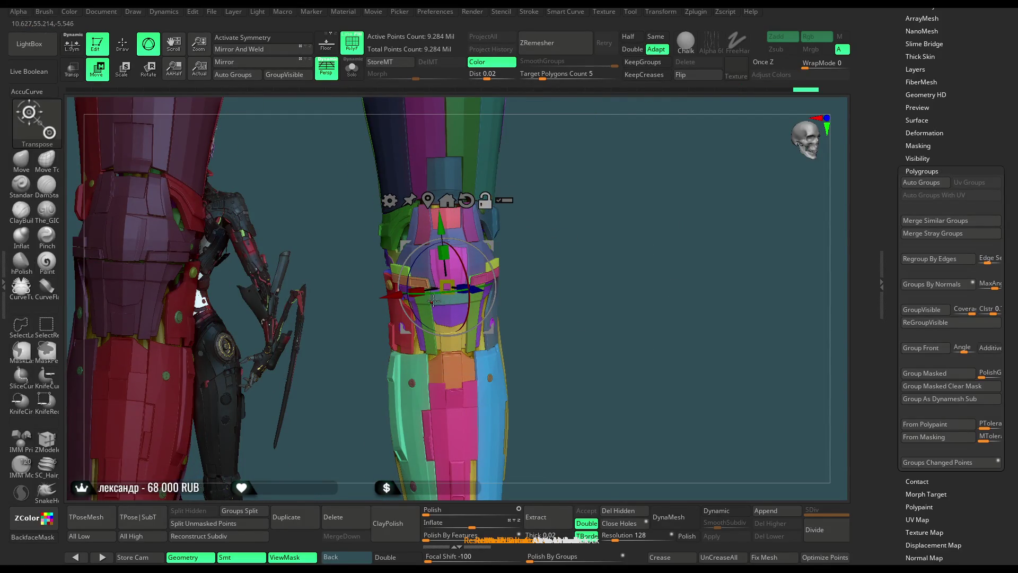
{"action": "mouse_move", "coordinate": [557, 263]}
{"action": "left_mouse_down"}
{"action": "mouse_move", "coordinate": [588, 257]}
{"action": "mouse_move", "coordinate": [469, 318]}
{"action": "left_mouse_up"}
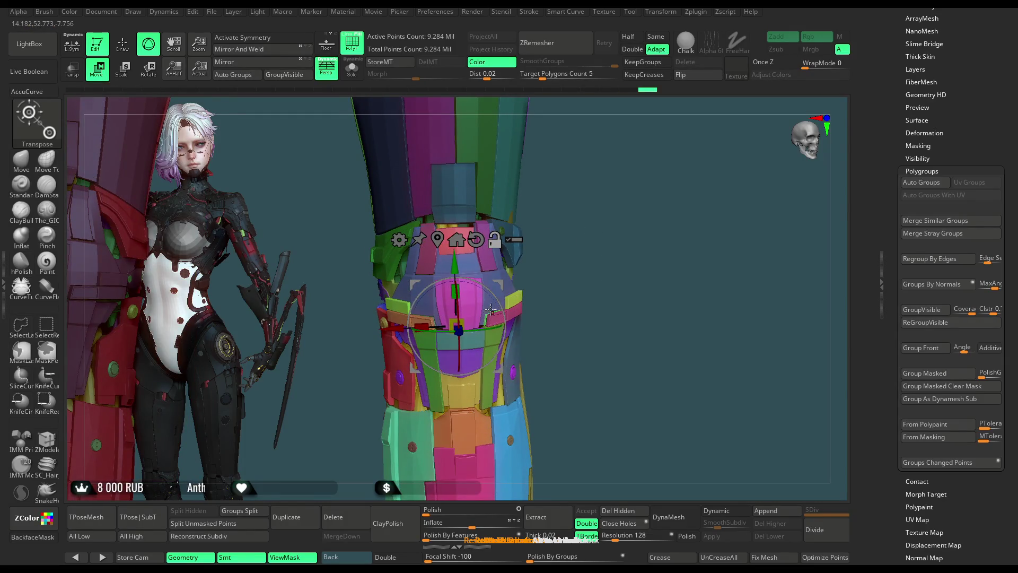
Step: Nudge the pivot up at the knee, then return to Draw with the full figure facing front
{"action": "mouse_move", "coordinate": [496, 308]}
{"action": "left_mouse_down", "text": "alt"}
{"action": "mouse_move", "coordinate": [505, 283]}
{"action": "mouse_move", "coordinate": [552, 255]}
{"action": "left_mouse_up", "text": "alt"}
{"action": "mouse_move", "coordinate": [515, 310]}
{"action": "left_mouse_down"}
{"action": "mouse_move", "coordinate": [506, 316]}
{"action": "mouse_move", "coordinate": [612, 219]}
{"action": "mouse_move", "coordinate": [593, 255]}
{"action": "left_mouse_up"}
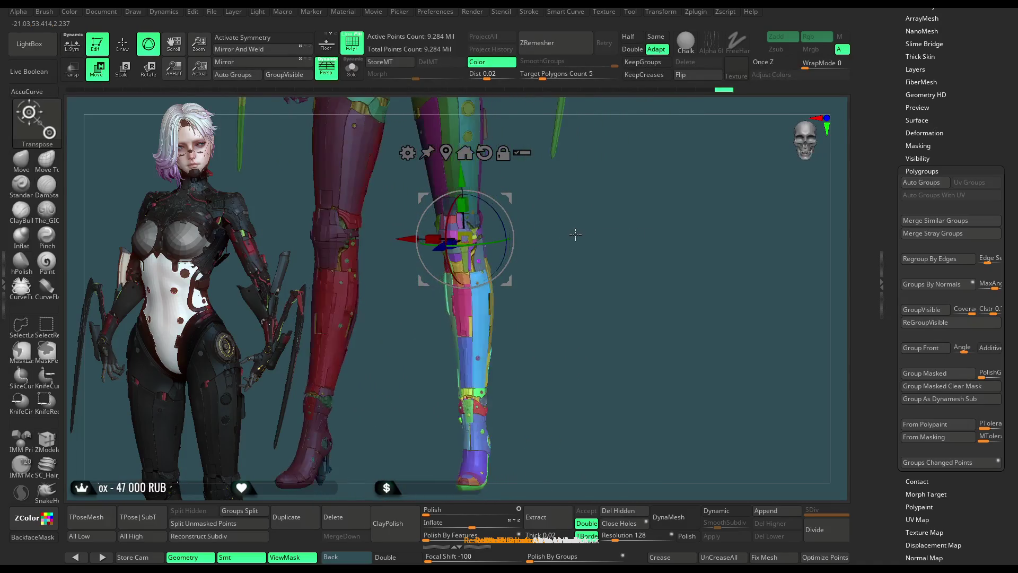
{"action": "left_click_drag", "start_coordinate": [593, 255], "coordinate": [557, 258]}
{"action": "key", "text": "q"}
{"action": "mouse_move", "coordinate": [617, 197]}
{"action": "left_mouse_down"}
{"action": "mouse_move", "coordinate": [638, 272]}
{"action": "mouse_move", "coordinate": [649, 267]}
{"action": "mouse_move", "coordinate": [643, 286]}
{"action": "mouse_move", "coordinate": [597, 238]}
{"action": "mouse_move", "coordinate": [644, 264]}
{"action": "left_mouse_up"}
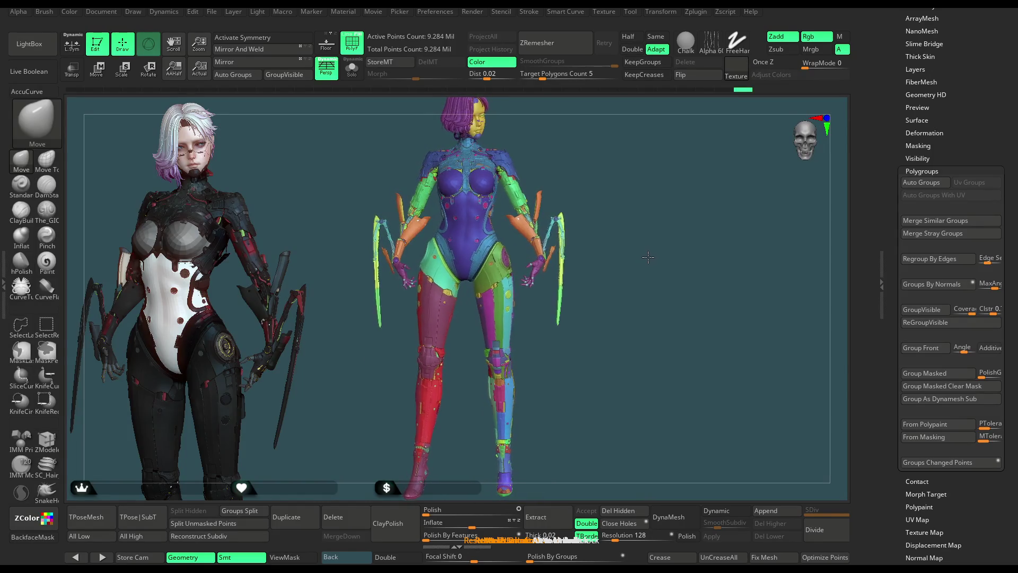
{"action": "left_click_drag", "start_coordinate": [646, 256], "coordinate": [620, 256]}
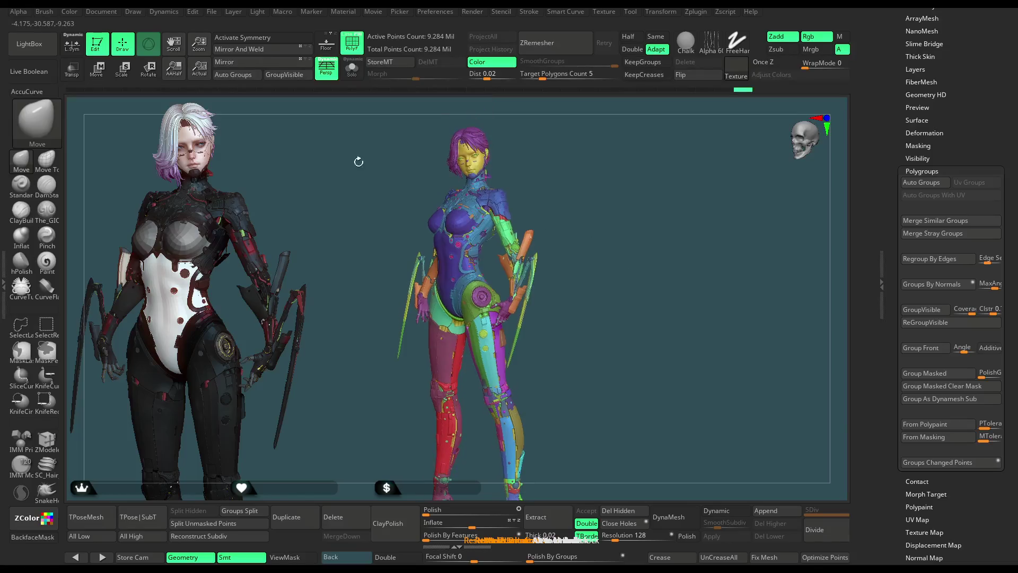
{"action": "left_click", "coordinate": [212, 12]}
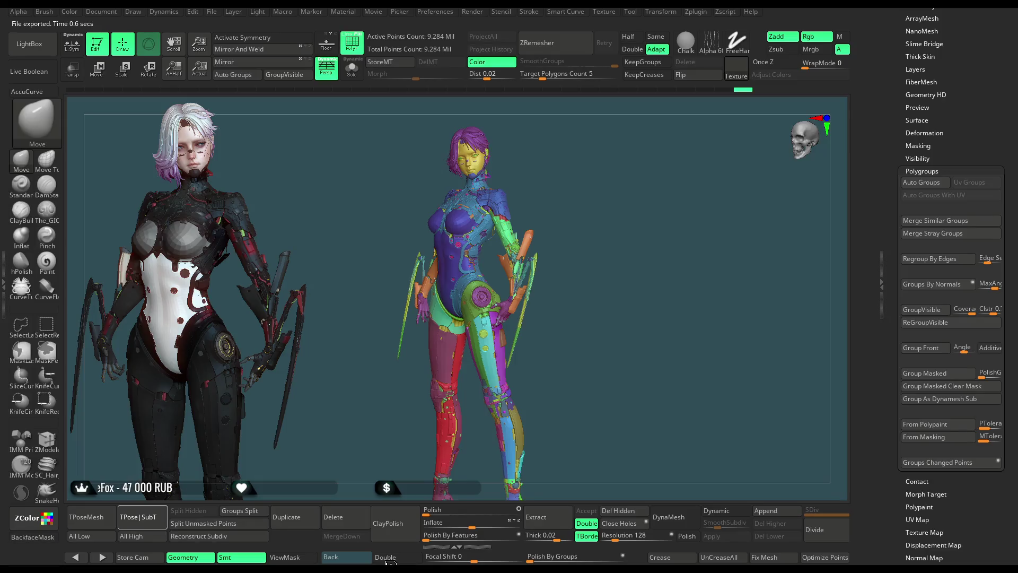
Step: Show the textured black, red and white version of the character instead of polygroup colours
{"action": "left_click", "coordinate": [386, 558]}
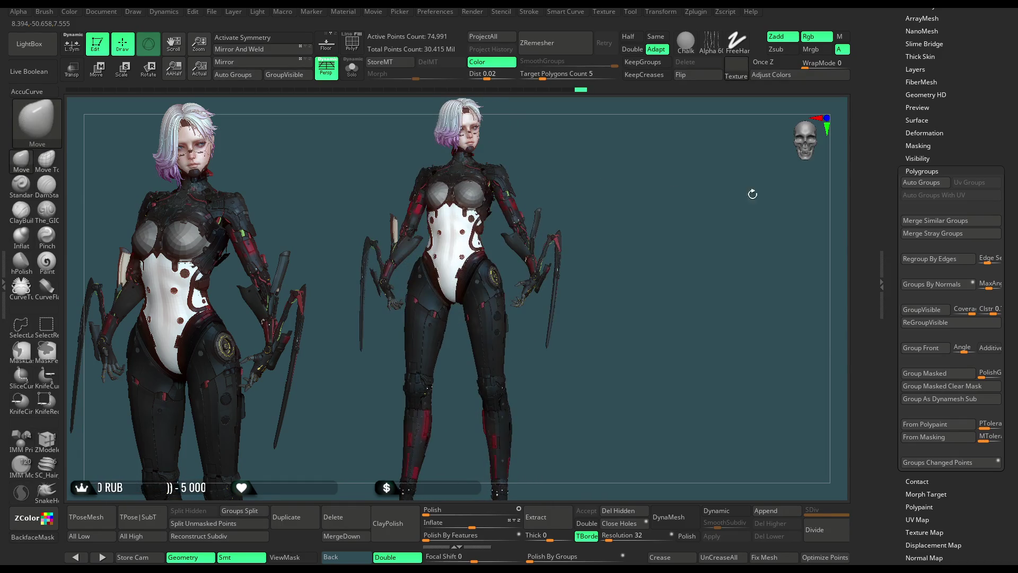
{"action": "scroll", "coordinate": [954, 238], "scroll_direction": "up", "scroll_amount": 5}
Step: Switch to the grey high-detail armour tool, frame its hips front-on, and save the project with Ctrl+S
{"action": "left_click", "coordinate": [912, 169]}
{"action": "left_click_drag", "start_coordinate": [720, 289], "coordinate": [706, 213]}
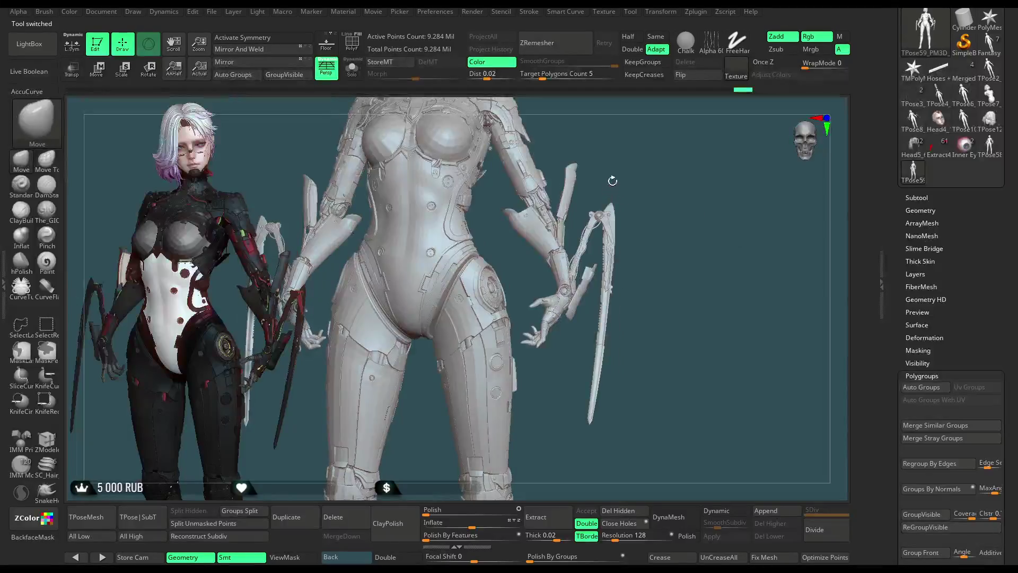
{"action": "left_click_drag", "start_coordinate": [611, 185], "coordinate": [704, 178]}
{"action": "left_click", "coordinate": [212, 12]}
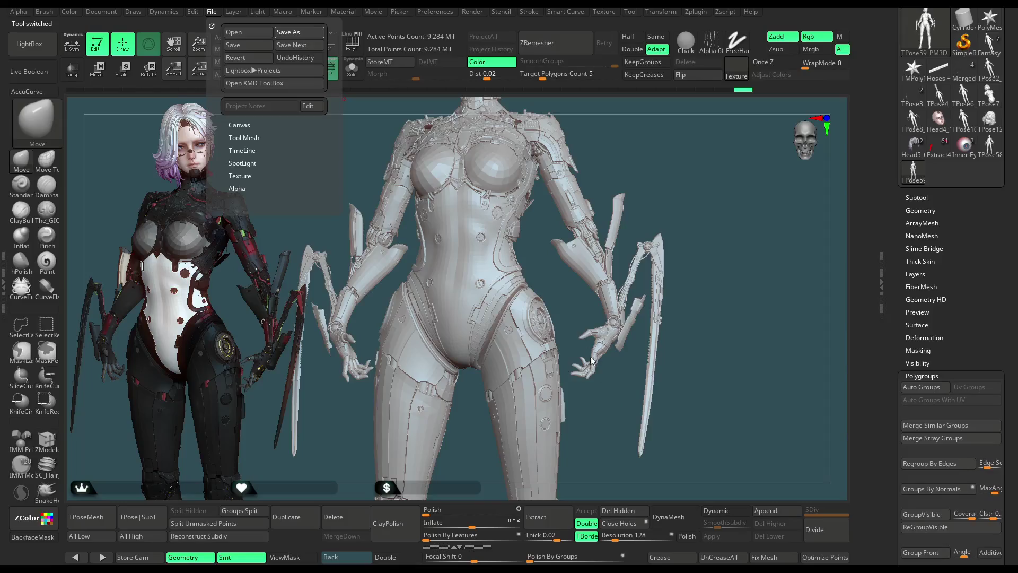
{"action": "key", "text": "ctrl+s"}
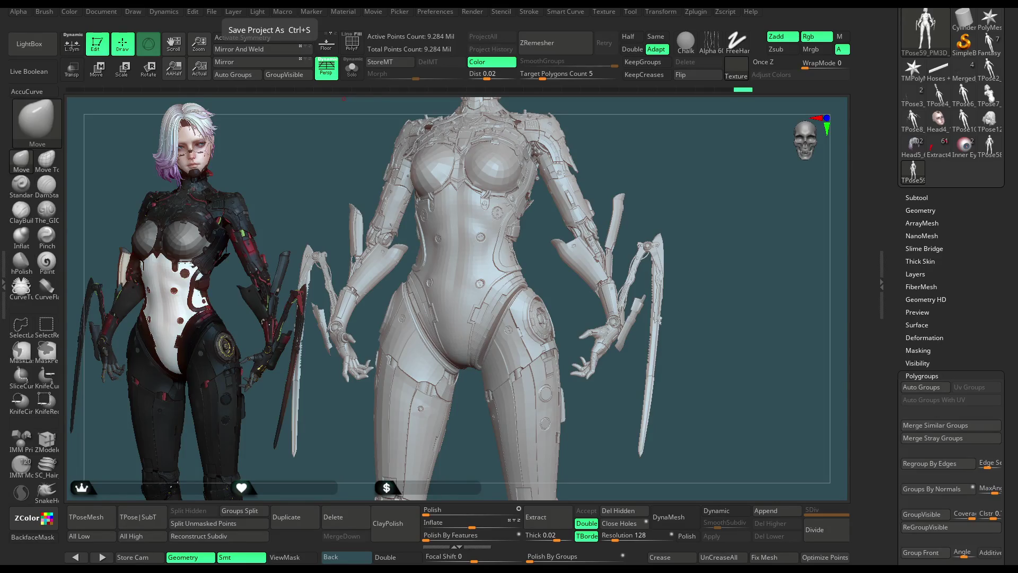
Step: Lasso-mask the hip armour, the right thigh and the right lower leg of the grey model
{"action": "left_click_drag", "start_coordinate": [683, 209], "coordinate": [533, 279]}
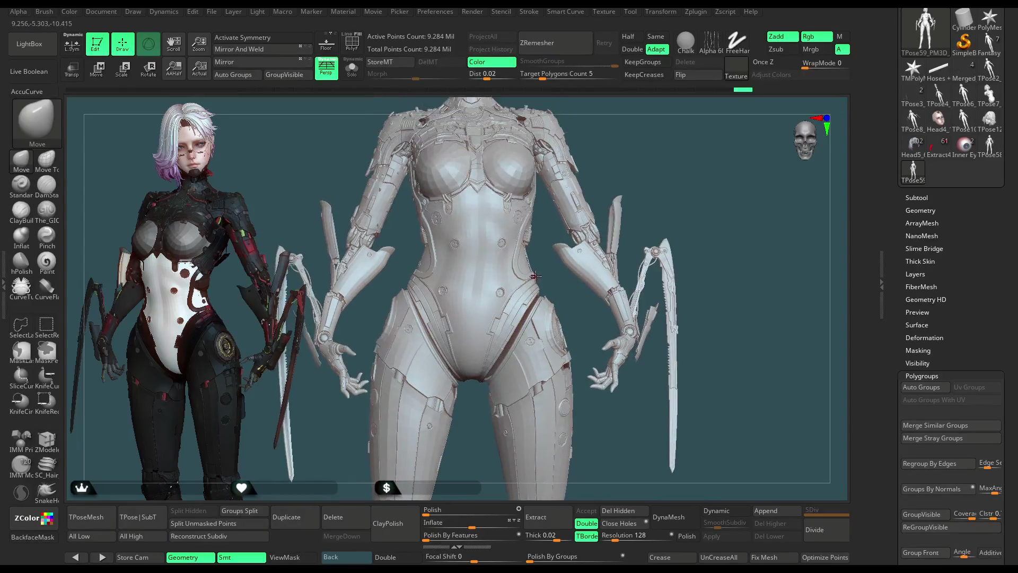
{"action": "key", "text": "ctrl"}
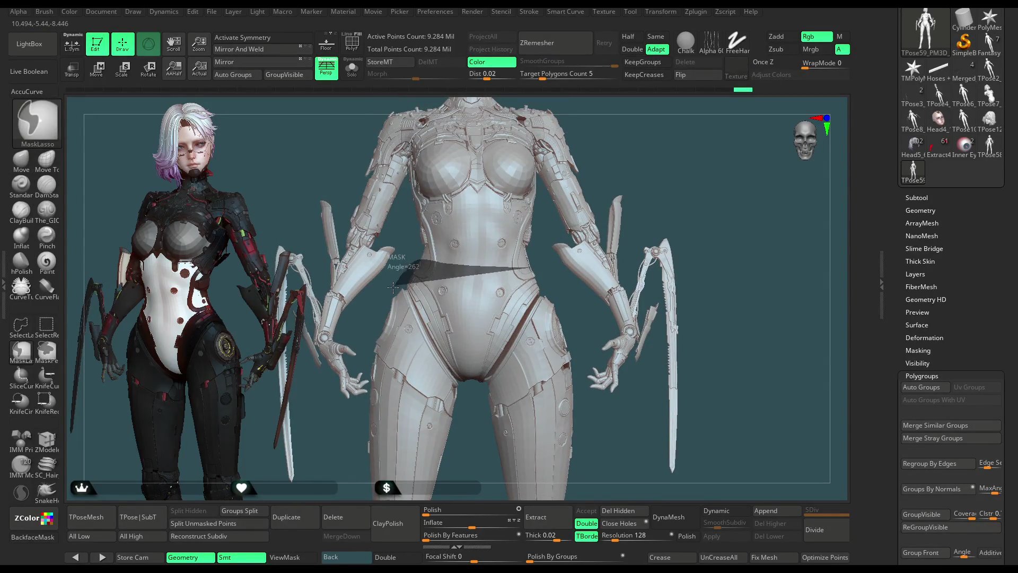
{"action": "left_click_drag", "start_coordinate": [375, 326], "coordinate": [562, 401], "text": "ctrl"}
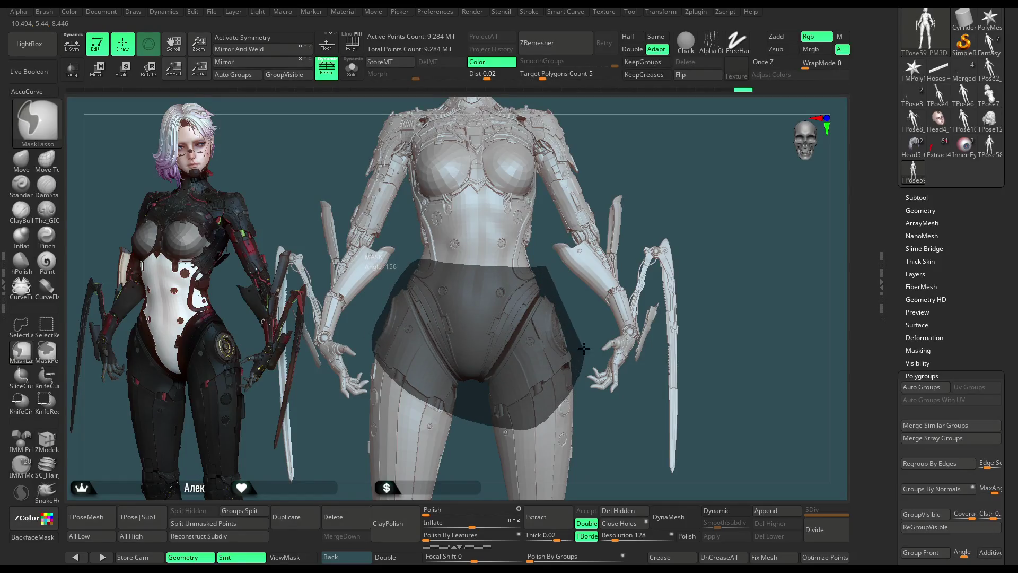
{"action": "left_click_drag", "start_coordinate": [582, 347], "coordinate": [585, 354], "text": "ctrl"}
{"action": "left_click_drag", "start_coordinate": [608, 447], "coordinate": [541, 208], "text": "alt"}
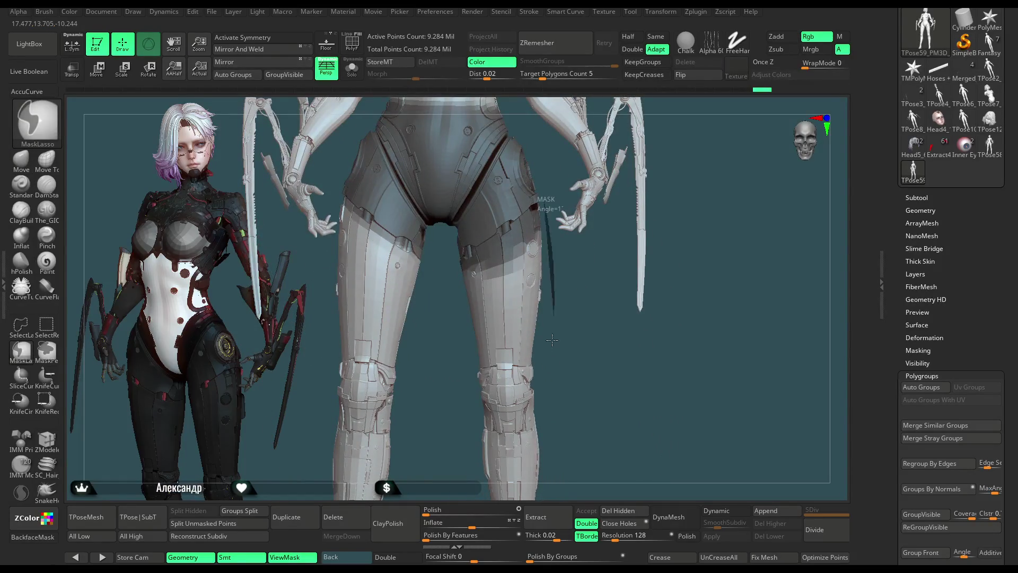
{"action": "left_click_drag", "start_coordinate": [555, 330], "coordinate": [477, 207], "text": "ctrl"}
{"action": "mouse_move", "coordinate": [588, 414]}
{"action": "left_mouse_down", "text": "alt"}
{"action": "mouse_move", "coordinate": [575, 322]}
{"action": "mouse_move", "coordinate": [556, 287]}
{"action": "left_mouse_up", "text": "alt"}
{"action": "mouse_move", "coordinate": [482, 239]}
{"action": "left_mouse_down", "text": "ctrl"}
{"action": "mouse_move", "coordinate": [555, 309]}
{"action": "mouse_move", "coordinate": [557, 395]}
{"action": "mouse_move", "coordinate": [559, 382]}
{"action": "mouse_move", "coordinate": [372, 205]}
{"action": "left_mouse_up", "text": "ctrl"}
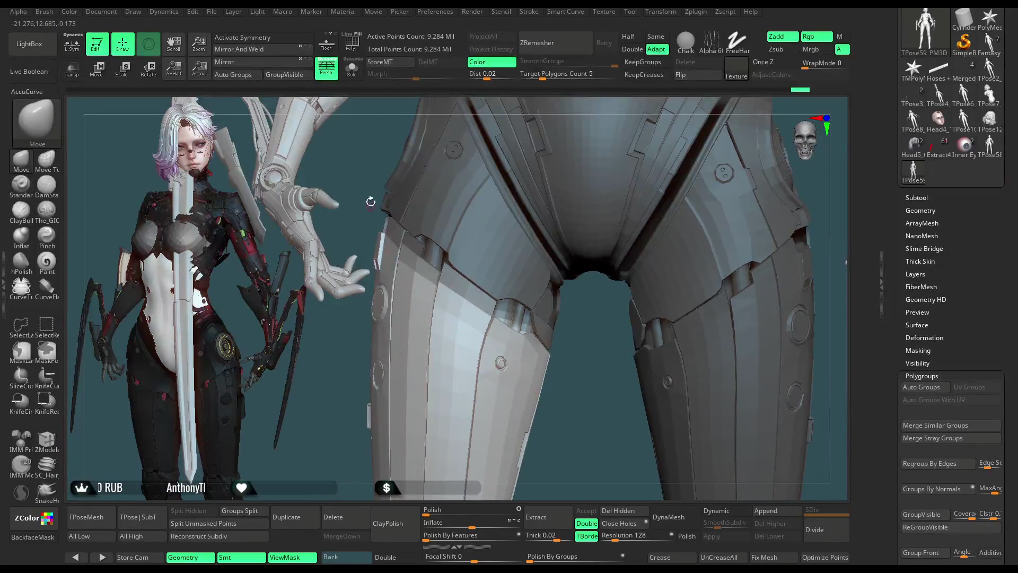
Step: Lasso-mask the thigh and the left leg, then switch to Transpose Move for the unmasked arm
{"action": "key", "text": "ctrl+shift"}
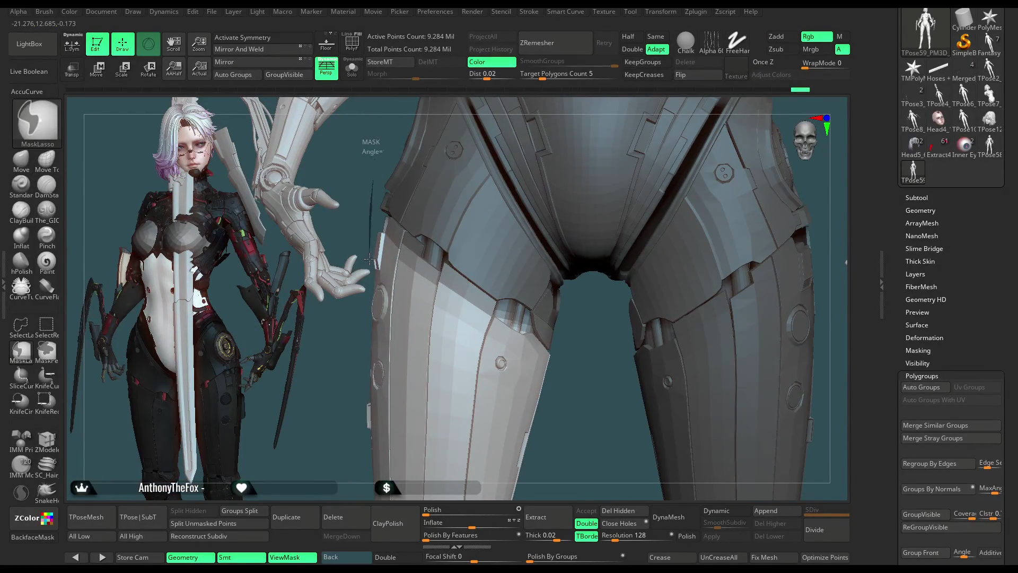
{"action": "left_click_drag", "start_coordinate": [368, 425], "coordinate": [557, 199], "text": "ctrl+shift"}
{"action": "mouse_move", "coordinate": [616, 342]}
{"action": "left_mouse_down"}
{"action": "mouse_move", "coordinate": [579, 366]}
{"action": "mouse_move", "coordinate": [563, 339]}
{"action": "mouse_move", "coordinate": [477, 303]}
{"action": "left_mouse_up"}
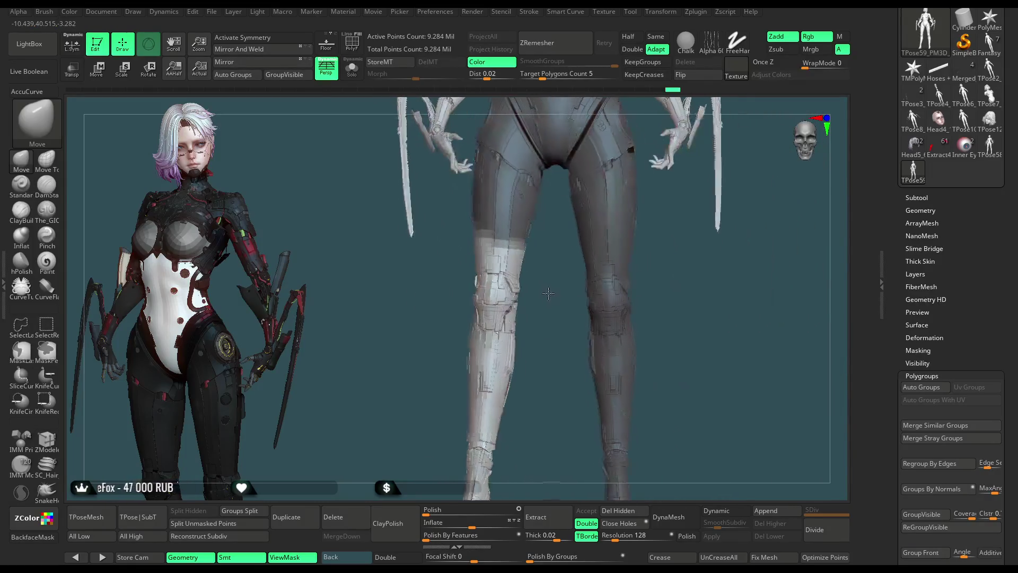
{"action": "mouse_move", "coordinate": [548, 239]}
{"action": "left_mouse_down", "text": "ctrl+shift"}
{"action": "mouse_move", "coordinate": [434, 275]}
{"action": "mouse_move", "coordinate": [509, 477]}
{"action": "left_mouse_up", "text": "ctrl+shift"}
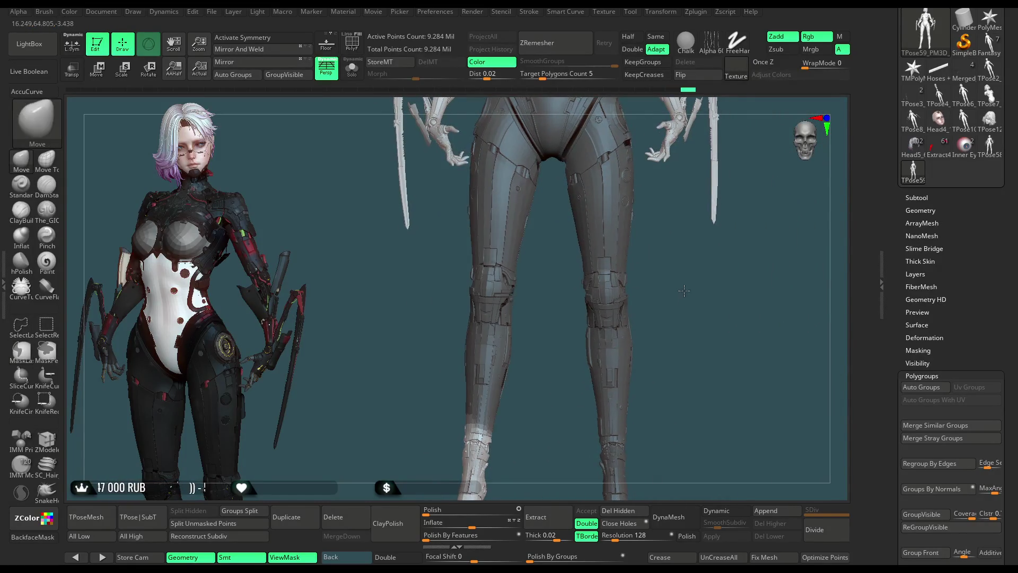
{"action": "left_click_drag", "start_coordinate": [604, 318], "coordinate": [605, 262], "text": "alt"}
{"action": "mouse_move", "coordinate": [549, 350]}
{"action": "left_mouse_down", "text": "ctrl"}
{"action": "mouse_move", "coordinate": [502, 366]}
{"action": "mouse_move", "coordinate": [509, 446]}
{"action": "mouse_move", "coordinate": [517, 356]}
{"action": "mouse_move", "coordinate": [573, 450]}
{"action": "left_mouse_up", "text": "ctrl"}
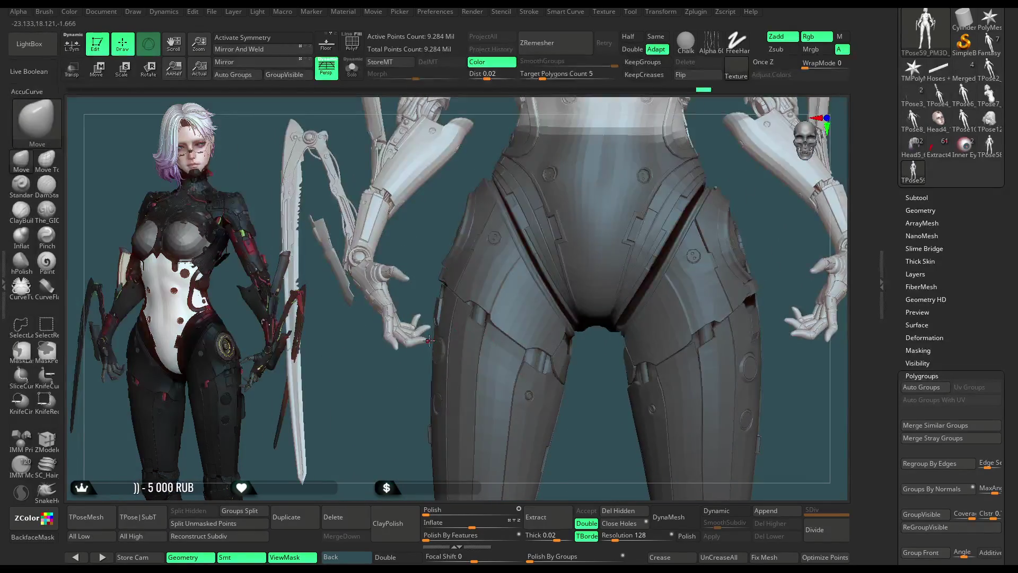
{"action": "left_click", "coordinate": [104, 73]}
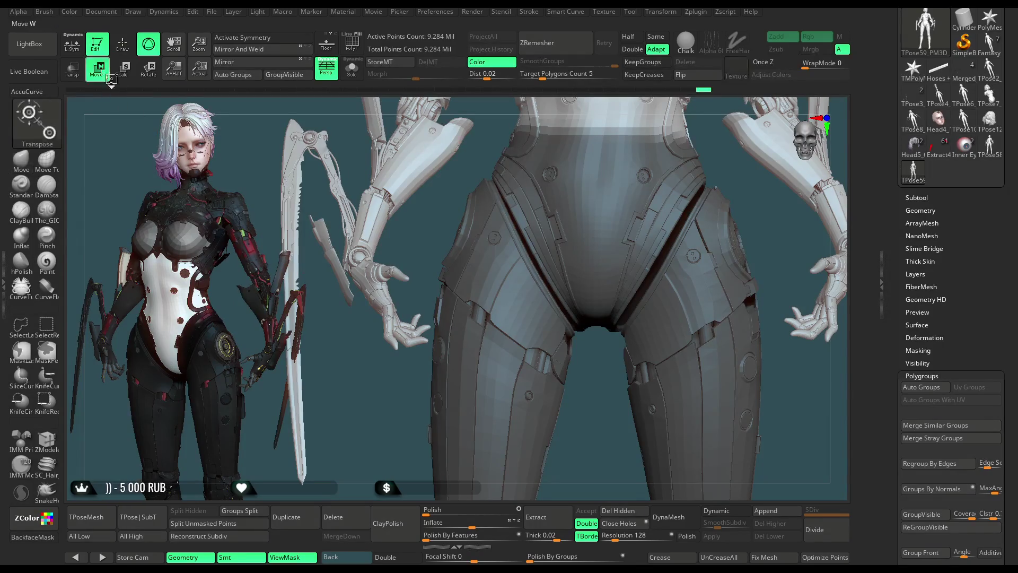
Step: Rotate the unmasked sword arm down from a pivot on the arm and check it against the hip armour
{"action": "left_click", "coordinate": [407, 171]}
{"action": "left_click_drag", "start_coordinate": [452, 155], "coordinate": [456, 184]}
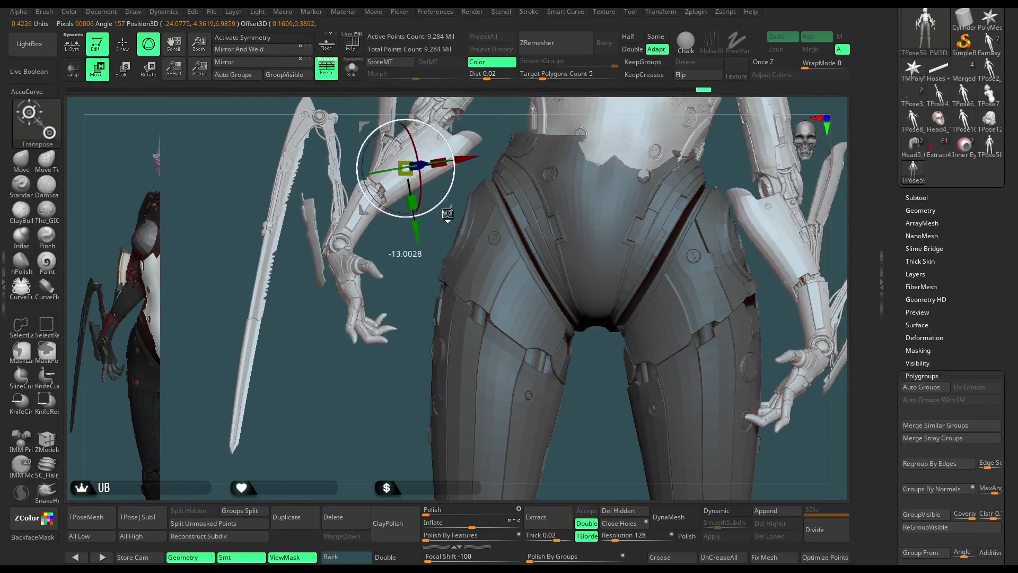
{"action": "left_click_drag", "start_coordinate": [456, 185], "coordinate": [415, 347]}
{"action": "left_click_drag", "start_coordinate": [387, 407], "coordinate": [149, 83], "text": "alt"}
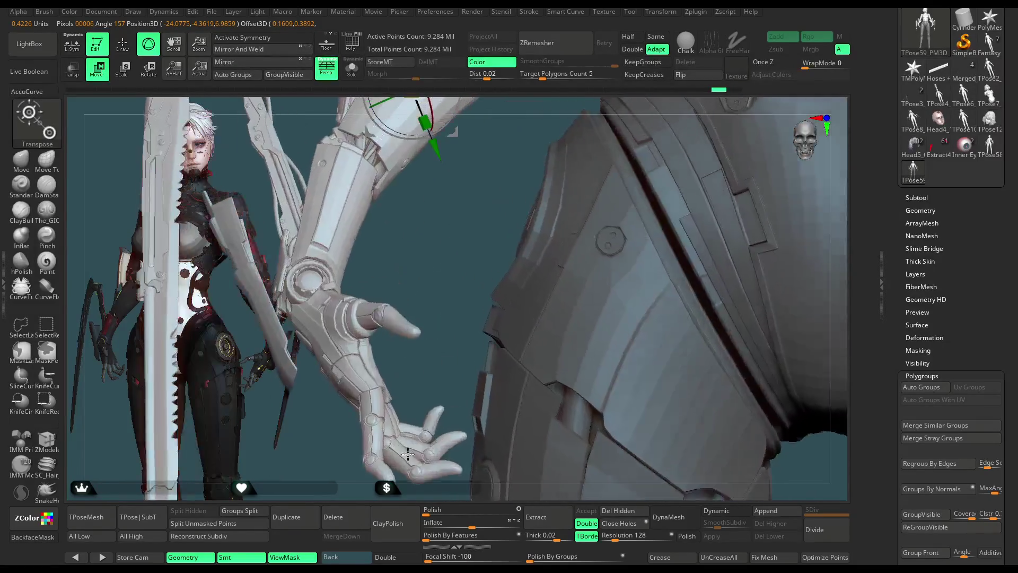
{"action": "key", "text": "q"}
{"action": "mouse_move", "coordinate": [401, 419]}
{"action": "left_mouse_down"}
{"action": "mouse_move", "coordinate": [406, 363]}
{"action": "mouse_move", "coordinate": [438, 345]}
{"action": "left_mouse_up"}
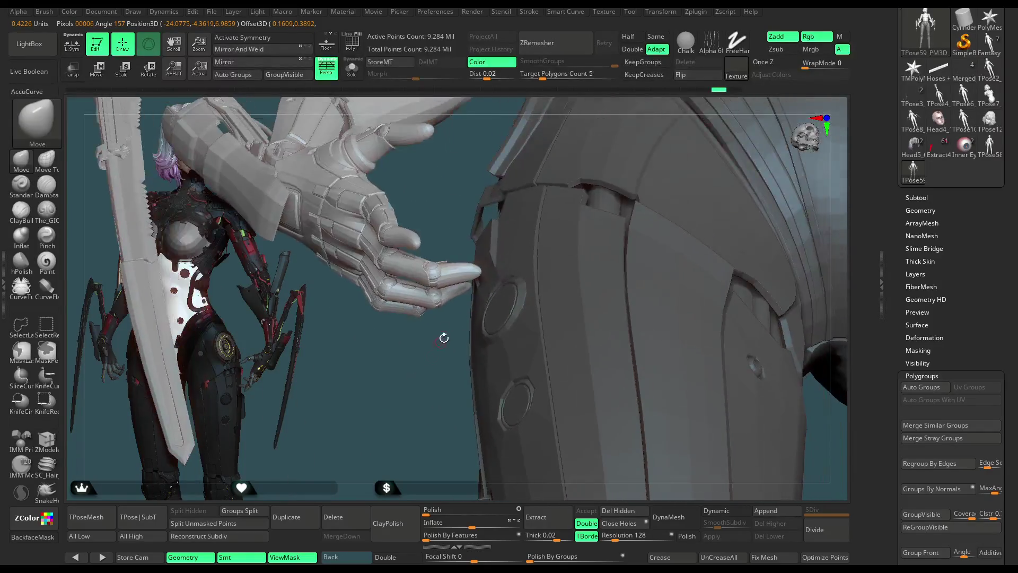
{"action": "left_click_drag", "start_coordinate": [413, 415], "coordinate": [342, 400]}
Step: Try rotating the isolated hand around its vertical axis, then undo the rotation and the hiding
{"action": "key", "text": "ctrl"}
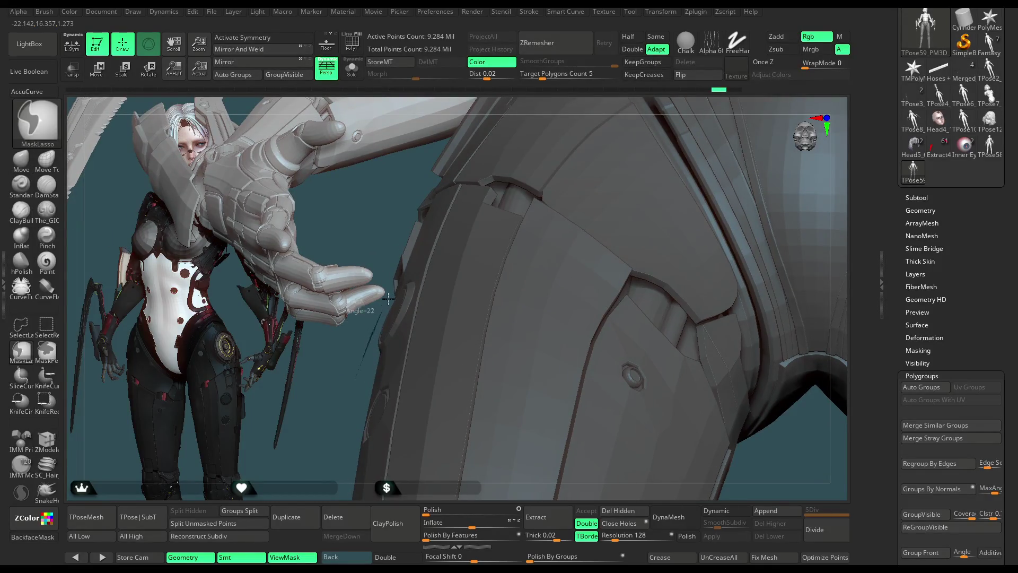
{"action": "left_click_drag", "start_coordinate": [386, 301], "coordinate": [358, 470], "text": "ctrl+shift"}
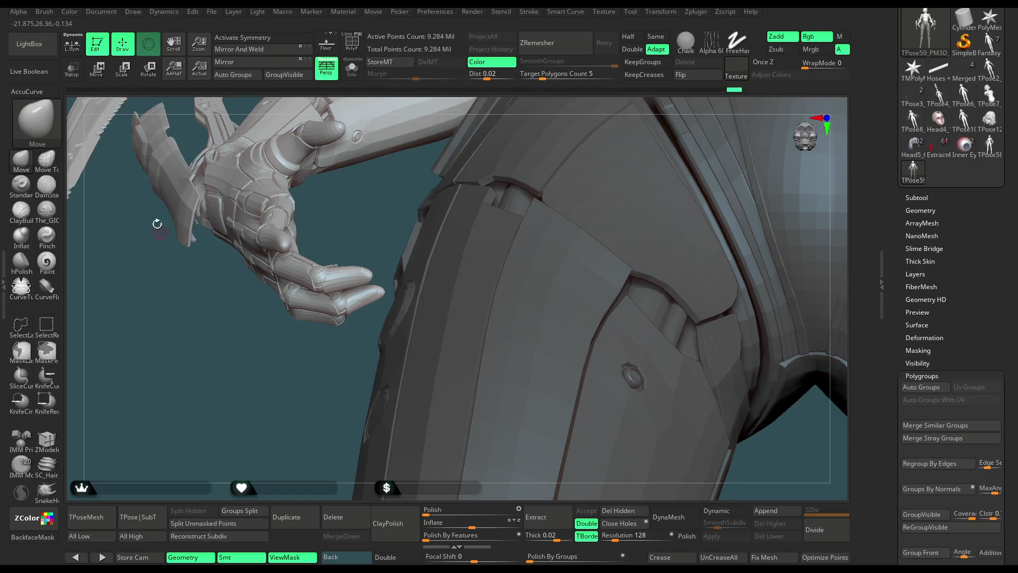
{"action": "left_click", "coordinate": [100, 75]}
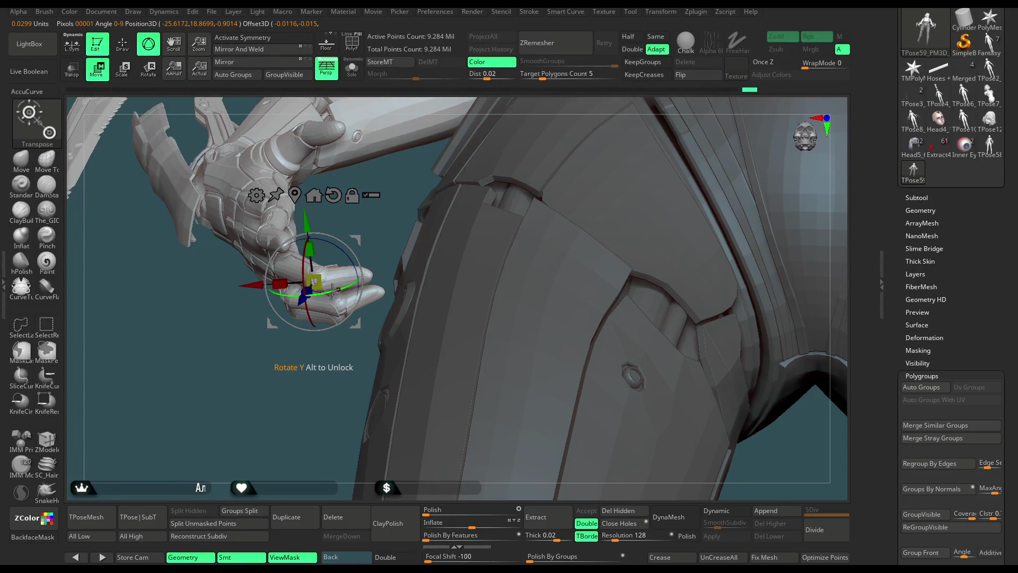
{"action": "left_click_drag", "start_coordinate": [332, 290], "coordinate": [371, 291]}
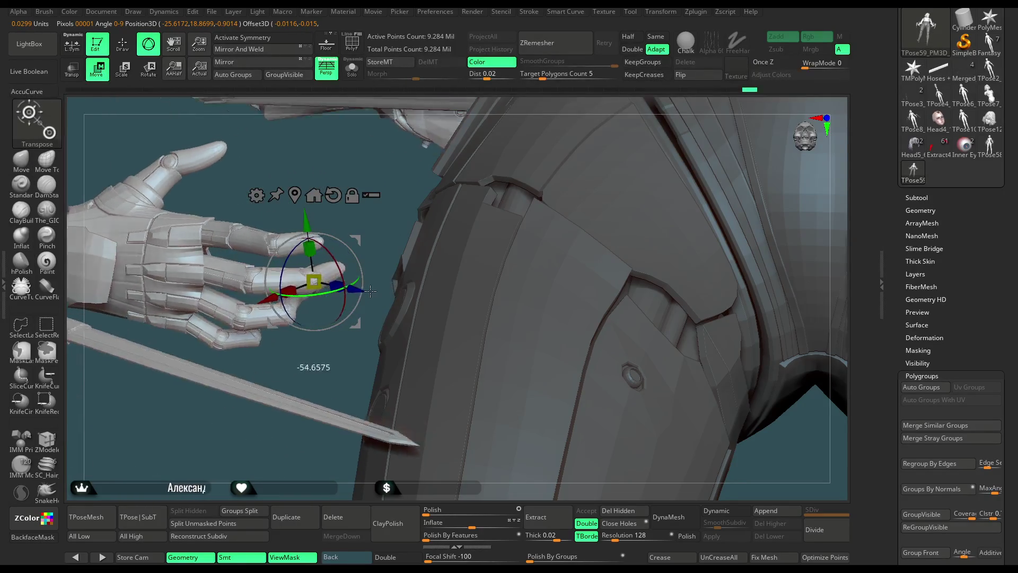
{"action": "key", "text": "ctrl+z"}
{"action": "key", "text": "ctrl+z"}
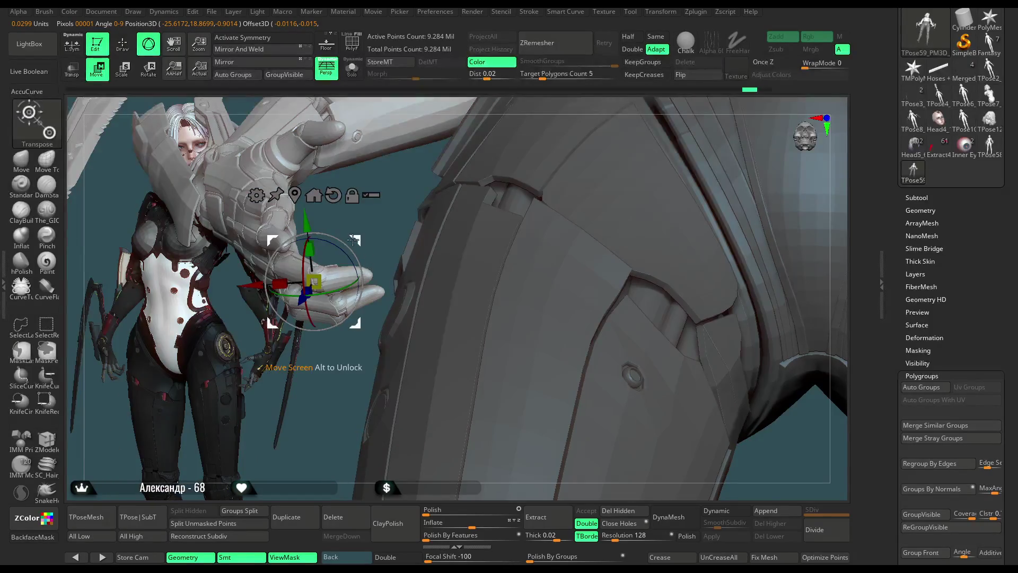
{"action": "key", "text": "ctrl+z"}
{"action": "key", "text": "ctrl+z"}
{"action": "key", "text": "ctrl+z"}
{"action": "key", "text": "ctrl+z"}
{"action": "key", "text": "ctrl+z"}
{"action": "key", "text": "ctrl+z"}
{"action": "key", "text": "ctrl+z"}
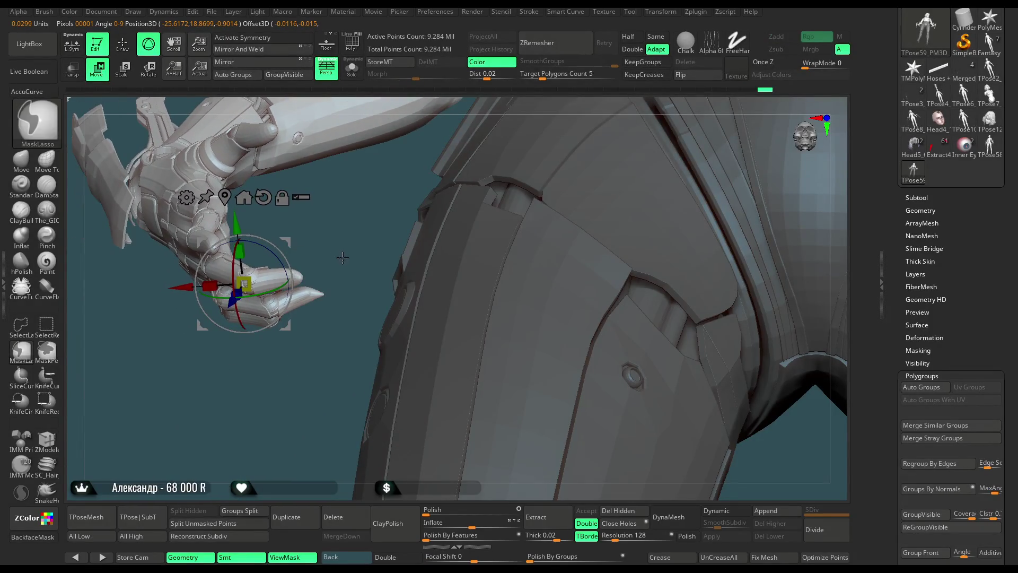
{"action": "key", "text": "ctrl+z"}
Step: Re-mask the arm, hand and fingers, move them further left and down onto the hip, and return to Draw
{"action": "left_click", "coordinate": [122, 48]}
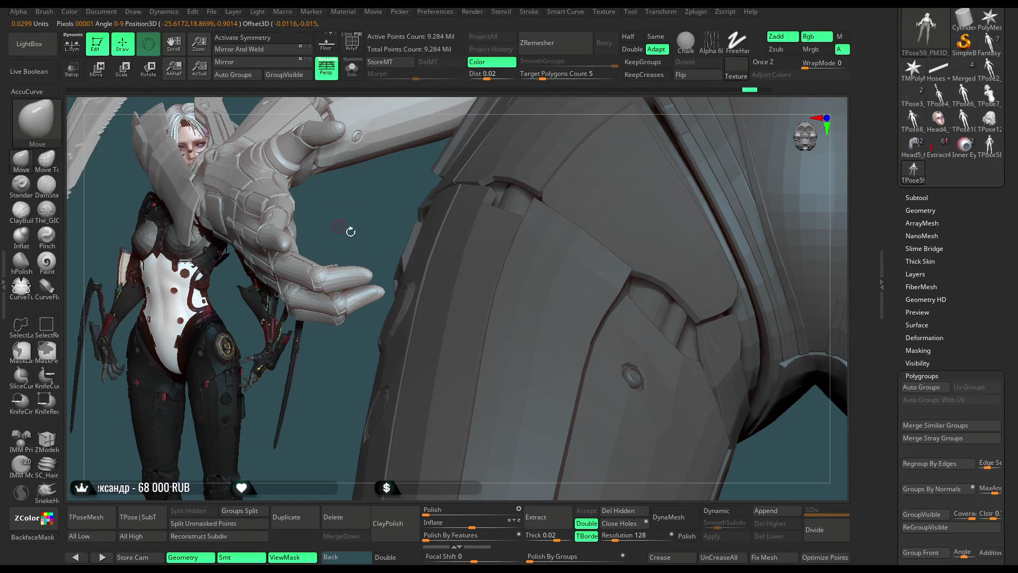
{"action": "left_click_drag", "start_coordinate": [391, 333], "coordinate": [382, 231], "text": "ctrl+shift"}
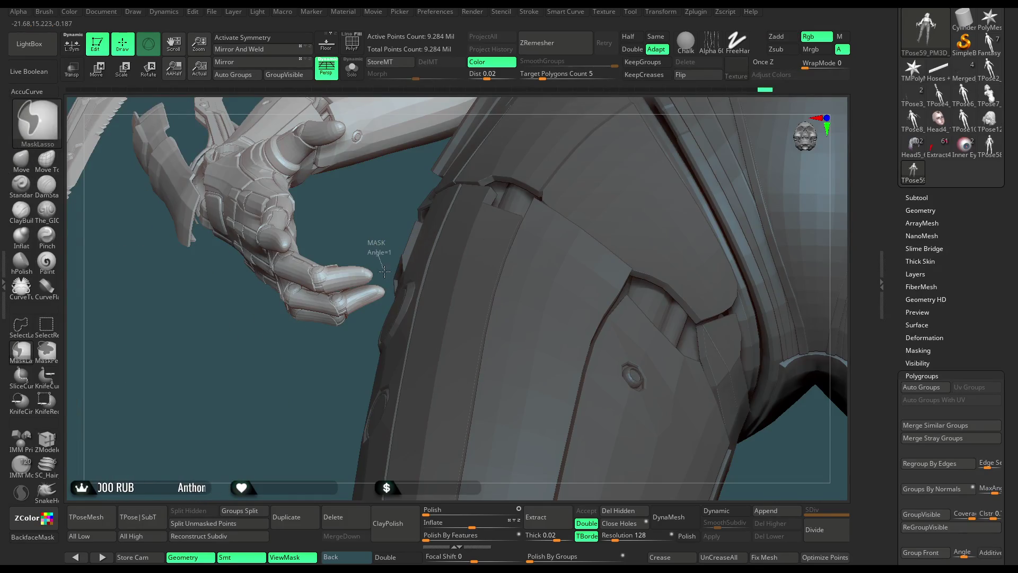
{"action": "mouse_move", "coordinate": [385, 292]}
{"action": "left_mouse_down", "text": "ctrl"}
{"action": "mouse_move", "coordinate": [337, 234]}
{"action": "mouse_move", "coordinate": [266, 251]}
{"action": "left_mouse_up", "text": "ctrl"}
{"action": "left_click", "coordinate": [106, 75]}
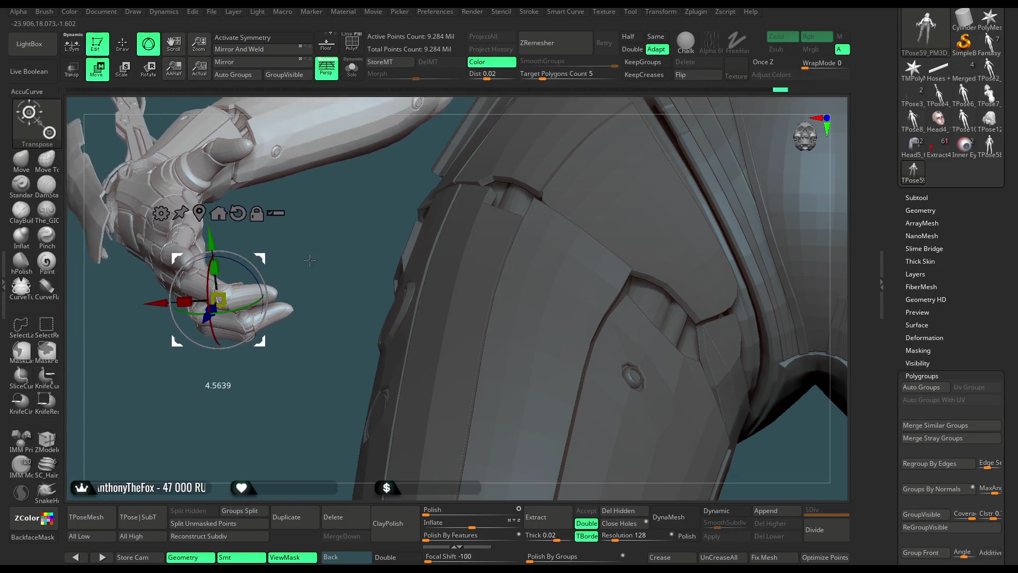
{"action": "left_click_drag", "start_coordinate": [266, 252], "coordinate": [227, 265]}
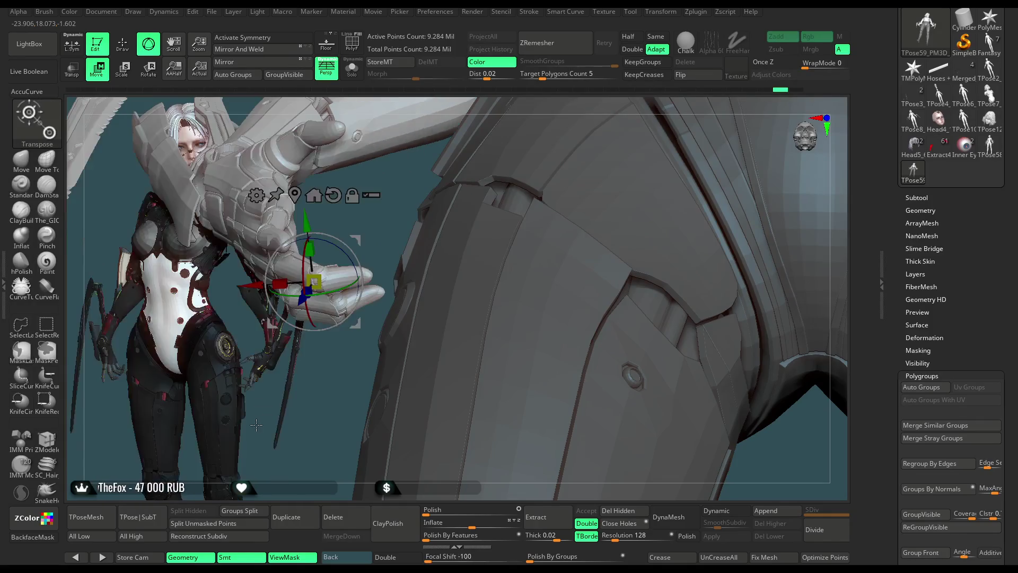
{"action": "left_click_drag", "start_coordinate": [267, 405], "coordinate": [455, 263]}
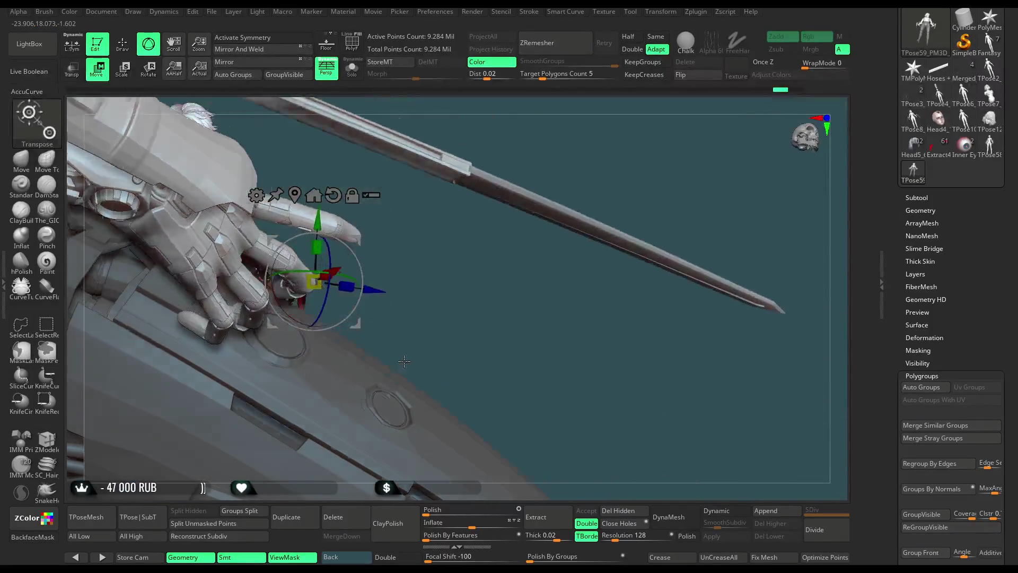
{"action": "mouse_move", "coordinate": [455, 263]}
{"action": "left_mouse_down"}
{"action": "mouse_move", "coordinate": [436, 306]}
{"action": "mouse_move", "coordinate": [502, 153]}
{"action": "mouse_move", "coordinate": [228, 198]}
{"action": "left_mouse_up"}
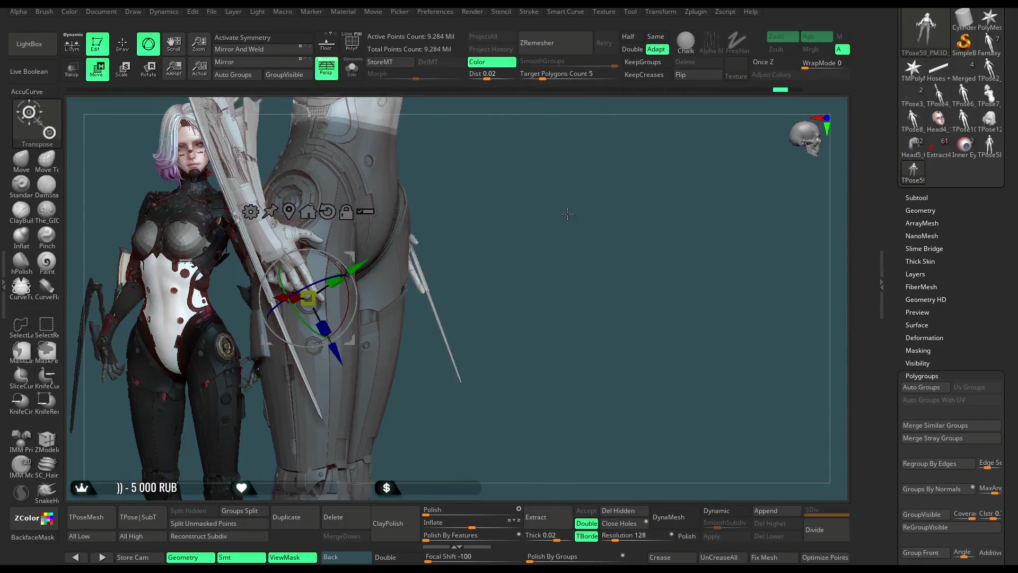
{"action": "key", "text": "q"}
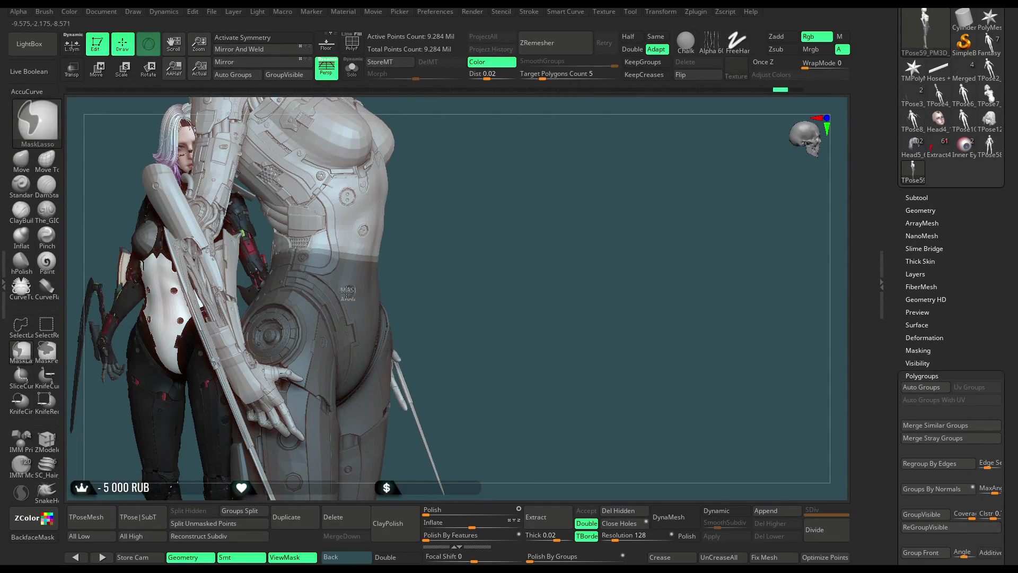
Step: Toggle the reference character to compare the pose and bring the torso front-on
{"action": "left_click", "coordinate": [348, 292], "text": "ctrl+shift"}
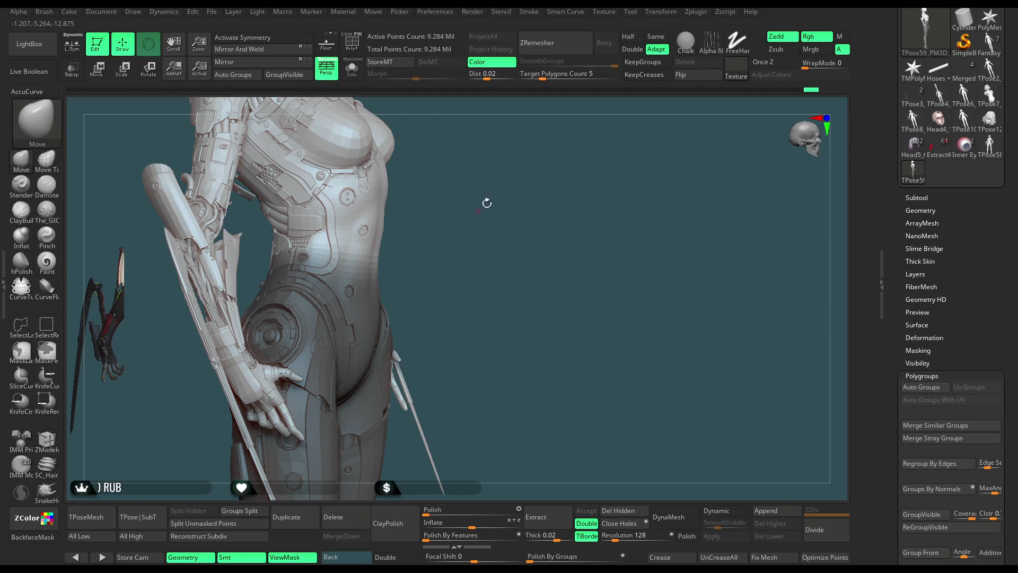
{"action": "left_click", "coordinate": [477, 210], "text": "ctrl+shift"}
{"action": "left_click_drag", "start_coordinate": [477, 209], "coordinate": [412, 287]}
{"action": "left_click", "coordinate": [411, 286], "text": "ctrl+shift"}
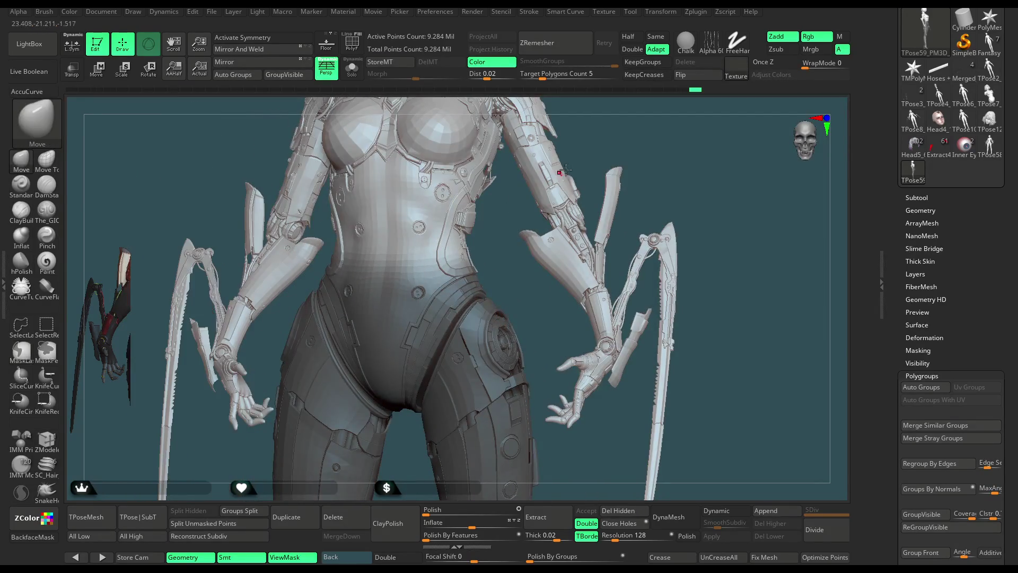
{"action": "mouse_move", "coordinate": [561, 173]}
{"action": "left_mouse_down"}
{"action": "mouse_move", "coordinate": [613, 132]}
{"action": "mouse_move", "coordinate": [562, 134]}
{"action": "left_mouse_up"}
{"action": "left_click", "coordinate": [609, 131], "text": "ctrl+shift"}
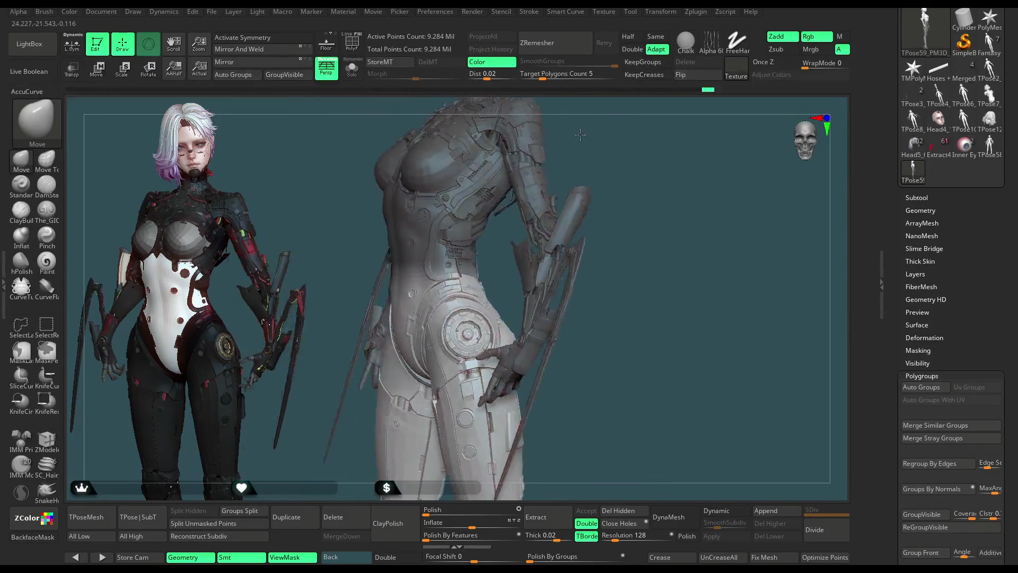
Step: Recentre the Transpose gizmo and settle it on the model's belly, then return to the Move brush
{"action": "key", "text": "w"}
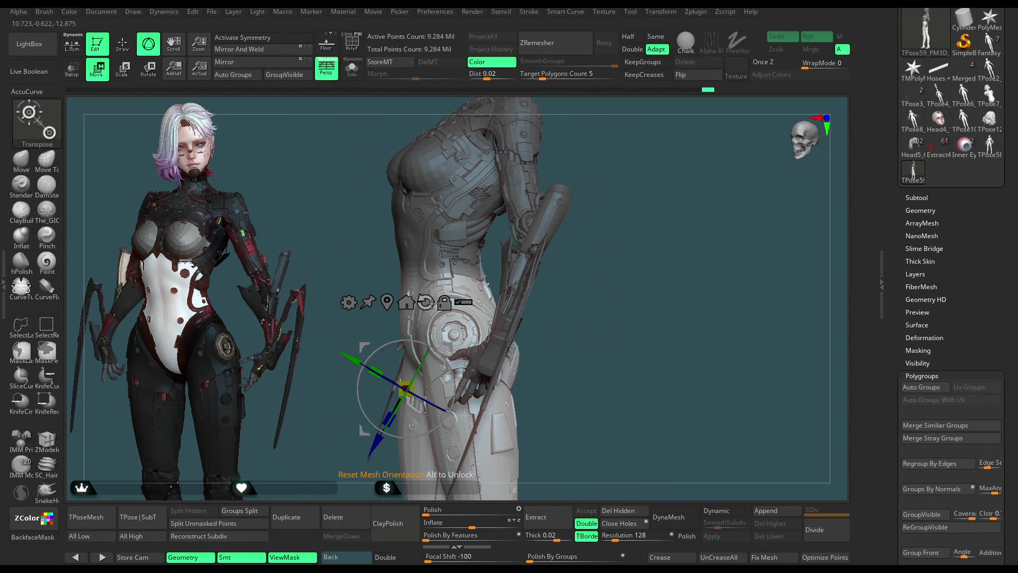
{"action": "left_click", "coordinate": [405, 302]}
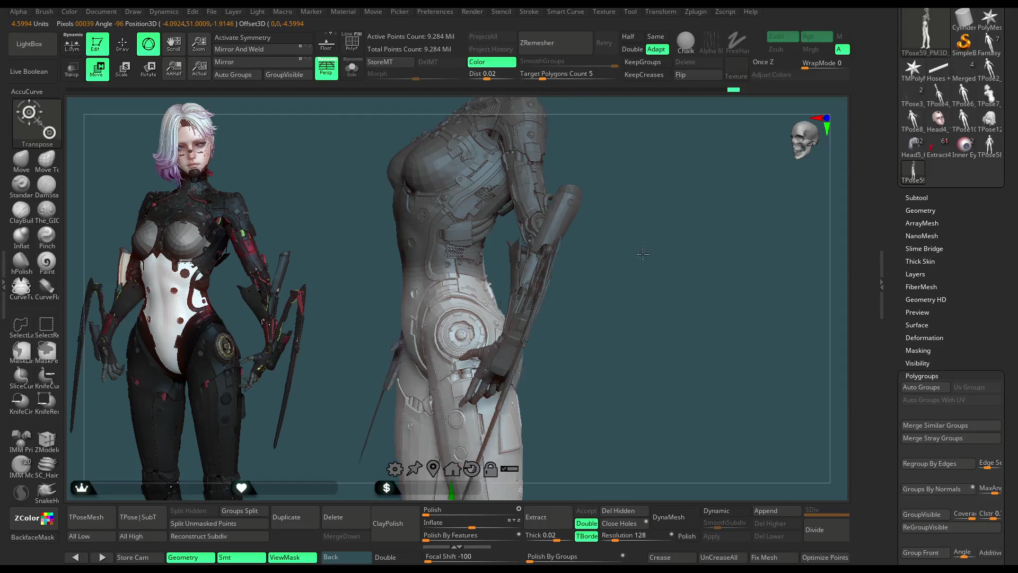
{"action": "left_click_drag", "start_coordinate": [510, 271], "coordinate": [660, 247]}
{"action": "left_click_drag", "start_coordinate": [458, 466], "coordinate": [453, 294], "text": "alt"}
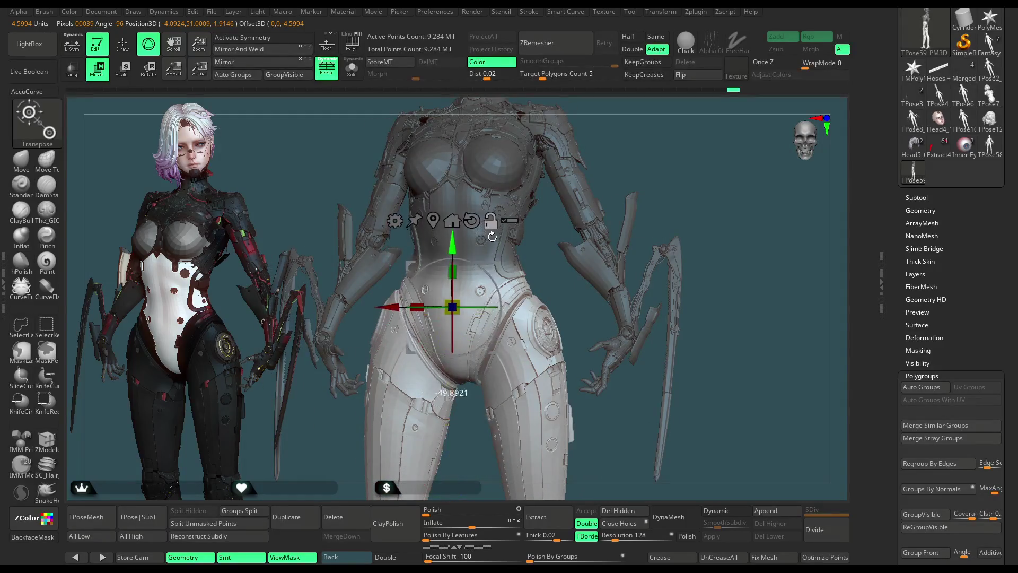
{"action": "mouse_move", "coordinate": [629, 175]}
{"action": "left_mouse_down"}
{"action": "mouse_move", "coordinate": [658, 163]}
{"action": "mouse_move", "coordinate": [536, 275]}
{"action": "left_mouse_up"}
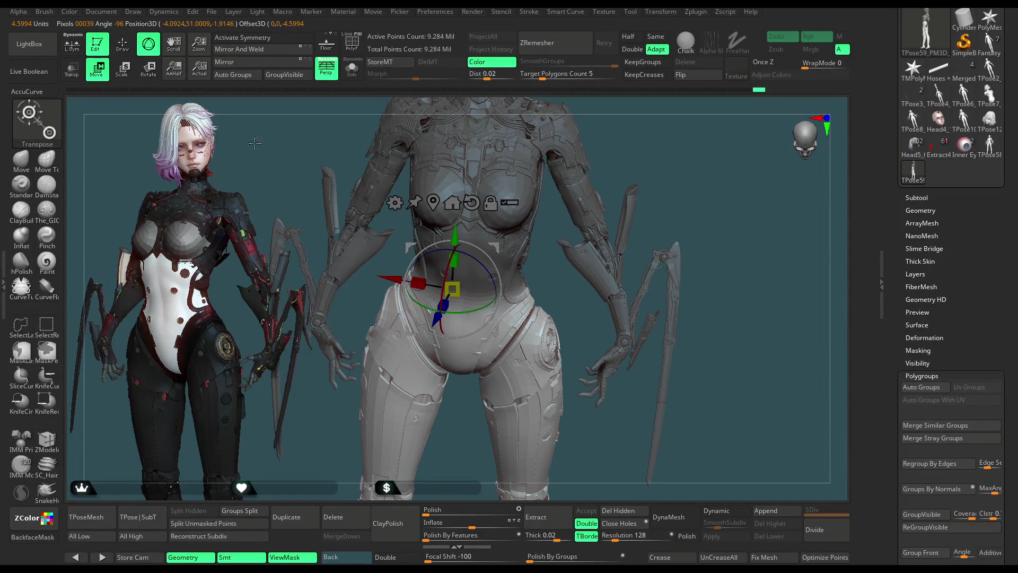
{"action": "key", "text": "q"}
Step: Zoom close on the hip and thigh armour panels from below and switch to the ZModeler brush
{"action": "mouse_move", "coordinate": [274, 153]}
{"action": "left_mouse_down"}
{"action": "mouse_move", "coordinate": [675, 230]}
{"action": "mouse_move", "coordinate": [687, 262]}
{"action": "left_mouse_up"}
{"action": "mouse_move", "coordinate": [672, 226]}
{"action": "left_mouse_down"}
{"action": "mouse_move", "coordinate": [675, 207]}
{"action": "mouse_move", "coordinate": [611, 210]}
{"action": "left_mouse_up"}
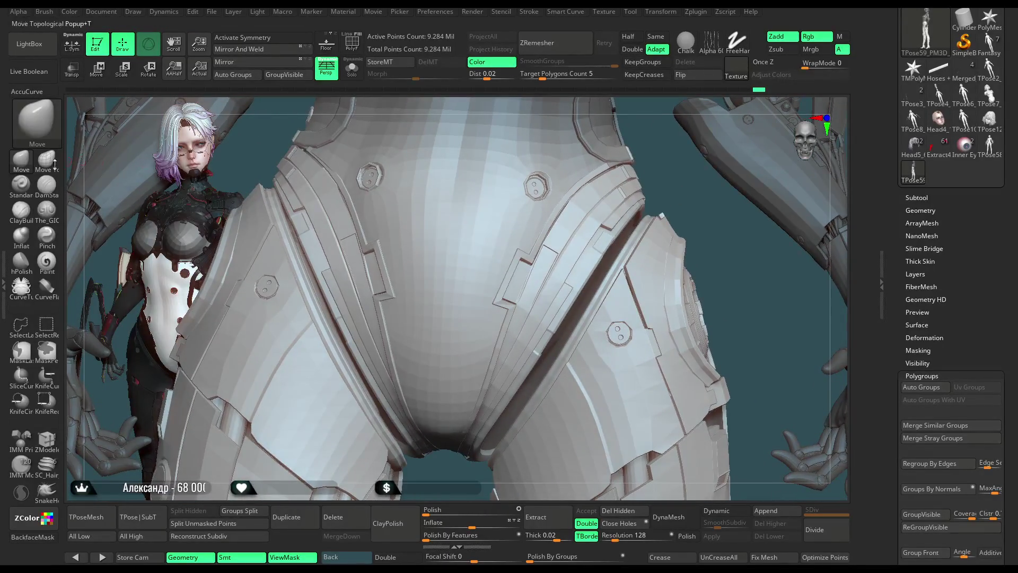
{"action": "left_click", "coordinate": [50, 437]}
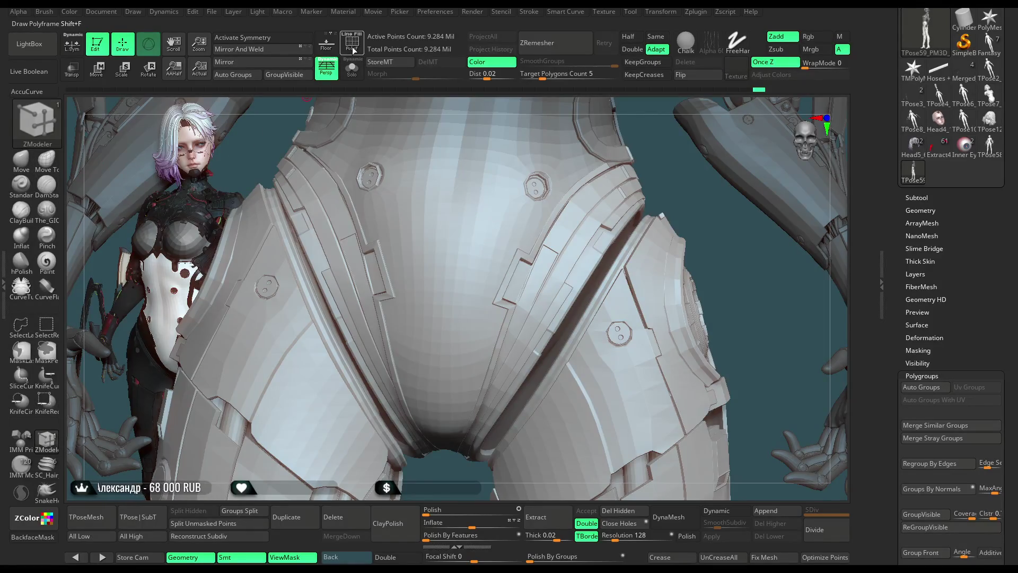
Step: With PolyF on, try and undo Polygroup Fill, then start Set Symmetry on a belly centre polygon
{"action": "left_click", "coordinate": [352, 46]}
{"action": "left_click_drag", "start_coordinate": [710, 204], "coordinate": [487, 359]}
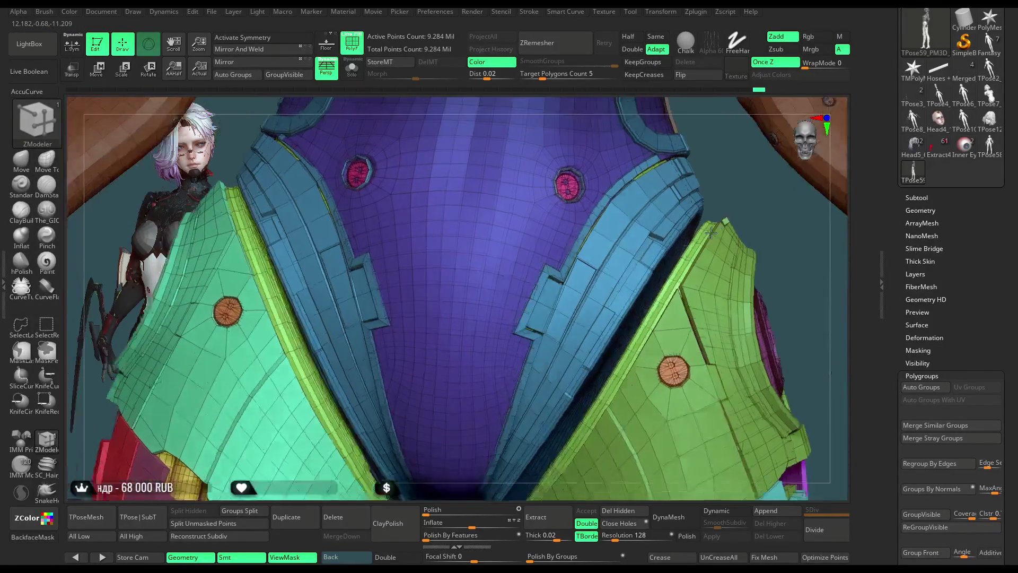
{"action": "left_click", "coordinate": [458, 353]}
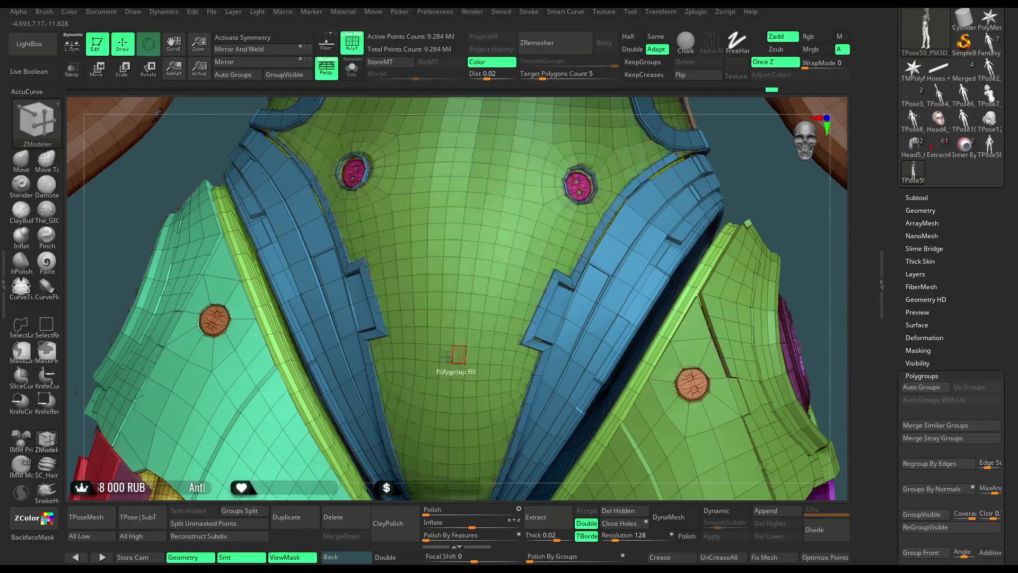
{"action": "key", "text": "ctrl+z"}
{"action": "key", "text": "space"}
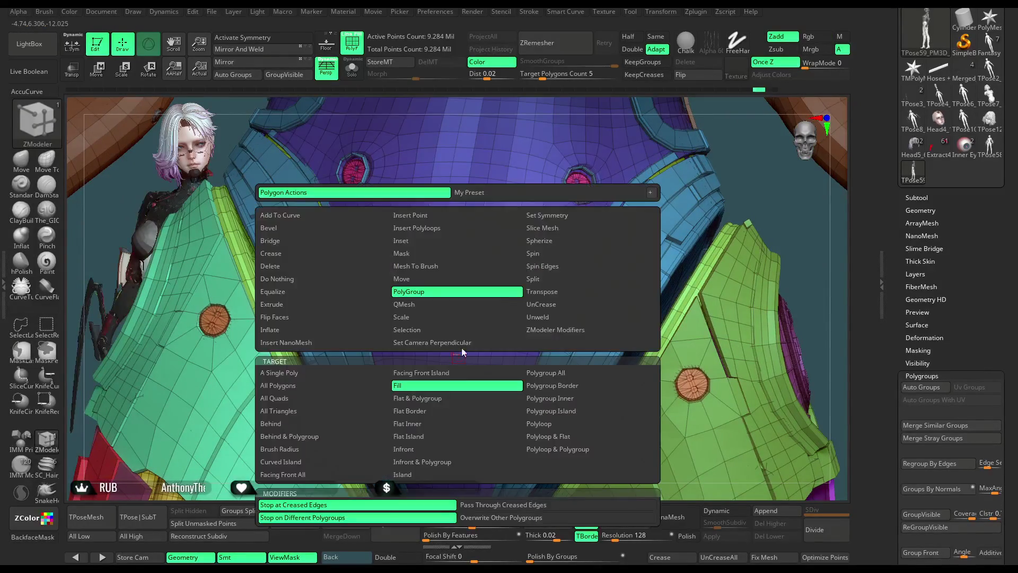
{"action": "key", "text": "space"}
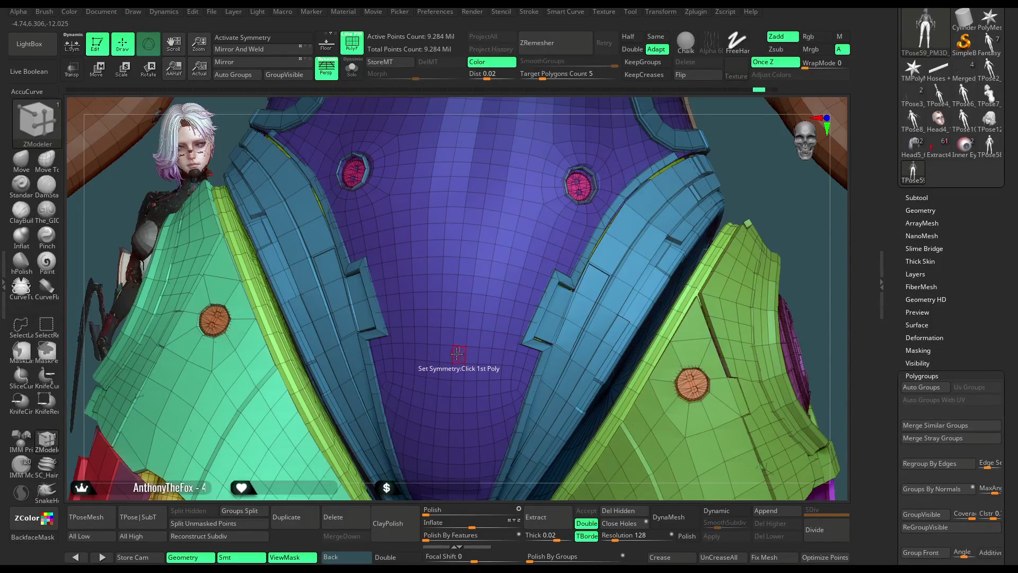
{"action": "left_click", "coordinate": [458, 354]}
Step: Place the Transpose gizmo at the waist in front view, then return to ZModeler with PolyF off
{"action": "key", "text": "w"}
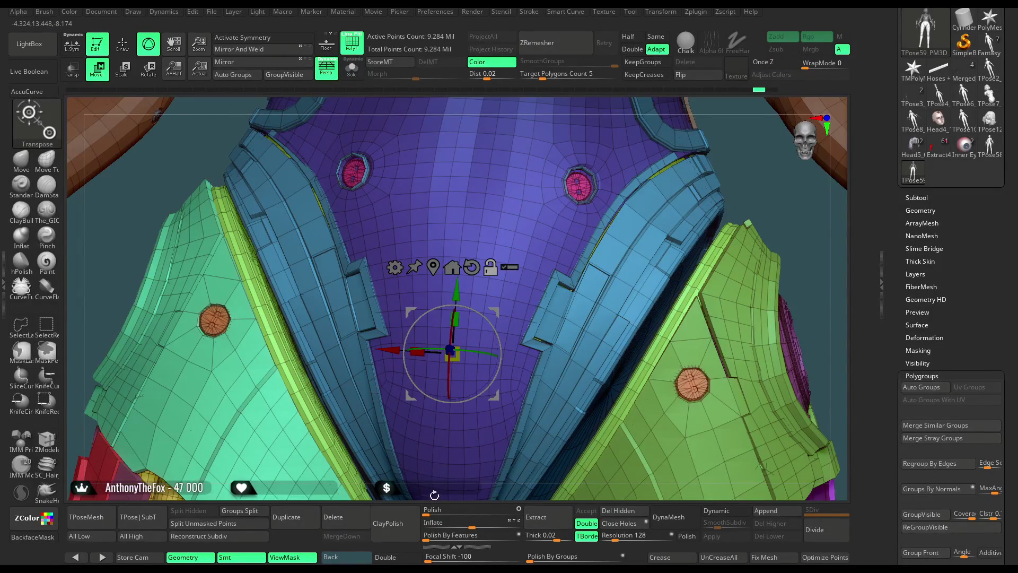
{"action": "left_click_drag", "start_coordinate": [716, 239], "coordinate": [716, 159], "text": "alt"}
{"action": "left_click_drag", "start_coordinate": [588, 160], "coordinate": [632, 155]}
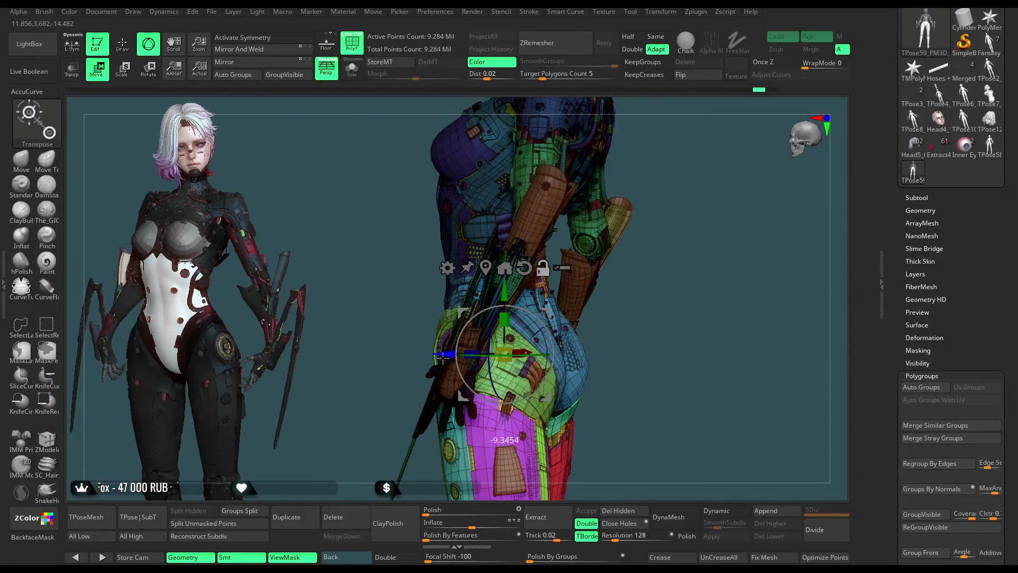
{"action": "mouse_move", "coordinate": [676, 238]}
{"action": "left_mouse_down"}
{"action": "mouse_move", "coordinate": [738, 236]}
{"action": "mouse_move", "coordinate": [619, 283]}
{"action": "left_mouse_up"}
{"action": "left_click_drag", "start_coordinate": [513, 290], "coordinate": [466, 311], "text": "alt"}
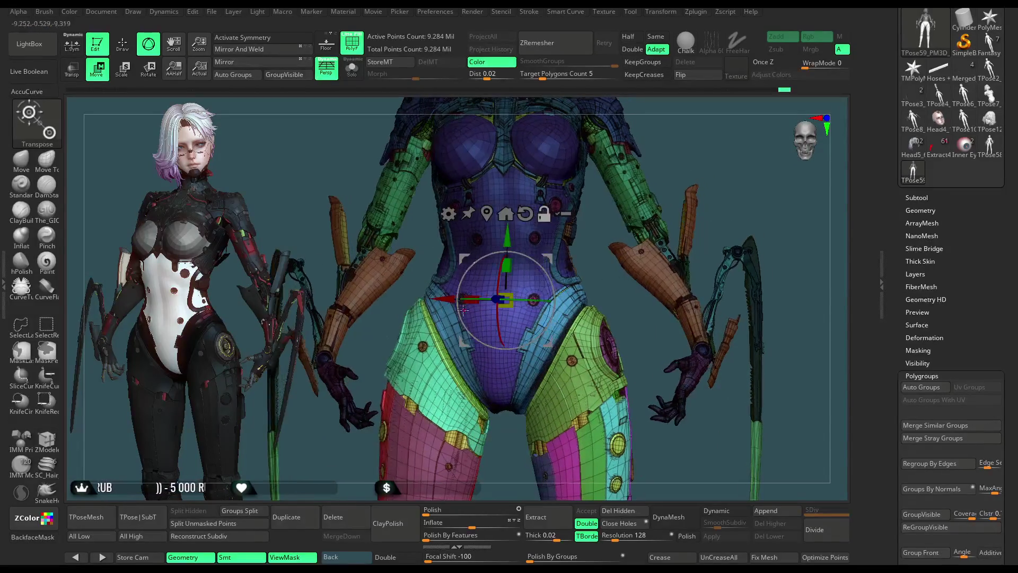
{"action": "key", "text": "q"}
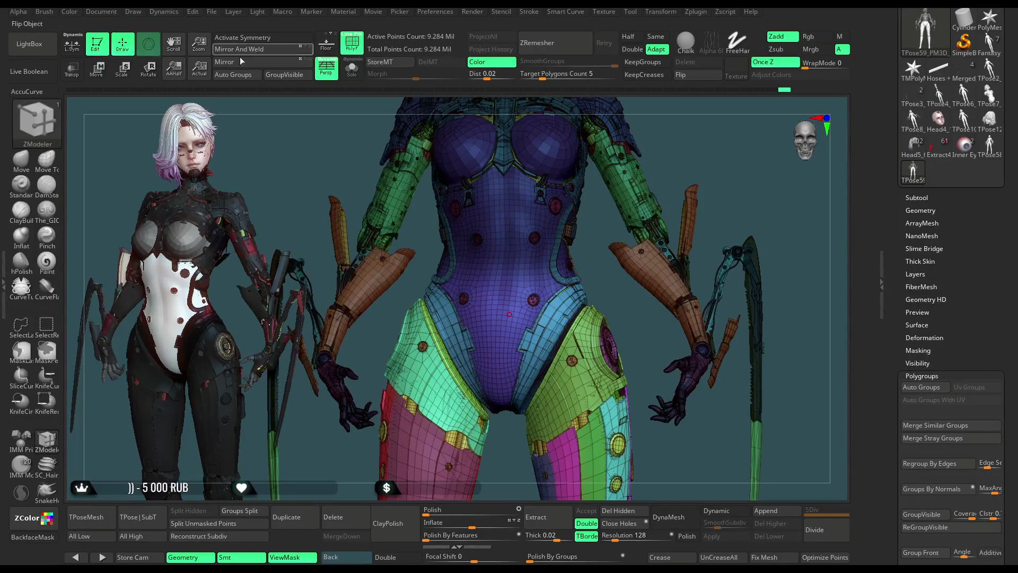
{"action": "left_click", "coordinate": [358, 46]}
{"action": "left_click_drag", "start_coordinate": [382, 191], "coordinate": [541, 187]}
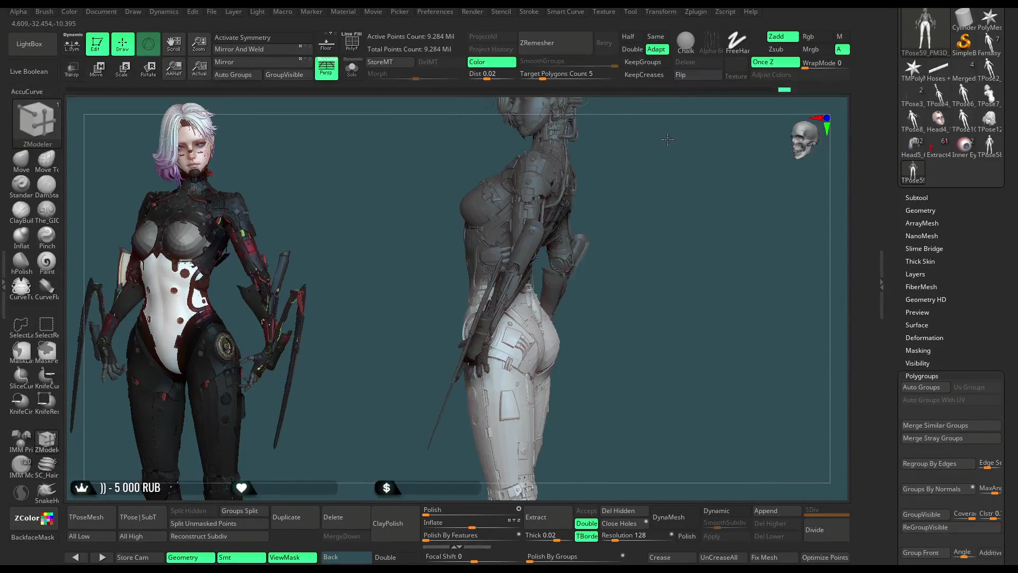
Step: Reposition the Transpose gizmo onto the chest centre, viewing the torso from the front
{"action": "key", "text": "w"}
{"action": "mouse_move", "coordinate": [525, 310]}
{"action": "left_mouse_down"}
{"action": "mouse_move", "coordinate": [549, 312]}
{"action": "mouse_move", "coordinate": [648, 249]}
{"action": "mouse_move", "coordinate": [638, 214]}
{"action": "left_mouse_up"}
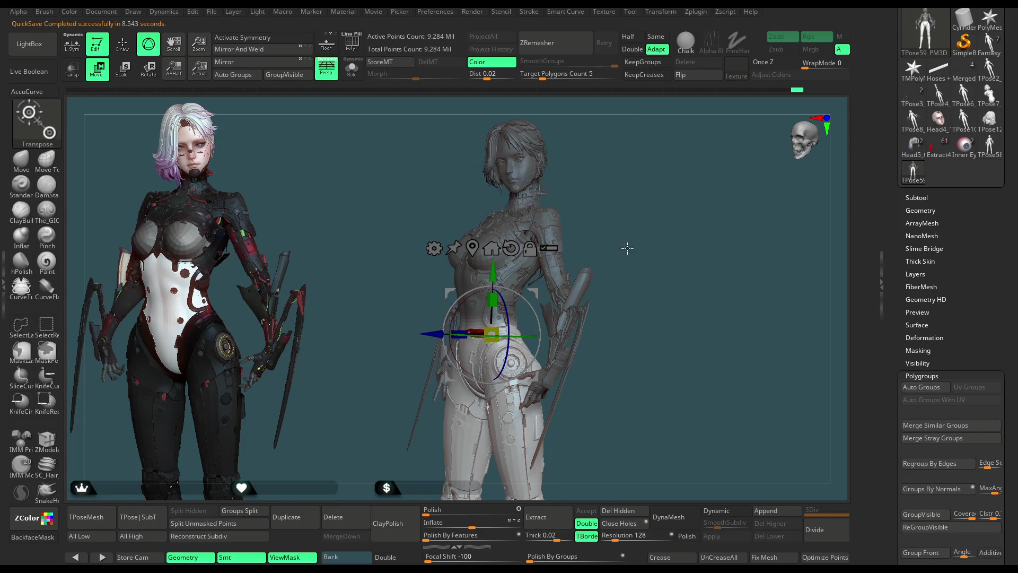
{"action": "key", "text": "q"}
{"action": "mouse_move", "coordinate": [270, 111]}
{"action": "left_mouse_down", "text": "shift"}
{"action": "mouse_move", "coordinate": [640, 212]}
{"action": "mouse_move", "coordinate": [597, 225]}
{"action": "mouse_move", "coordinate": [604, 265]}
{"action": "mouse_move", "coordinate": [661, 245]}
{"action": "mouse_move", "coordinate": [657, 302]}
{"action": "mouse_move", "coordinate": [633, 230]}
{"action": "left_mouse_up", "text": "shift"}
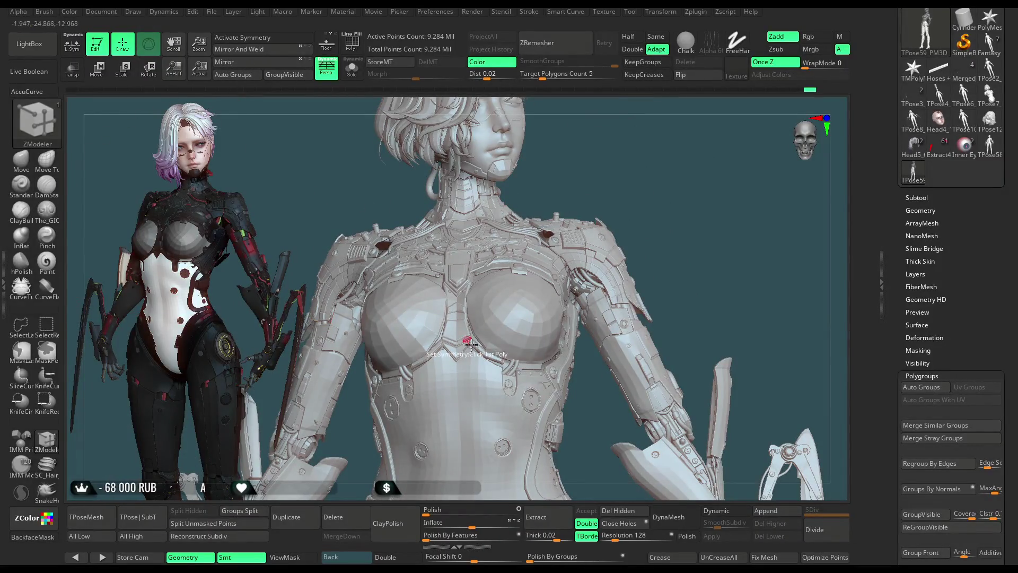
{"action": "left_click_drag", "start_coordinate": [665, 176], "coordinate": [656, 301], "text": "alt"}
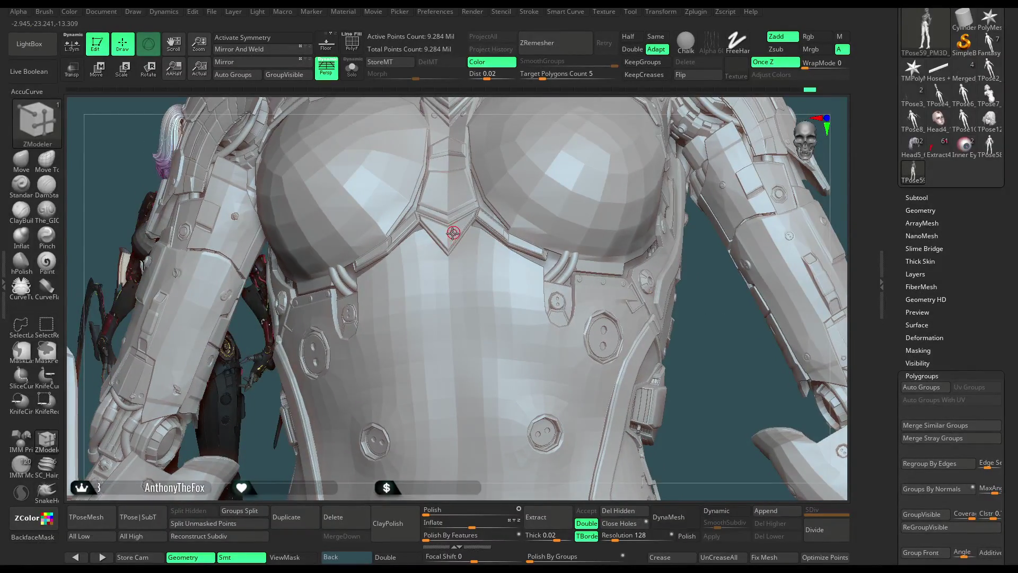
{"action": "key", "text": "w"}
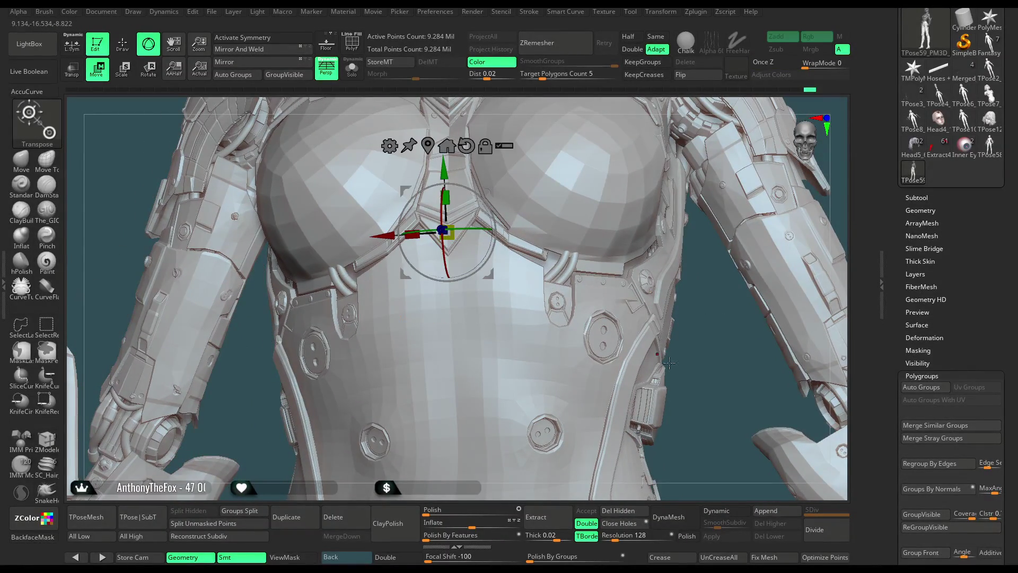
{"action": "left_click_drag", "start_coordinate": [627, 340], "coordinate": [199, 92], "text": "alt"}
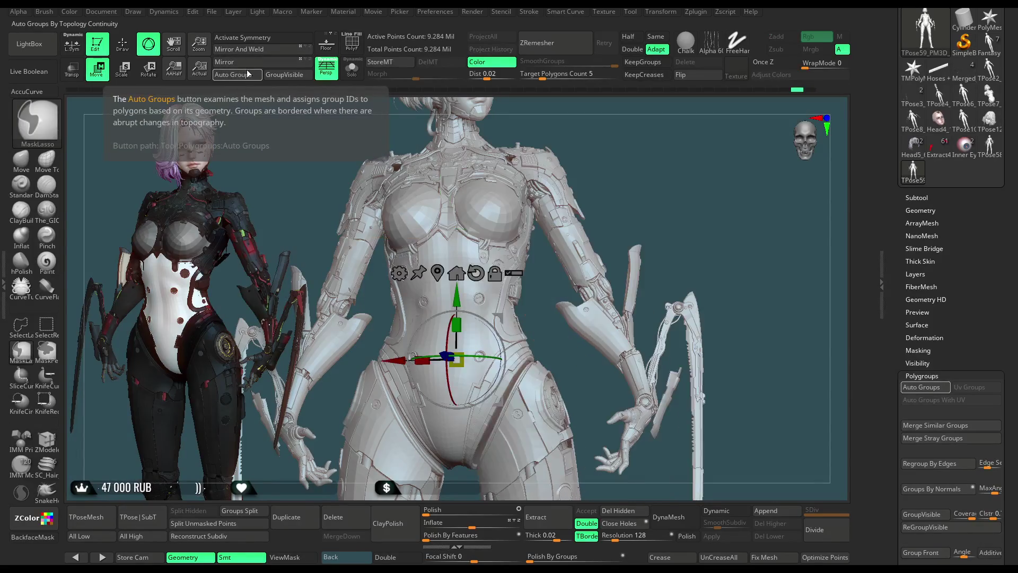
Step: Activate symmetry and return to sculpting with the Move brush selected
{"action": "left_click", "coordinate": [254, 39]}
{"action": "left_click", "coordinate": [122, 45]}
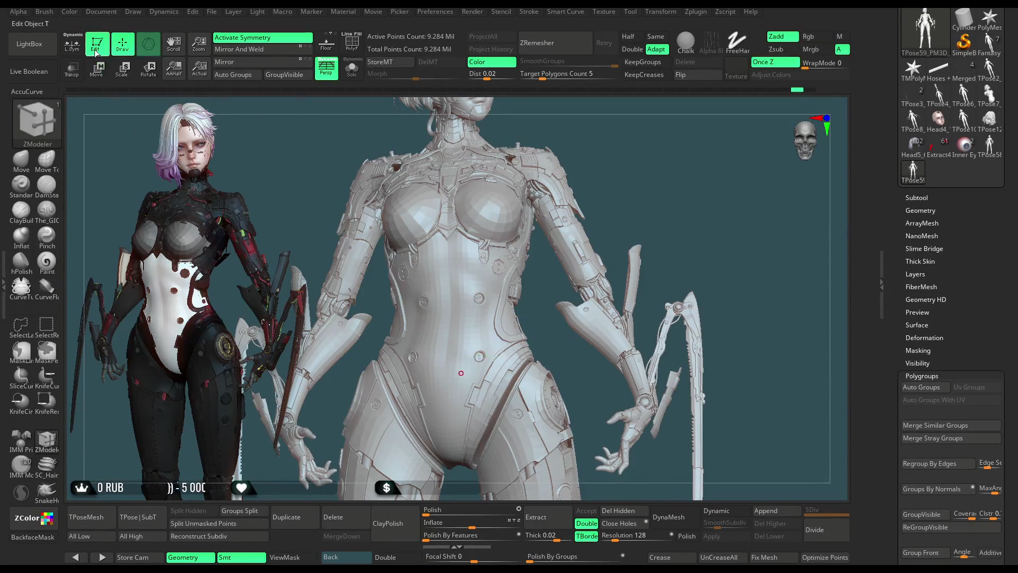
{"action": "left_click_drag", "start_coordinate": [623, 150], "coordinate": [392, 213], "text": "alt"}
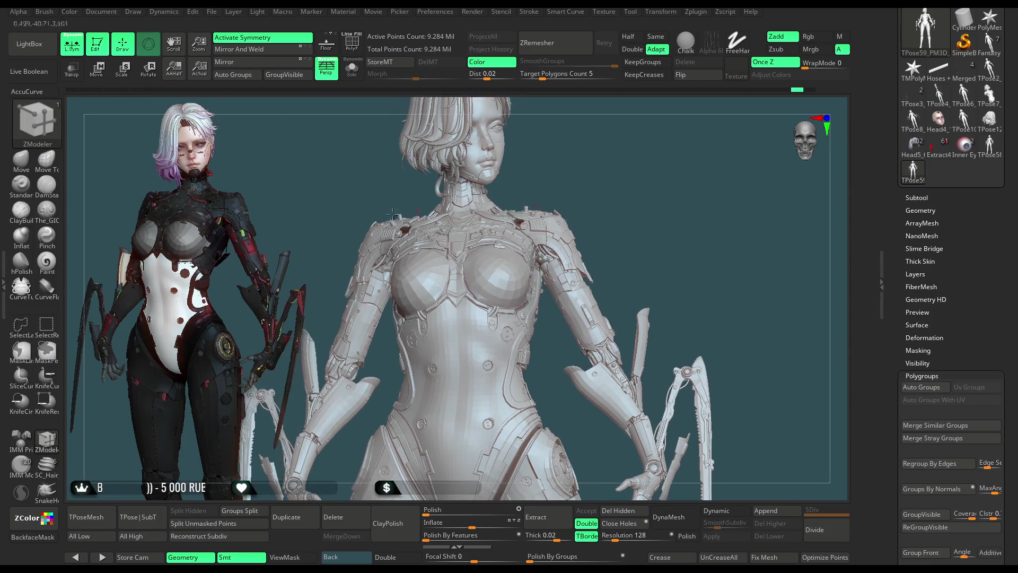
{"action": "left_click", "coordinate": [27, 164]}
{"action": "key", "text": "space"}
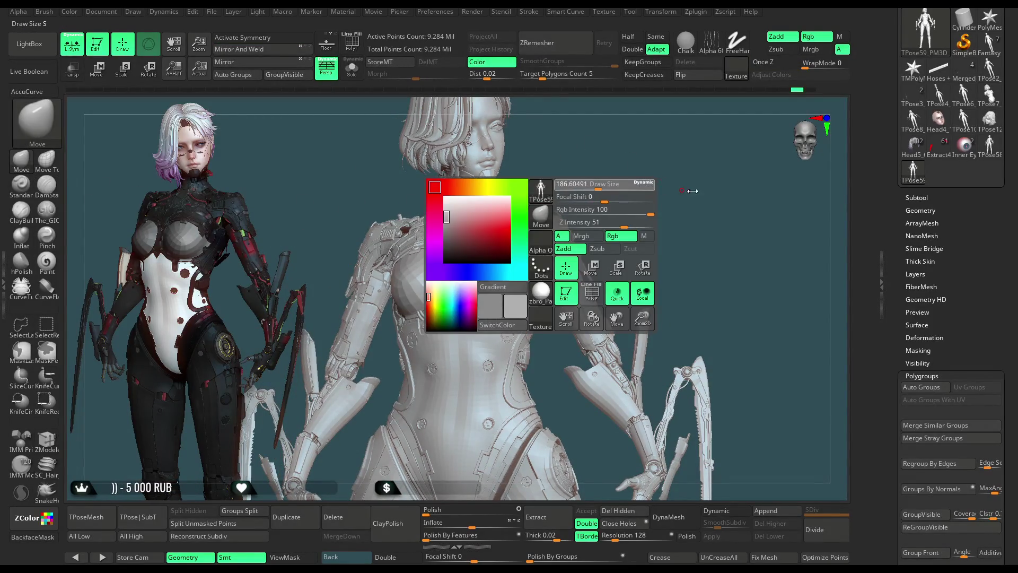
{"action": "key", "text": "x"}
Step: Bring the torso to a frontal view and show the polyframe with polygroup colours
{"action": "mouse_move", "coordinate": [613, 187]}
{"action": "left_mouse_down"}
{"action": "mouse_move", "coordinate": [671, 165]}
{"action": "mouse_move", "coordinate": [469, 275]}
{"action": "left_mouse_up"}
{"action": "mouse_move", "coordinate": [560, 227]}
{"action": "left_mouse_down"}
{"action": "mouse_move", "coordinate": [505, 257]}
{"action": "mouse_move", "coordinate": [546, 284]}
{"action": "left_mouse_up"}
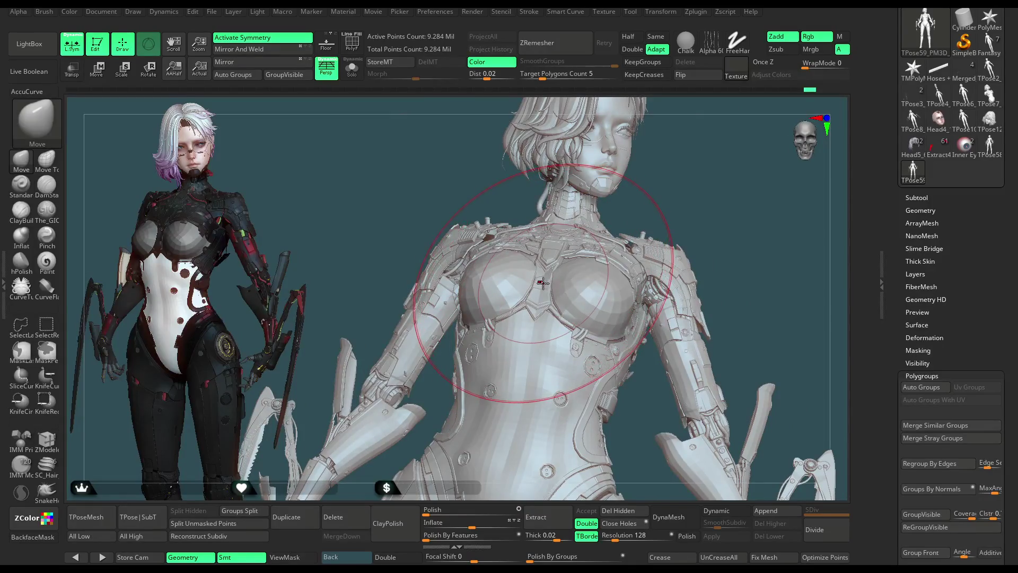
{"action": "mouse_move", "coordinate": [636, 207]}
{"action": "left_mouse_down"}
{"action": "mouse_move", "coordinate": [700, 181]}
{"action": "mouse_move", "coordinate": [633, 178]}
{"action": "mouse_move", "coordinate": [582, 213]}
{"action": "left_mouse_up"}
{"action": "key", "text": "ctrl"}
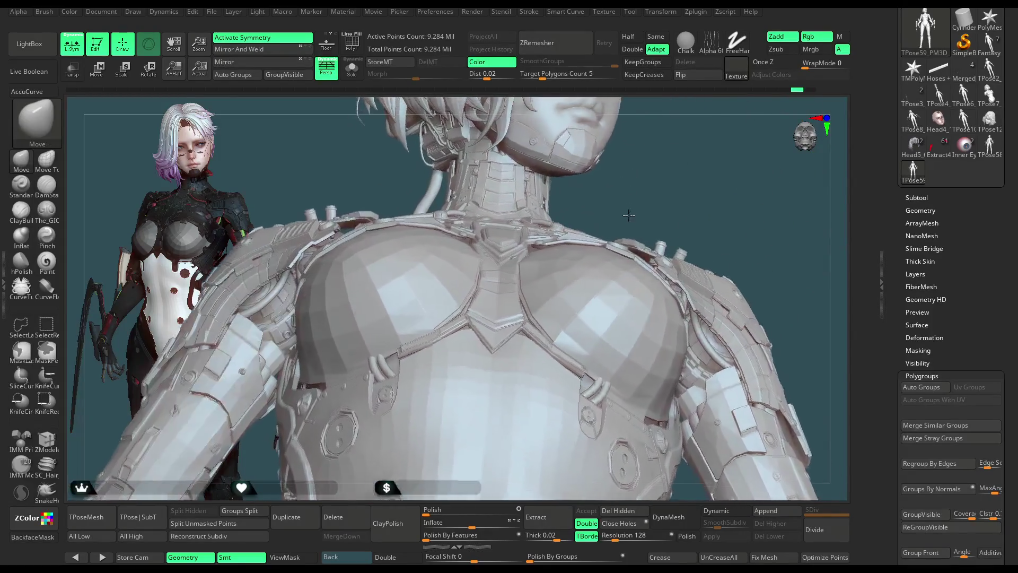
{"action": "left_click", "coordinate": [353, 47]}
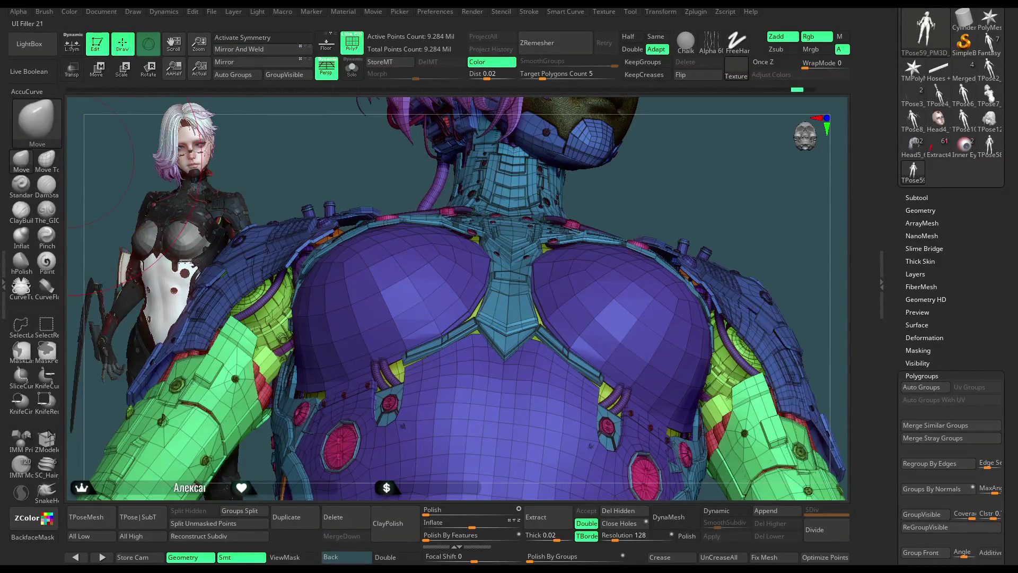
Step: Set symmetry in ZModeler from two centre chest polygons and check the gizmo placement
{"action": "key", "text": "b"}
{"action": "key", "text": "z"}
{"action": "key", "text": "m"}
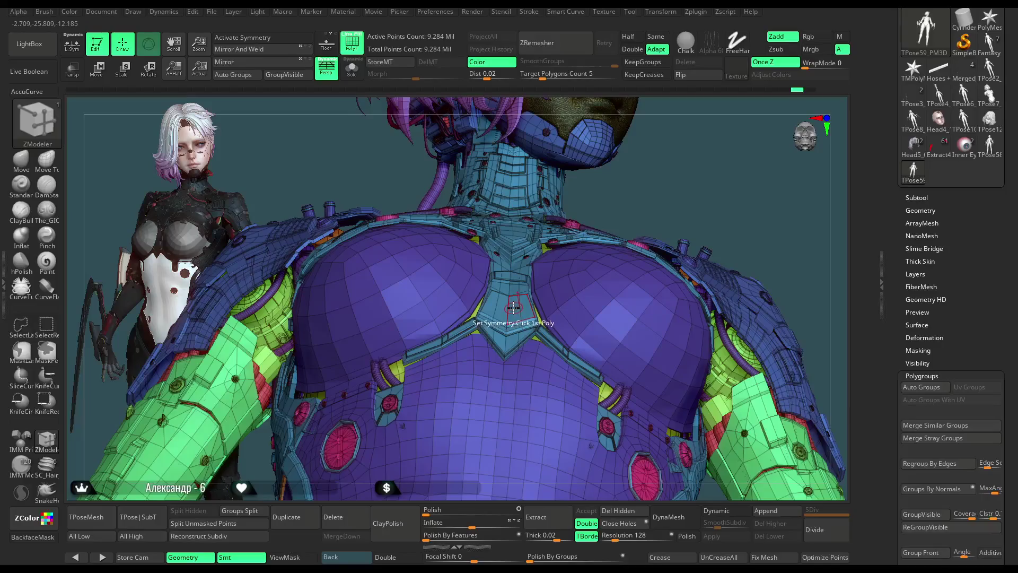
{"action": "left_click_drag", "start_coordinate": [671, 172], "coordinate": [636, 208]}
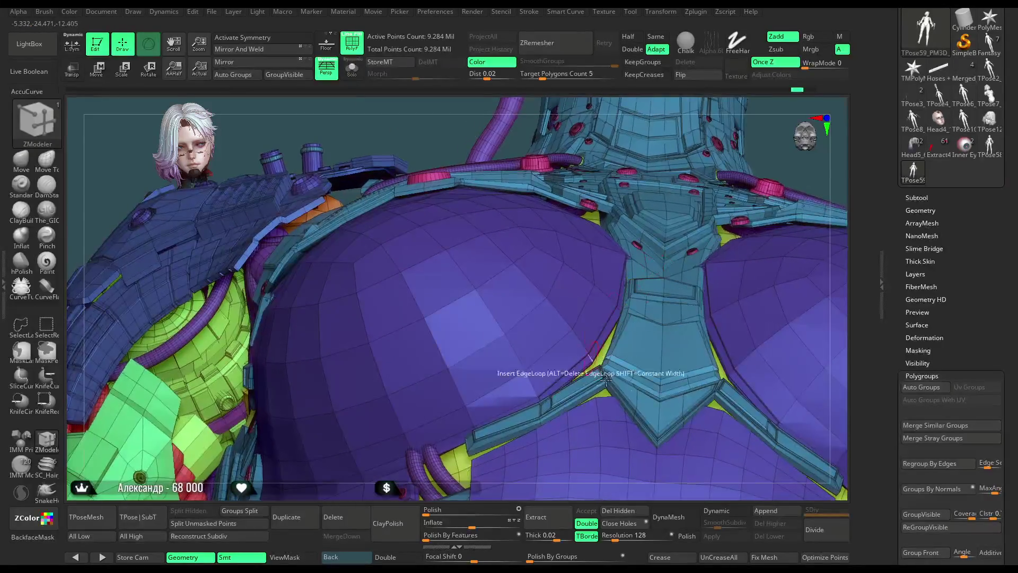
{"action": "left_click", "coordinate": [682, 343]}
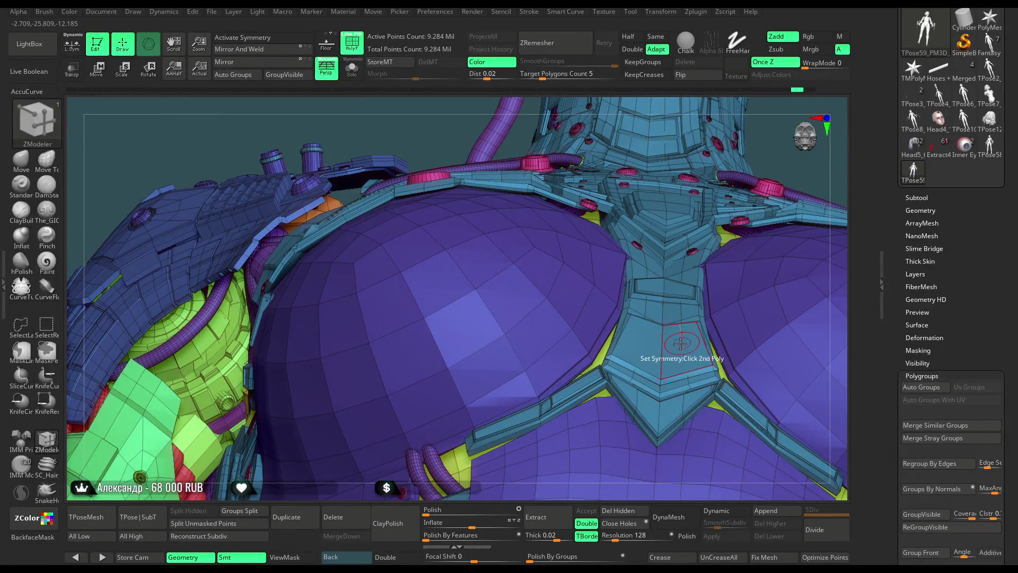
{"action": "left_click", "coordinate": [642, 341]}
{"action": "key", "text": "w"}
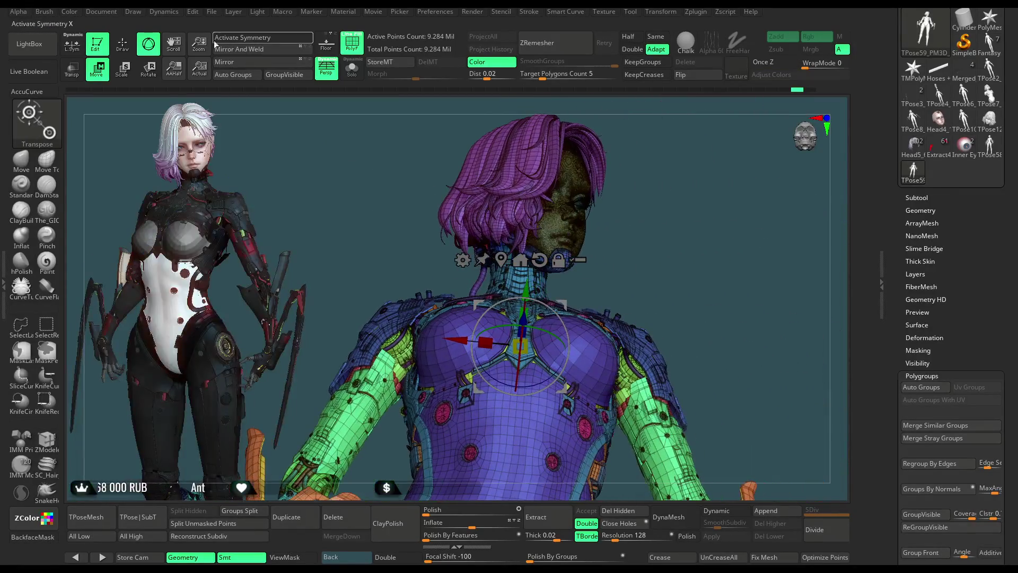
{"action": "key", "text": "q"}
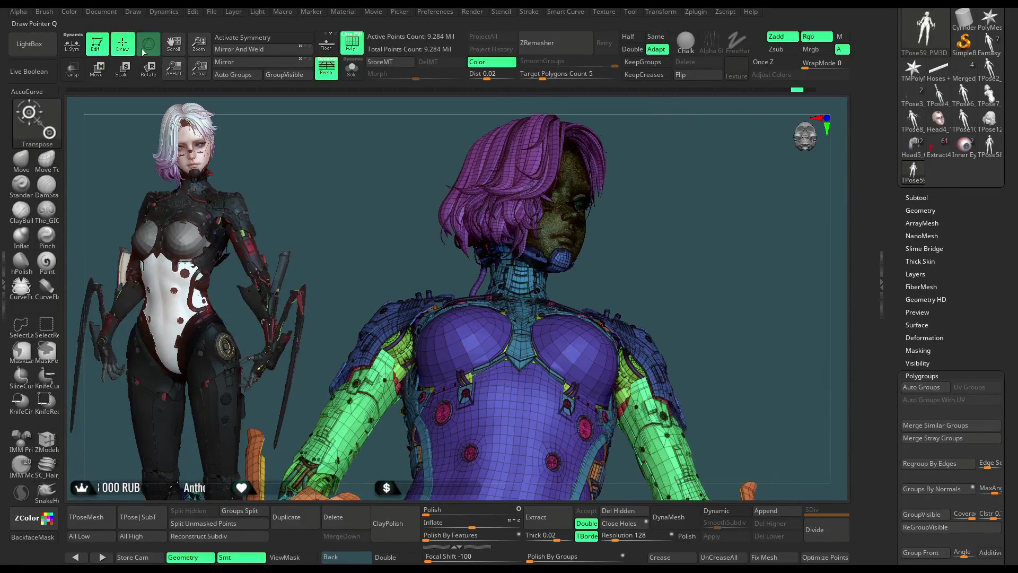
Step: Turn Activate Symmetry back on, reselect ZModeler and hide the polyframe
{"action": "key", "text": "b"}
{"action": "key", "text": "z"}
{"action": "key", "text": "m"}
{"action": "left_click", "coordinate": [242, 37]}
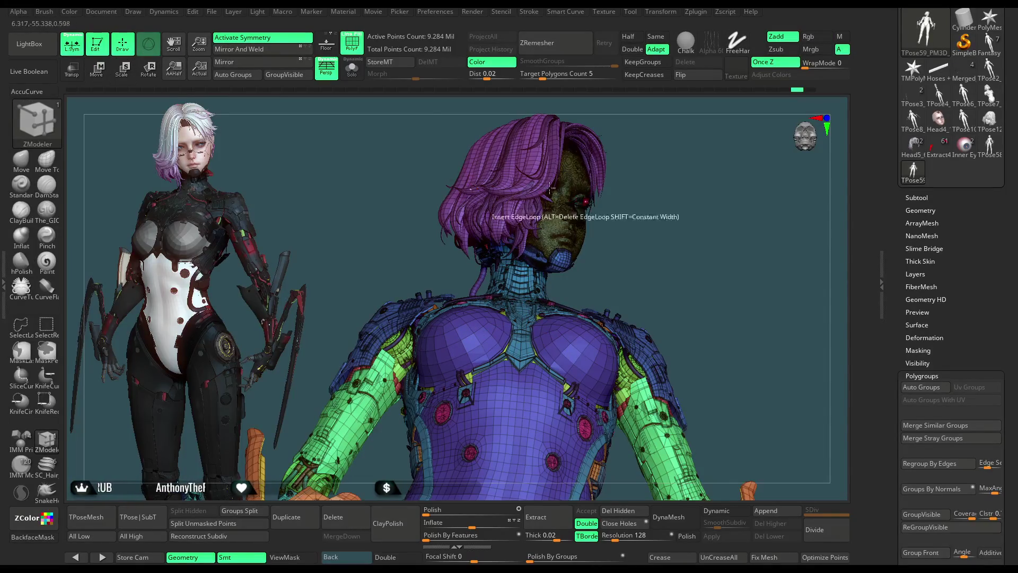
{"action": "key", "text": "shift+f"}
{"action": "key", "text": "space"}
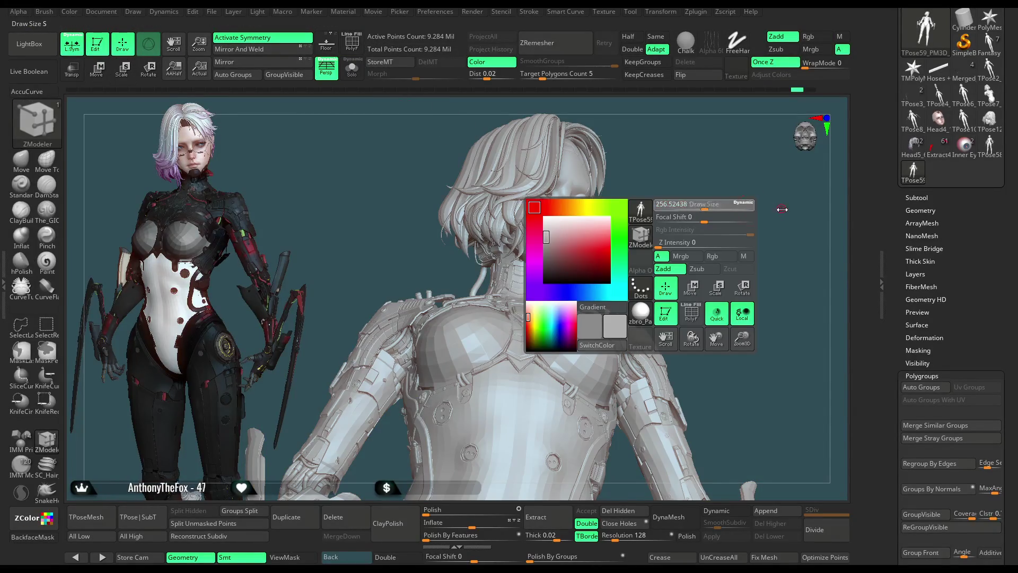
Step: Enlarge Draw Size and switch to the Move brush, inspecting the head and torso
{"action": "left_click_drag", "start_coordinate": [781, 209], "coordinate": [716, 205]}
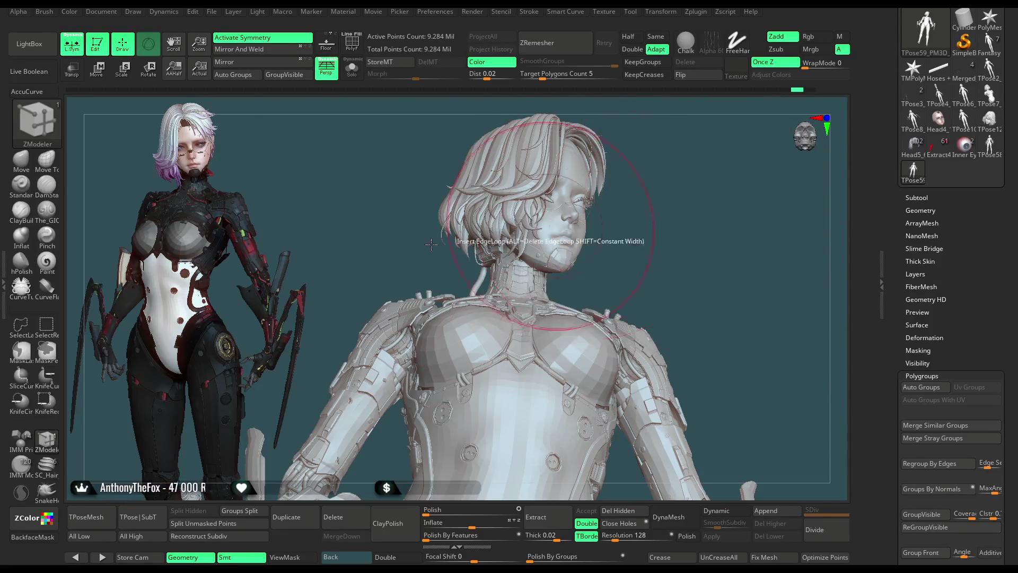
{"action": "key", "text": "b"}
{"action": "key", "text": "m"}
{"action": "key", "text": "v"}
{"action": "mouse_move", "coordinate": [462, 239]}
{"action": "right_mouse_down"}
{"action": "mouse_move", "coordinate": [589, 326]}
{"action": "mouse_move", "coordinate": [575, 336]}
{"action": "mouse_move", "coordinate": [584, 337]}
{"action": "right_mouse_up"}
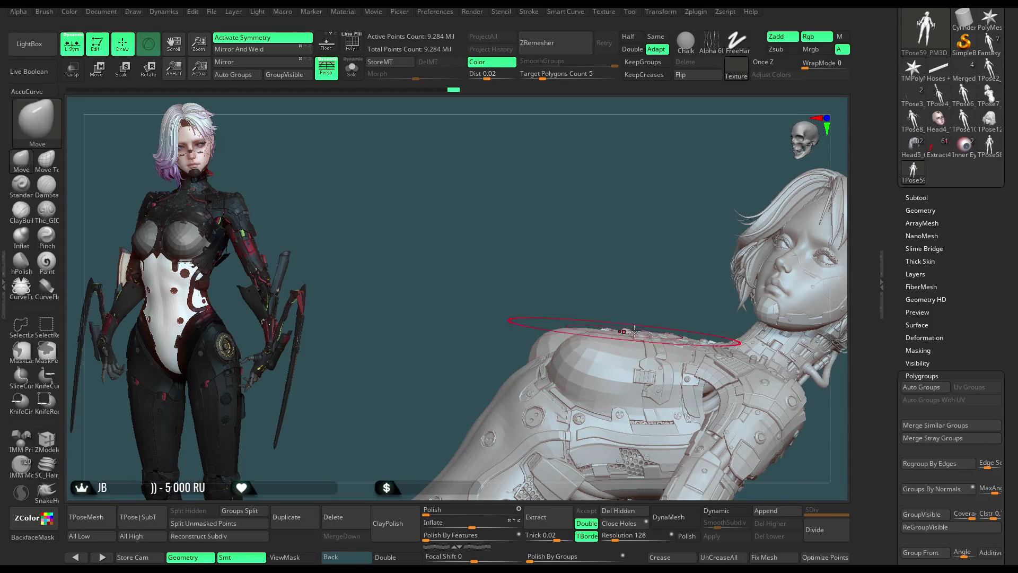
{"action": "mouse_move", "coordinate": [621, 278]}
{"action": "right_mouse_down"}
{"action": "mouse_move", "coordinate": [602, 268]}
{"action": "mouse_move", "coordinate": [625, 327]}
{"action": "mouse_move", "coordinate": [621, 308]}
{"action": "right_mouse_up"}
{"action": "key", "text": "space"}
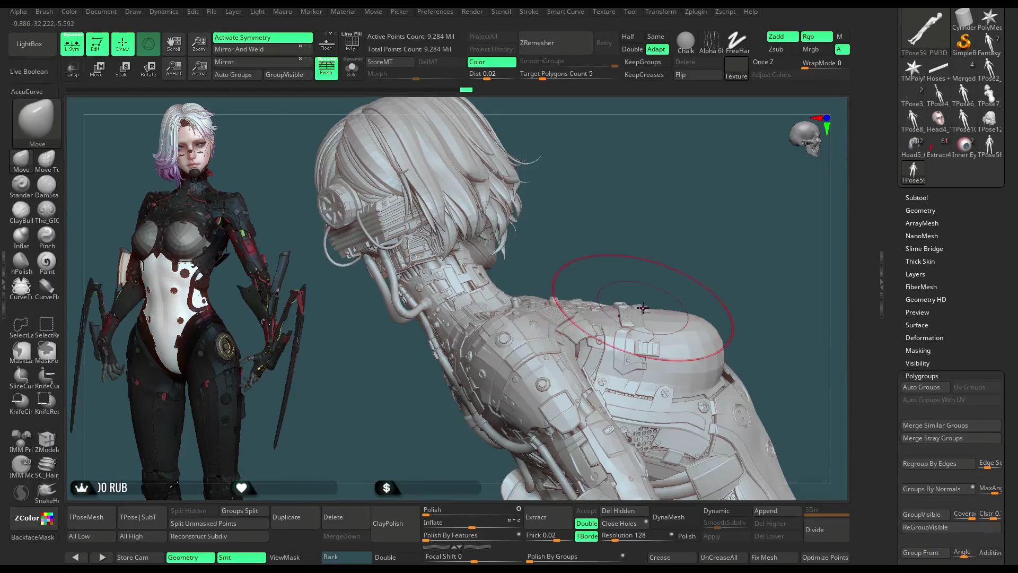
Step: Review the shoulder armour from front and side views, then reduce the brush Draw Size
{"action": "right_click_drag", "start_coordinate": [703, 277], "coordinate": [610, 311]}
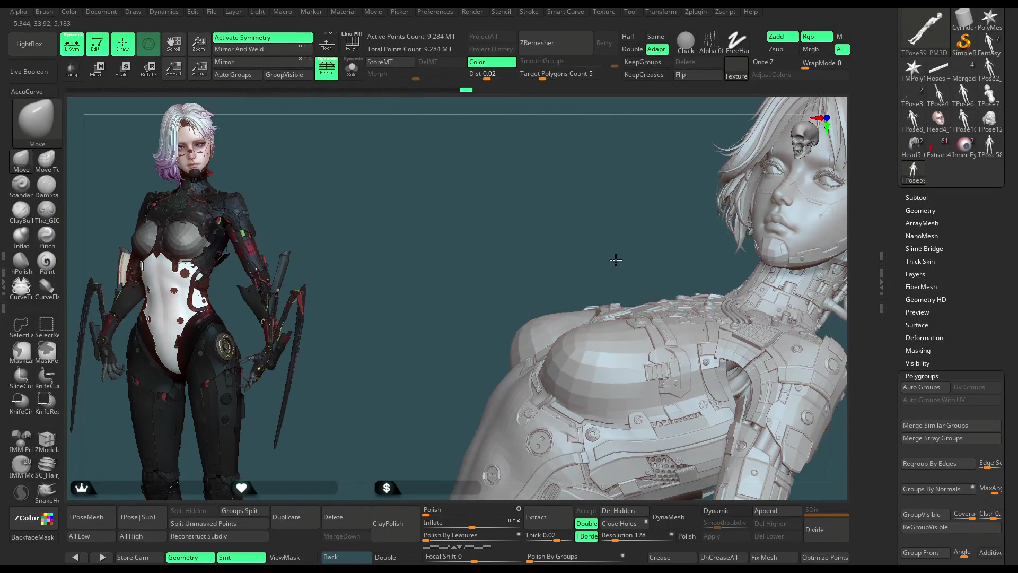
{"action": "right_click_drag", "start_coordinate": [618, 311], "coordinate": [580, 249]}
{"action": "mouse_move", "coordinate": [635, 268]}
{"action": "right_mouse_down"}
{"action": "mouse_move", "coordinate": [723, 242]}
{"action": "mouse_move", "coordinate": [712, 389]}
{"action": "mouse_move", "coordinate": [544, 352]}
{"action": "right_mouse_up"}
{"action": "mouse_move", "coordinate": [469, 359]}
{"action": "right_mouse_down"}
{"action": "mouse_move", "coordinate": [580, 276]}
{"action": "mouse_move", "coordinate": [702, 284]}
{"action": "mouse_move", "coordinate": [693, 262]}
{"action": "mouse_move", "coordinate": [703, 260]}
{"action": "mouse_move", "coordinate": [549, 309]}
{"action": "right_mouse_up"}
{"action": "key", "text": "space"}
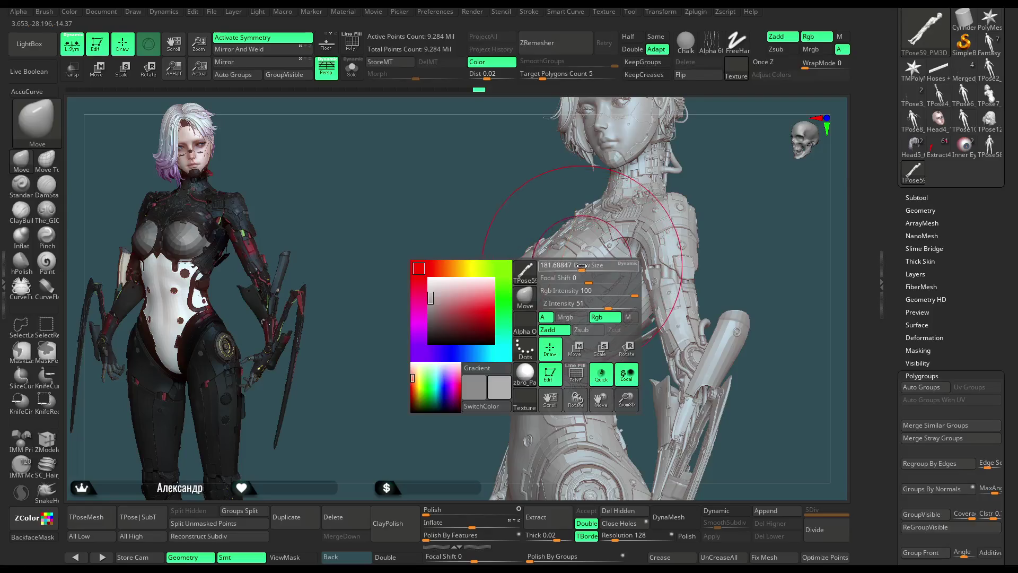
{"action": "left_click_drag", "start_coordinate": [582, 264], "coordinate": [540, 265]}
{"action": "mouse_move", "coordinate": [721, 233]}
{"action": "right_mouse_down"}
{"action": "mouse_move", "coordinate": [703, 229]}
{"action": "mouse_move", "coordinate": [706, 239]}
{"action": "mouse_move", "coordinate": [352, 102]}
{"action": "right_mouse_up"}
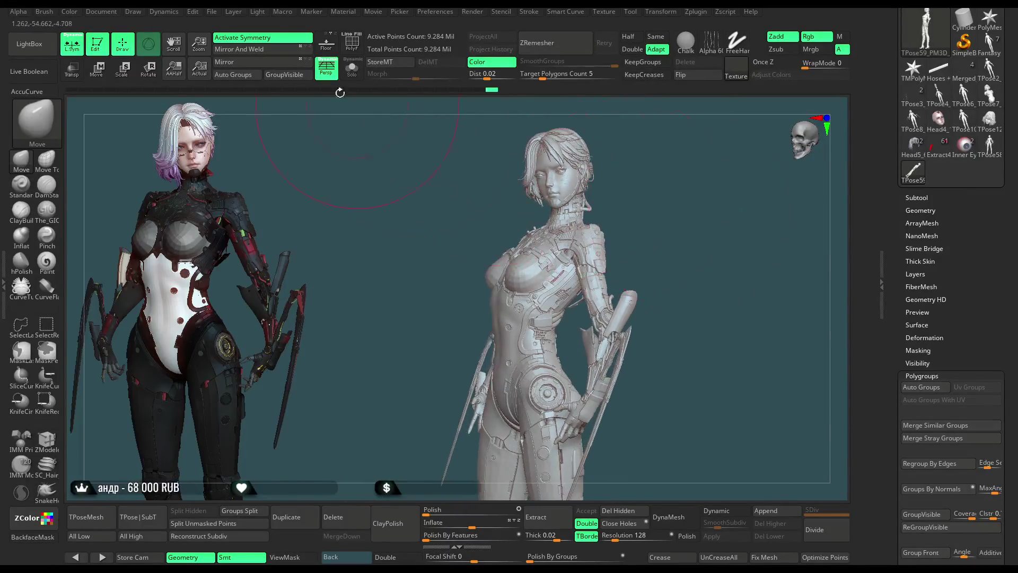
Step: Save the project with Ctrl+S and run TPose|SubT to rebuild the posed subtools
{"action": "left_click", "coordinate": [213, 12]}
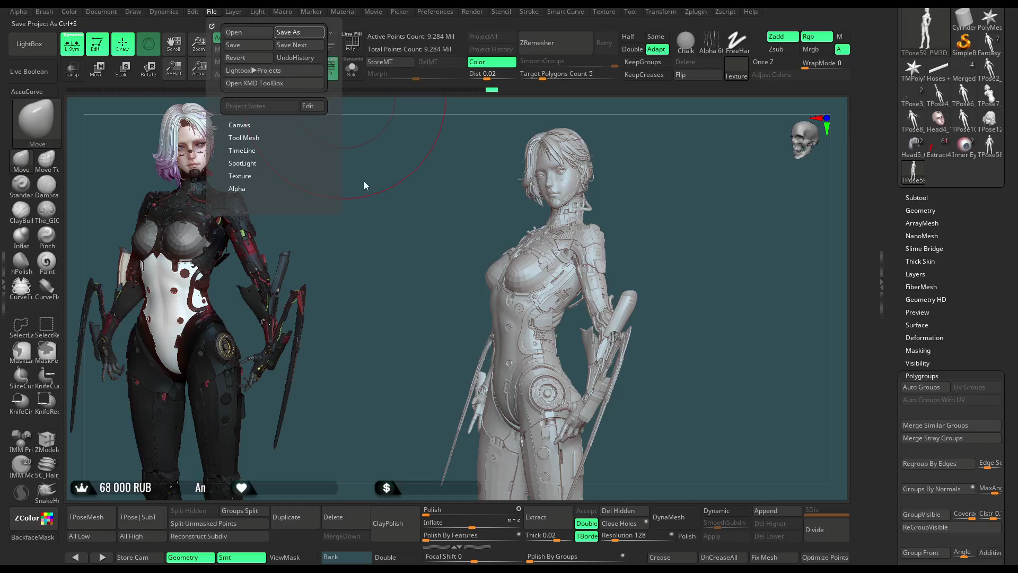
{"action": "key", "text": "ctrl+s"}
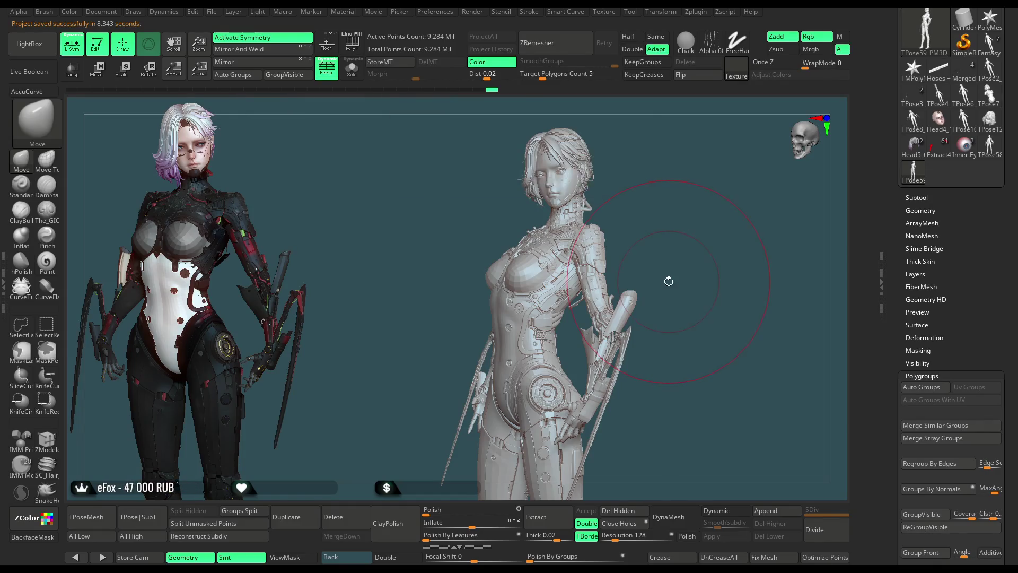
{"action": "left_click", "coordinate": [147, 510]}
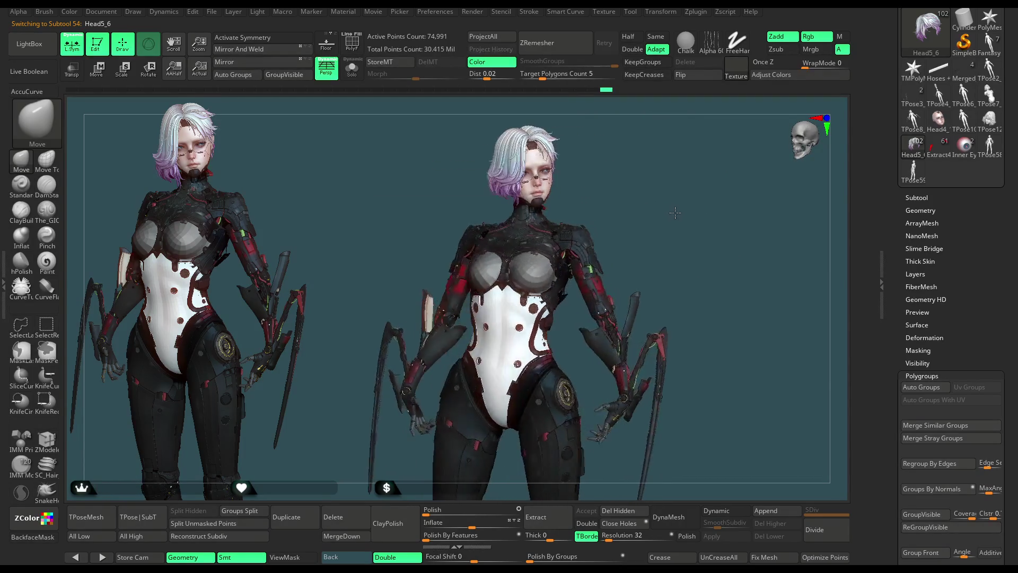
Step: Check the painted figure in profile, then select the TPose59_PM3D posing mesh and turn it toward camera
{"action": "mouse_move", "coordinate": [661, 214]}
{"action": "left_mouse_down"}
{"action": "mouse_move", "coordinate": [629, 219]}
{"action": "mouse_move", "coordinate": [648, 249]}
{"action": "left_mouse_up"}
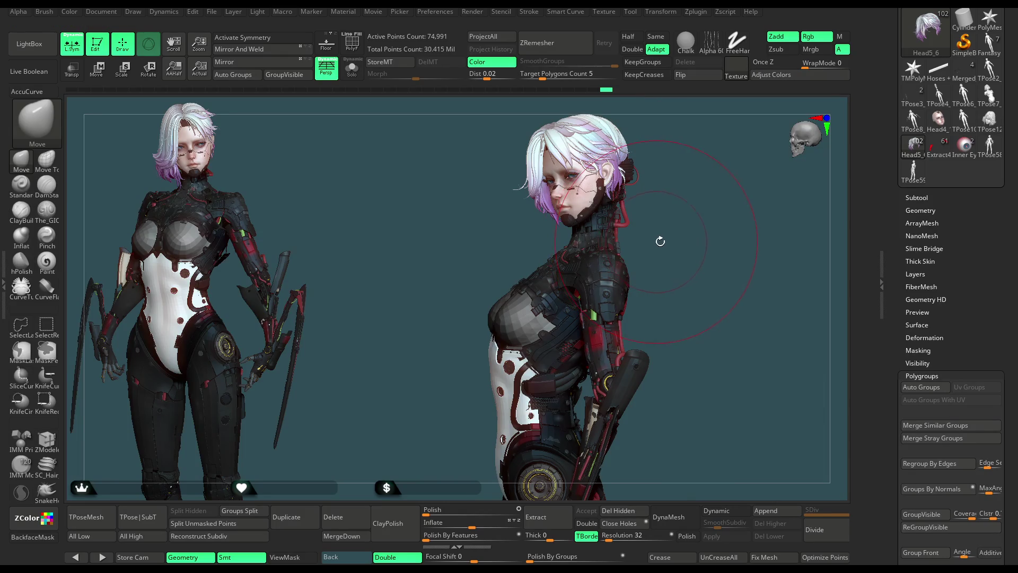
{"action": "left_click", "coordinate": [913, 168]}
{"action": "left_click_drag", "start_coordinate": [689, 236], "coordinate": [600, 269]}
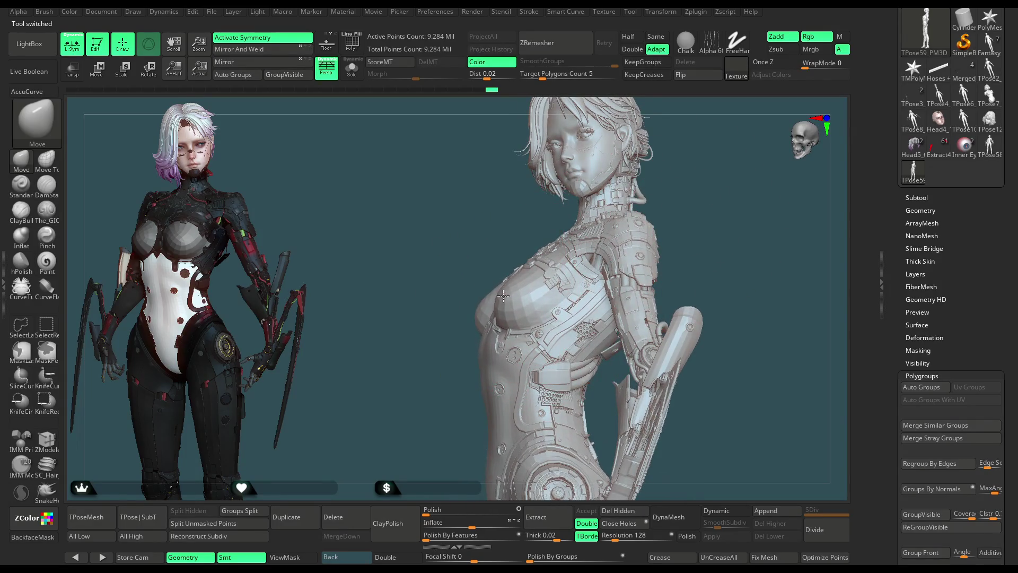
{"action": "left_click_drag", "start_coordinate": [443, 361], "coordinate": [440, 364]}
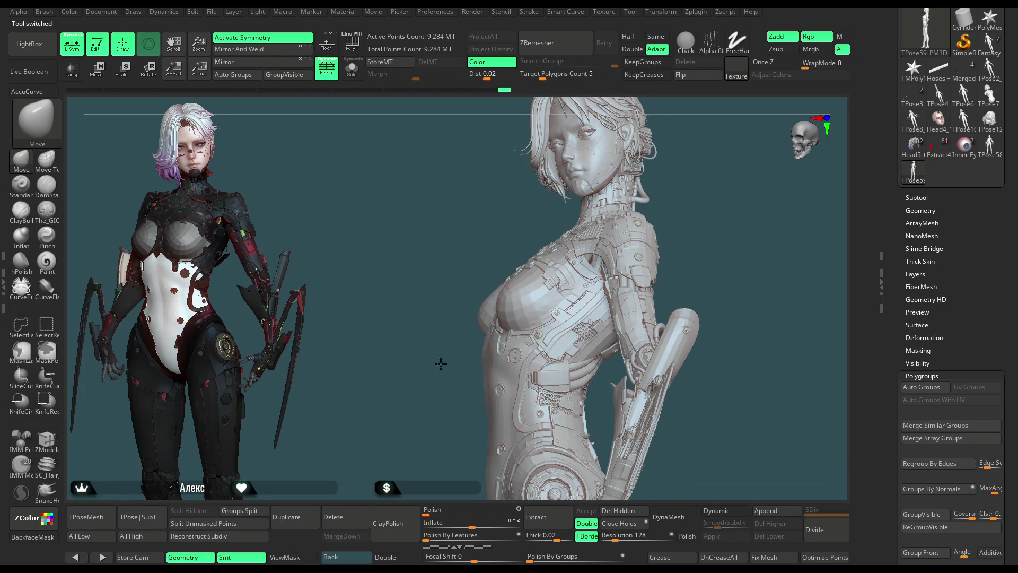
{"action": "mouse_move", "coordinate": [493, 341]}
{"action": "left_mouse_down"}
{"action": "mouse_move", "coordinate": [497, 321]}
{"action": "mouse_move", "coordinate": [564, 260]}
{"action": "mouse_move", "coordinate": [518, 304]}
{"action": "mouse_move", "coordinate": [704, 195]}
{"action": "mouse_move", "coordinate": [647, 213]}
{"action": "left_mouse_up"}
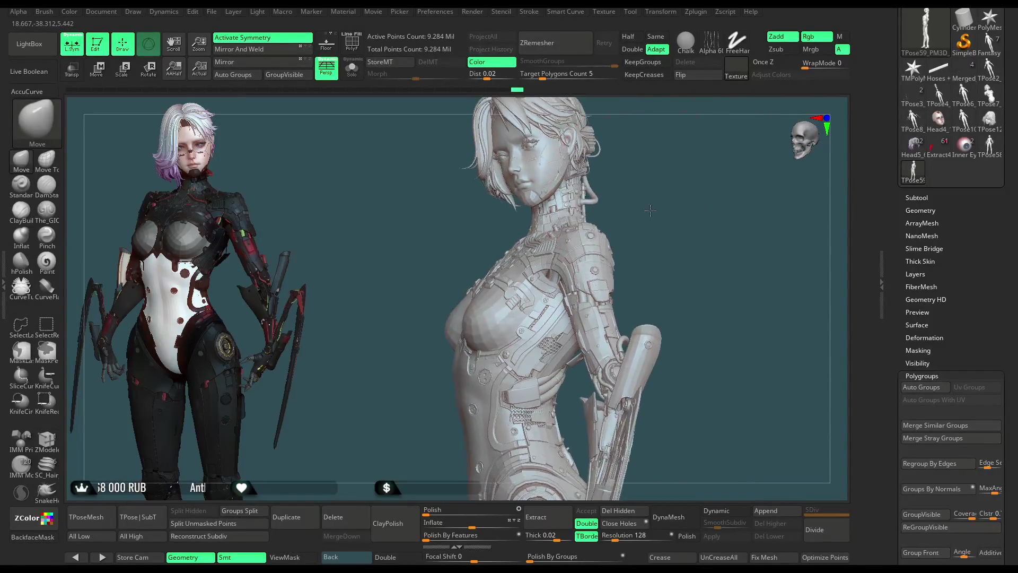
Step: Save the project from the File menu and launch TPose|SubT to transfer the pose
{"action": "left_click_drag", "start_coordinate": [646, 212], "coordinate": [462, 252]}
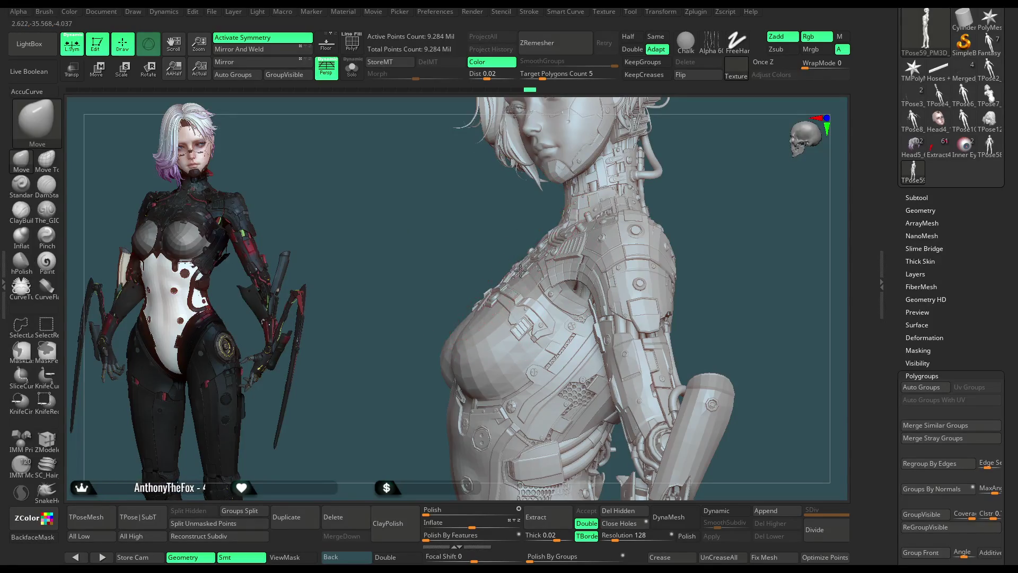
{"action": "mouse_move", "coordinate": [465, 265]}
{"action": "left_mouse_down"}
{"action": "mouse_move", "coordinate": [661, 221]}
{"action": "mouse_move", "coordinate": [657, 208]}
{"action": "mouse_move", "coordinate": [620, 219]}
{"action": "left_mouse_up"}
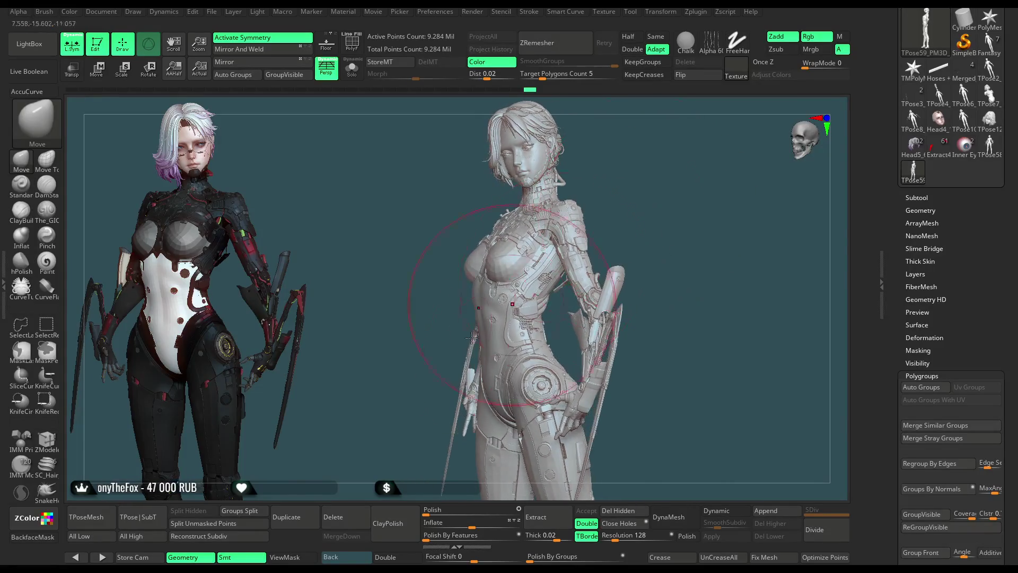
{"action": "left_click", "coordinate": [212, 12]}
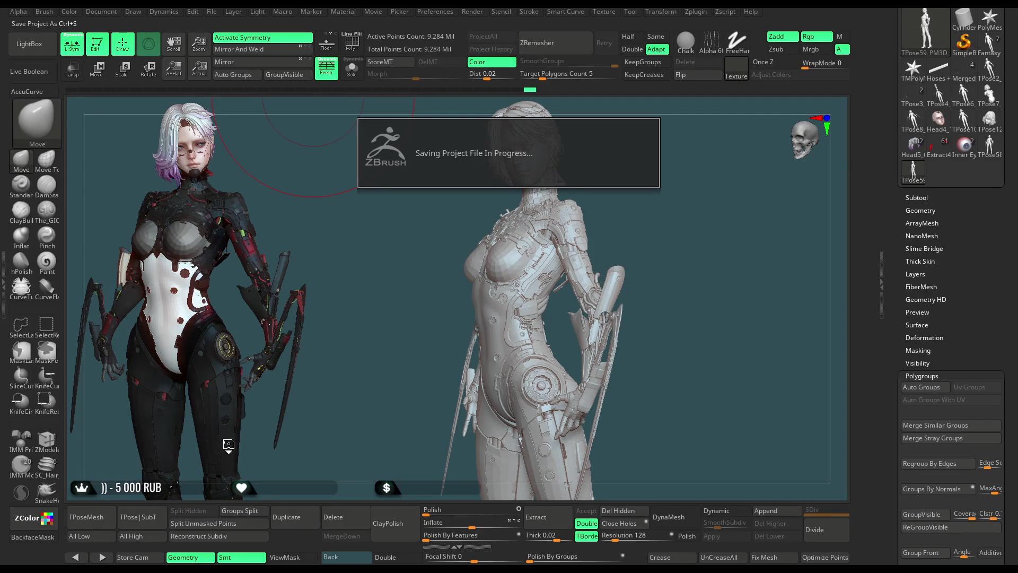
{"action": "left_click", "coordinate": [154, 514]}
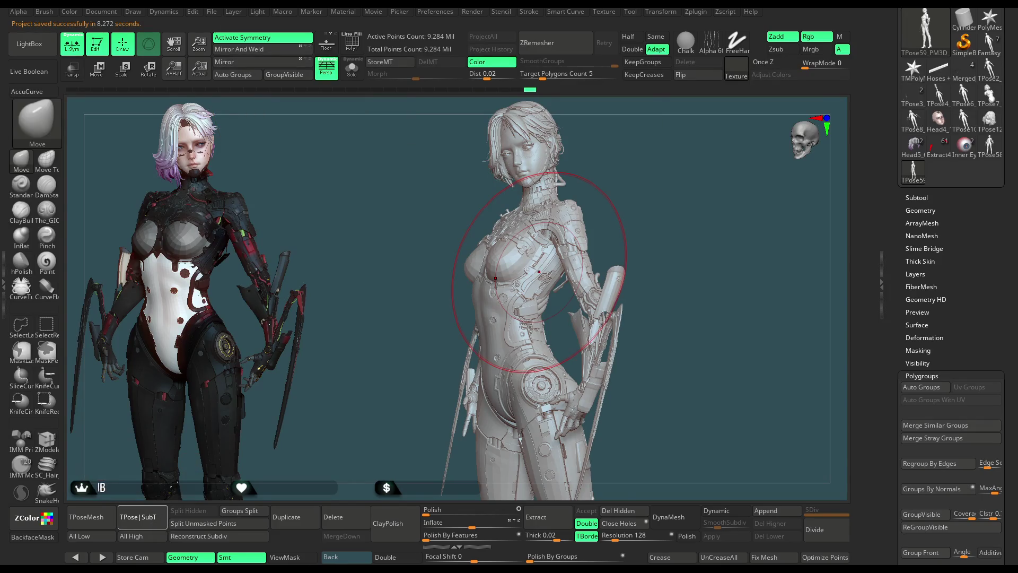
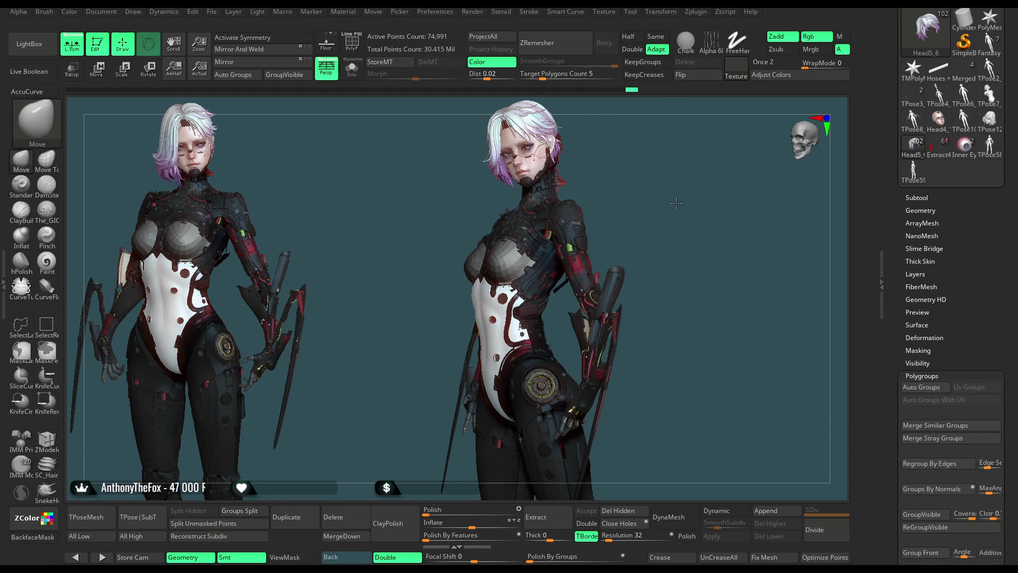
Step: Make the Stomach piece the active subtool and bring up the subtool list
{"action": "right_click", "coordinate": [648, 208]}
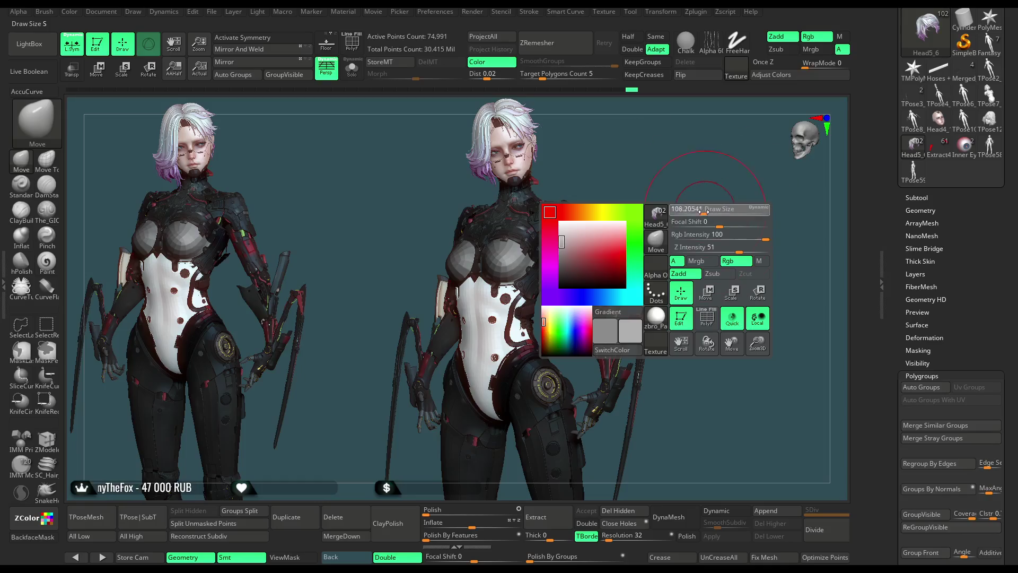
{"action": "left_click", "coordinate": [508, 268], "text": "alt"}
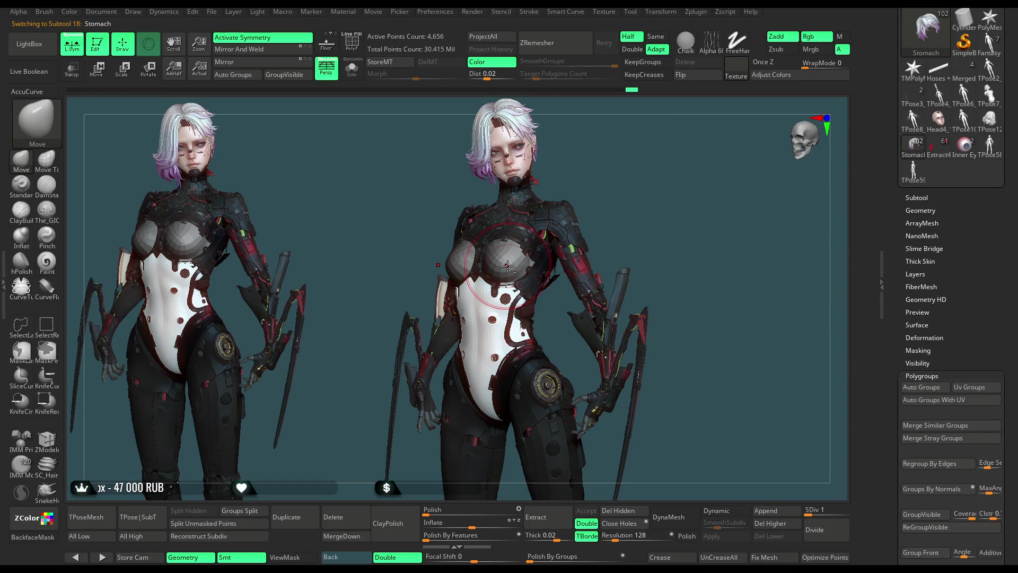
{"action": "left_click_drag", "start_coordinate": [941, 203], "coordinate": [942, 174]}
{"action": "left_click", "coordinate": [941, 173]}
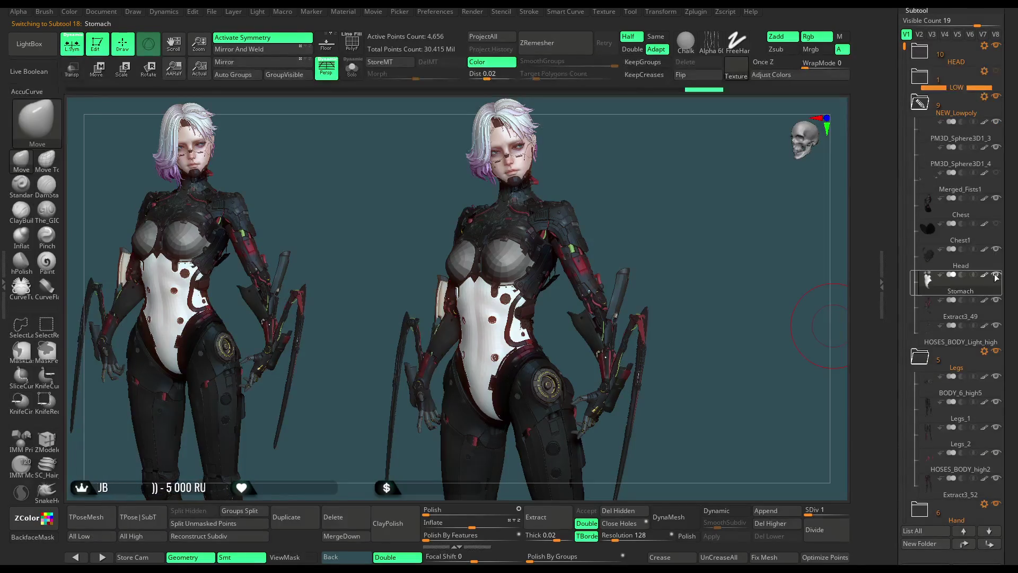
Step: Turn the right-hand figure around toward a frontal view
{"action": "left_click_drag", "start_coordinate": [658, 231], "coordinate": [652, 234]}
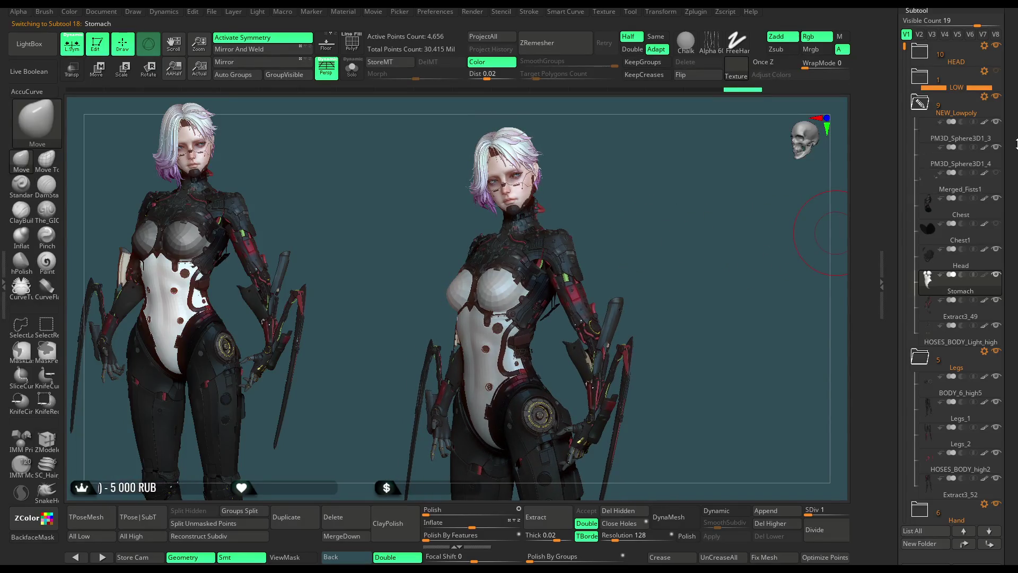
{"action": "scroll", "coordinate": [954, 278], "scroll_direction": "up", "scroll_amount": 10}
{"action": "scroll", "coordinate": [1002, 279], "scroll_direction": "down", "scroll_amount": 3}
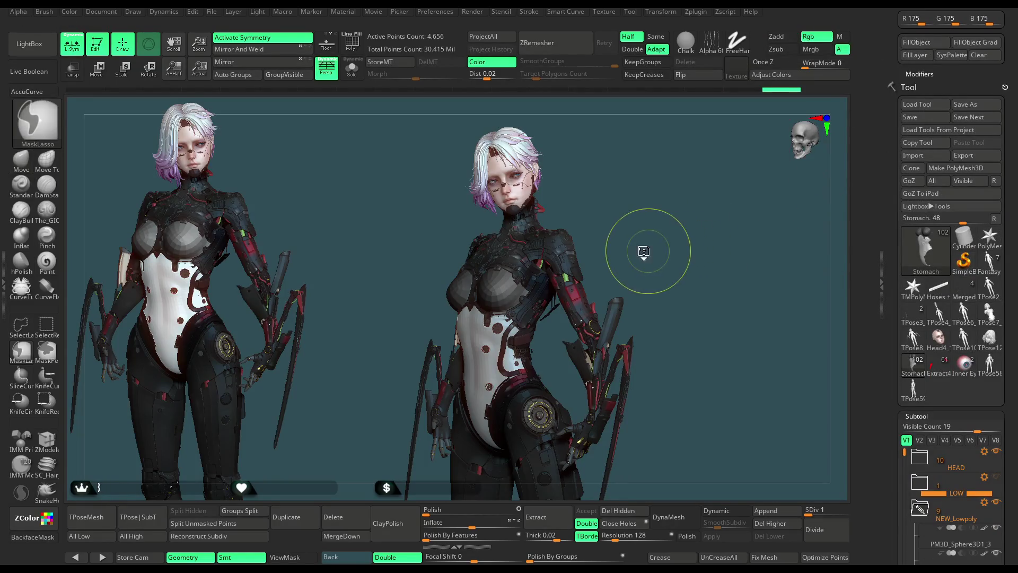
{"action": "mouse_move", "coordinate": [652, 250]}
{"action": "left_mouse_down"}
{"action": "mouse_move", "coordinate": [665, 246]}
{"action": "mouse_move", "coordinate": [667, 268]}
{"action": "mouse_move", "coordinate": [665, 249]}
{"action": "mouse_move", "coordinate": [646, 254]}
{"action": "mouse_move", "coordinate": [660, 253]}
{"action": "mouse_move", "coordinate": [673, 312]}
{"action": "left_mouse_up"}
{"action": "scroll", "coordinate": [946, 199], "scroll_direction": "up", "scroll_amount": 3}
{"action": "scroll", "coordinate": [947, 159], "scroll_direction": "up", "scroll_amount": 3}
Step: Lighten the main colour to pale grey (R 227, G 227, B 227) and view the figure frontally
{"action": "left_click", "coordinate": [920, 95]}
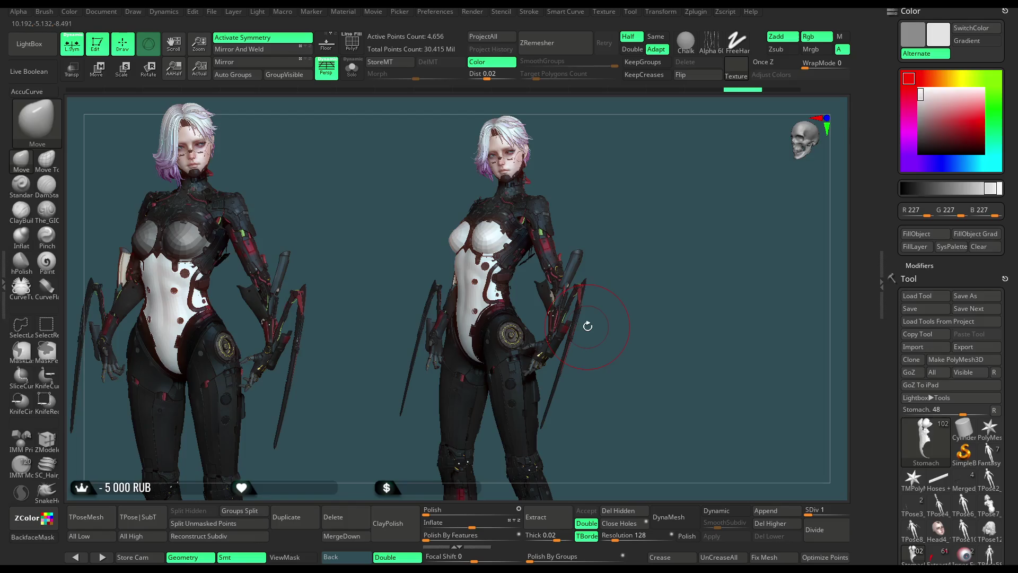
{"action": "mouse_move", "coordinate": [663, 236]}
{"action": "left_mouse_down"}
{"action": "mouse_move", "coordinate": [641, 224]}
{"action": "mouse_move", "coordinate": [661, 226]}
{"action": "mouse_move", "coordinate": [648, 243]}
{"action": "left_mouse_up"}
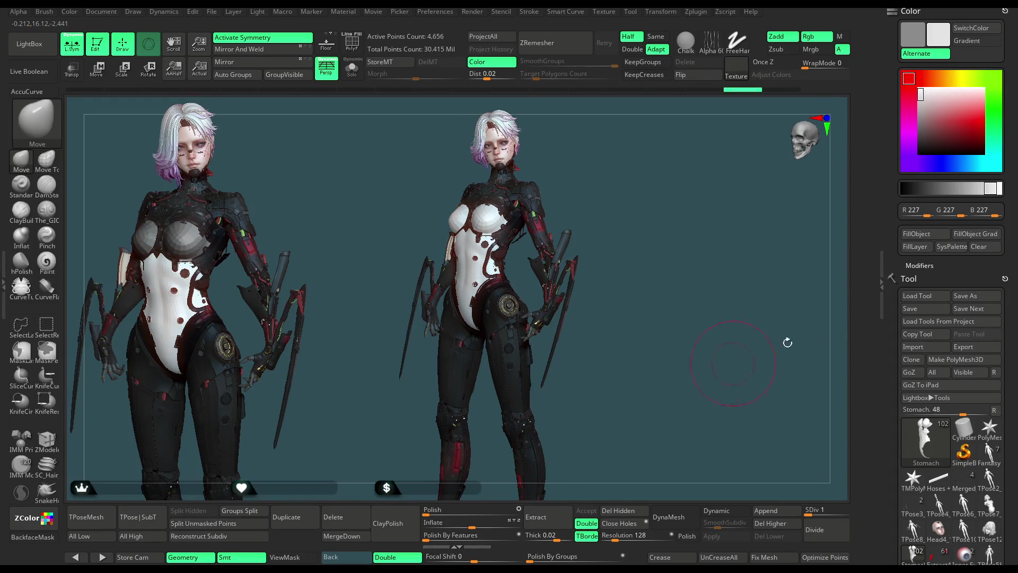
{"action": "scroll", "coordinate": [954, 271], "scroll_direction": "down", "scroll_amount": 3}
{"action": "scroll", "coordinate": [938, 271], "scroll_direction": "down", "scroll_amount": 3}
{"action": "scroll", "coordinate": [930, 271], "scroll_direction": "down", "scroll_amount": 3}
{"action": "scroll", "coordinate": [924, 271], "scroll_direction": "down", "scroll_amount": 2}
{"action": "left_click", "coordinate": [913, 275]}
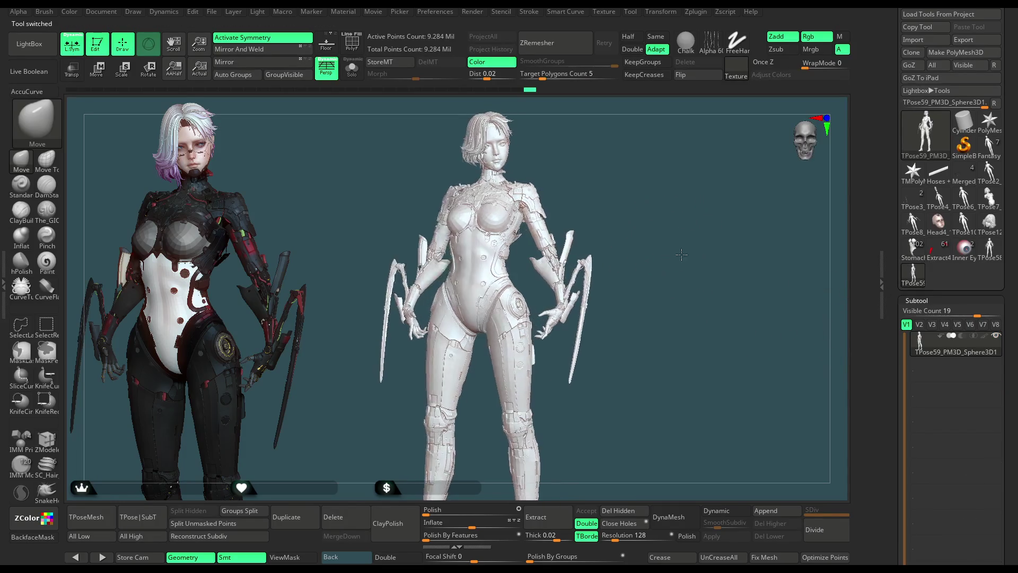
Step: Show the T-pose model's coloured polygroups with wireframe (PolyF) and frame it in view
{"action": "left_click_drag", "start_coordinate": [684, 338], "coordinate": [557, 332], "text": "alt"}
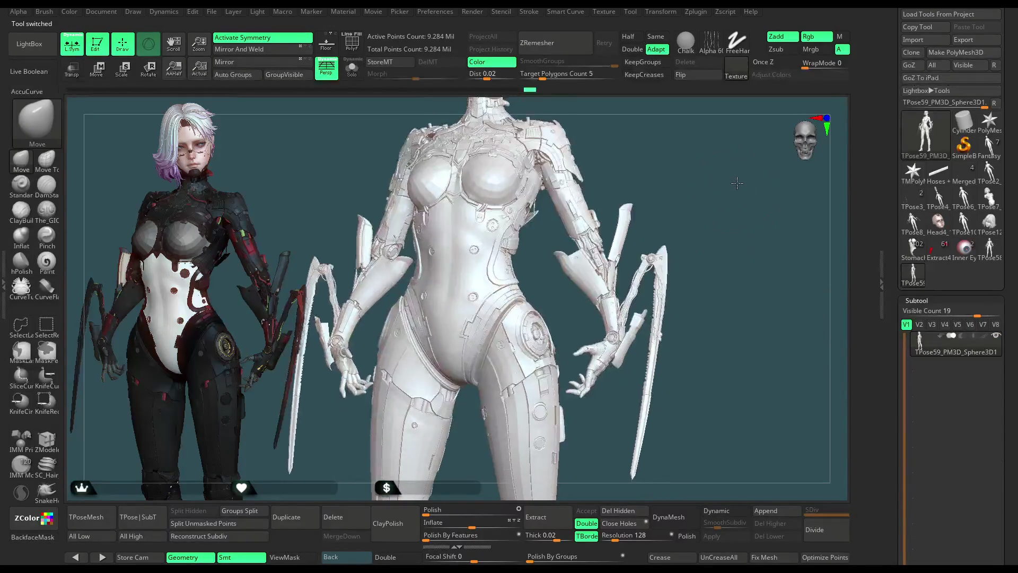
{"action": "left_click", "coordinate": [352, 44]}
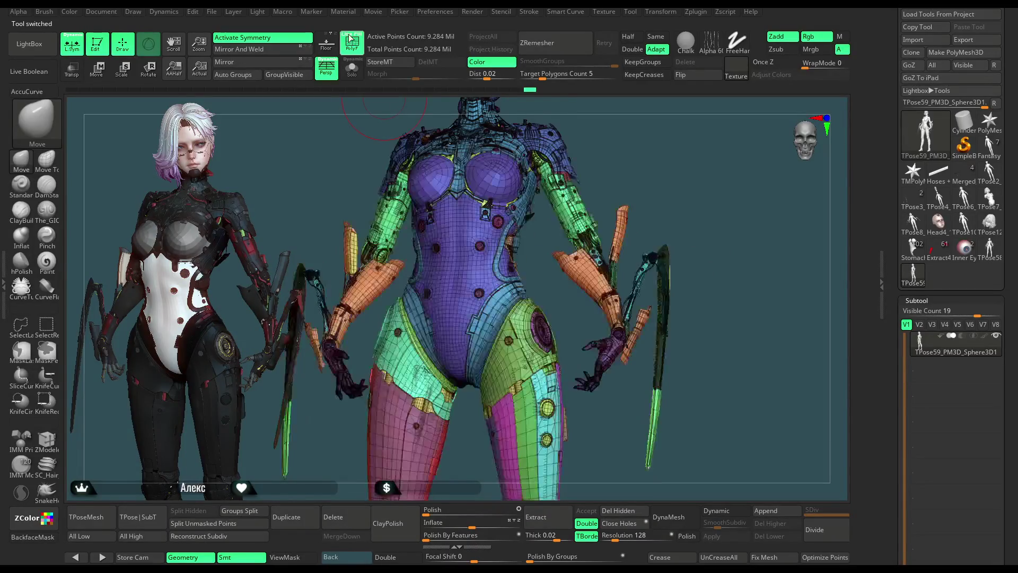
{"action": "mouse_move", "coordinate": [663, 168]}
{"action": "left_mouse_down"}
{"action": "mouse_move", "coordinate": [571, 351]}
{"action": "mouse_move", "coordinate": [541, 278]}
{"action": "left_mouse_up"}
{"action": "key", "text": "ctrl+shift"}
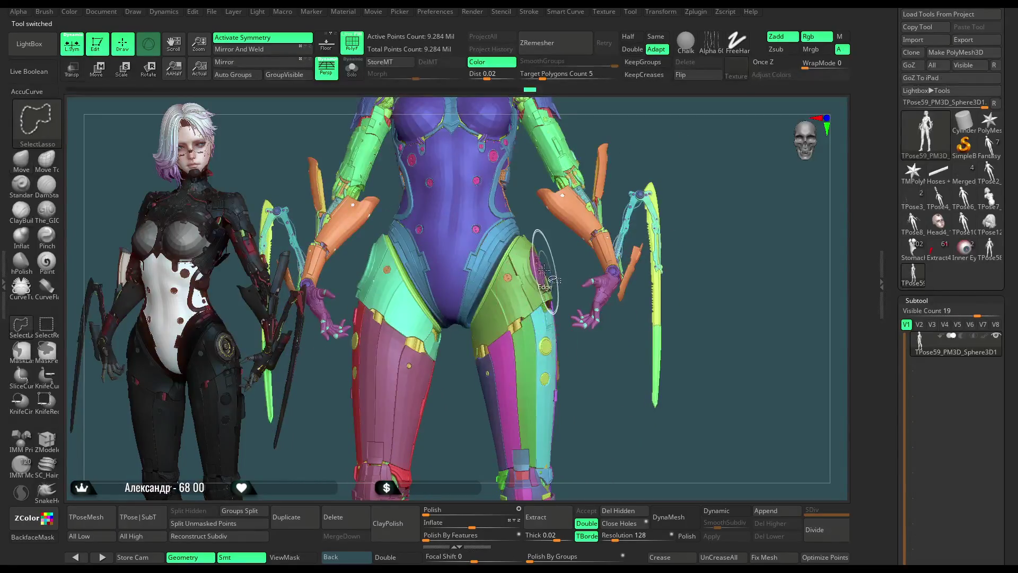
Step: With rectangle selection, hide the hip panels, discs, cylinder and red hip piece one by one
{"action": "left_click", "coordinate": [46, 325]}
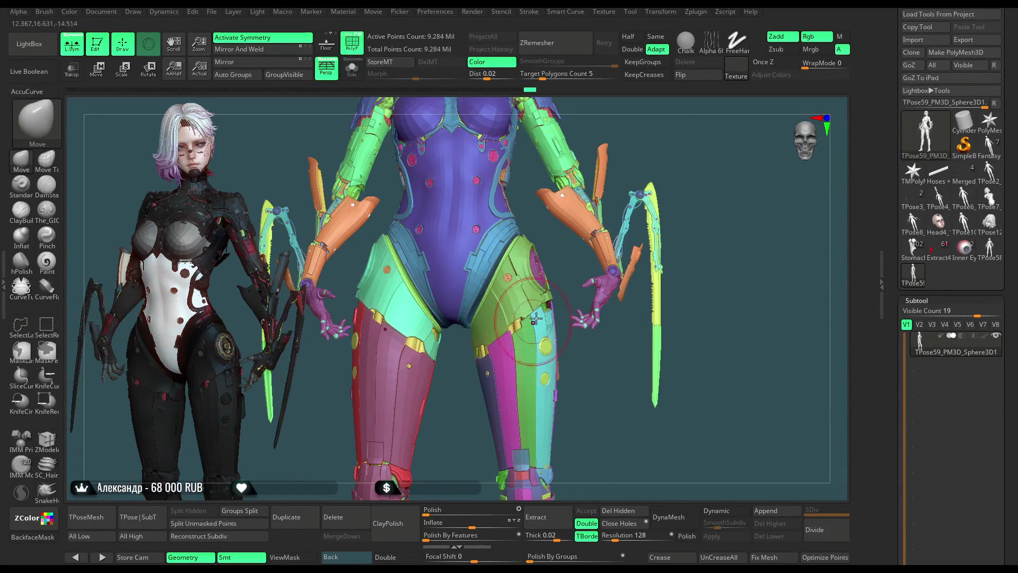
{"action": "left_click", "coordinate": [539, 271], "text": "ctrl+shift"}
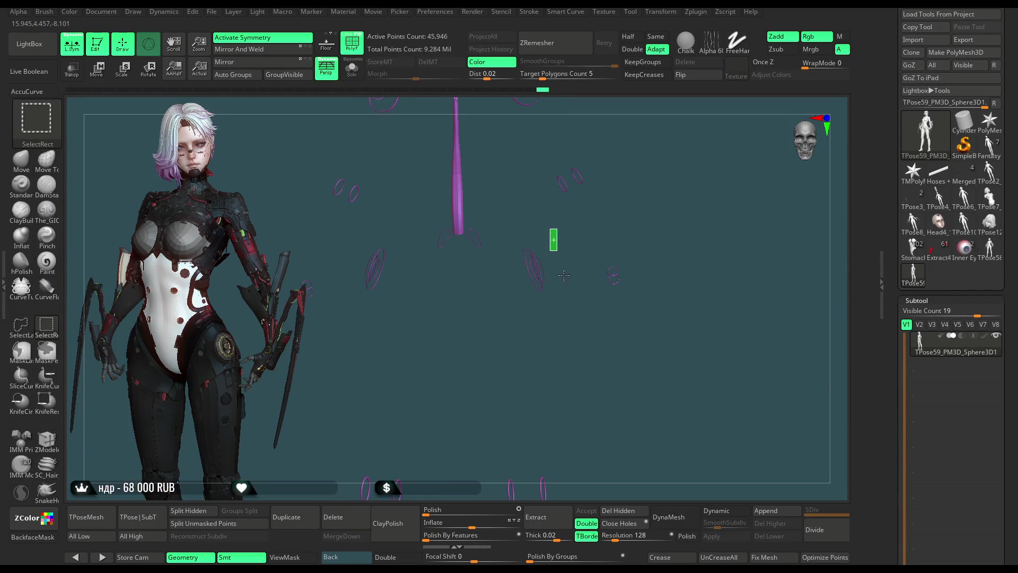
{"action": "left_click", "coordinate": [541, 265], "text": "ctrl+shift"}
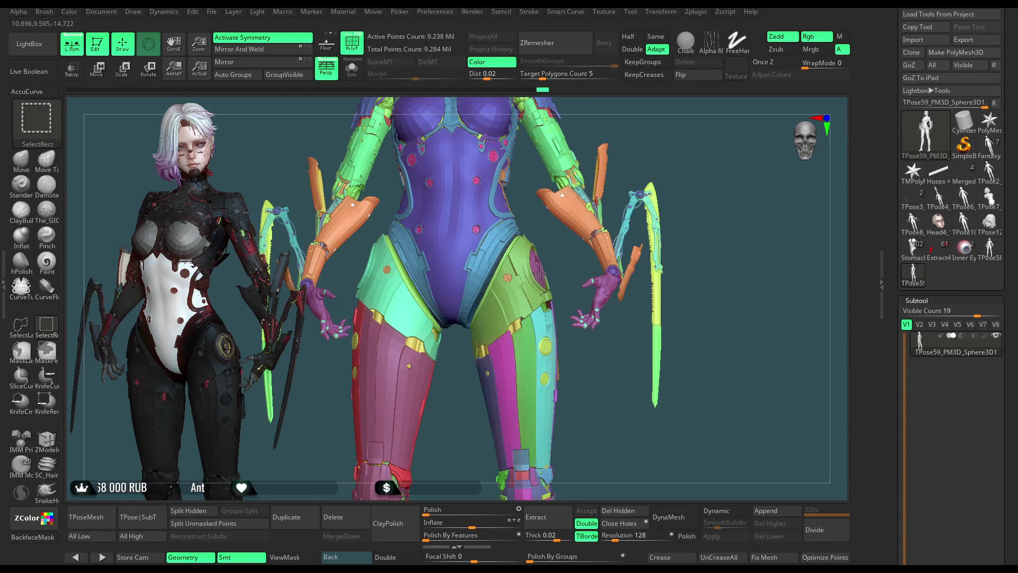
{"action": "left_click", "coordinate": [539, 273], "text": "ctrl+alt+shift"}
{"action": "left_click", "coordinate": [536, 274], "text": "ctrl+alt+shift"}
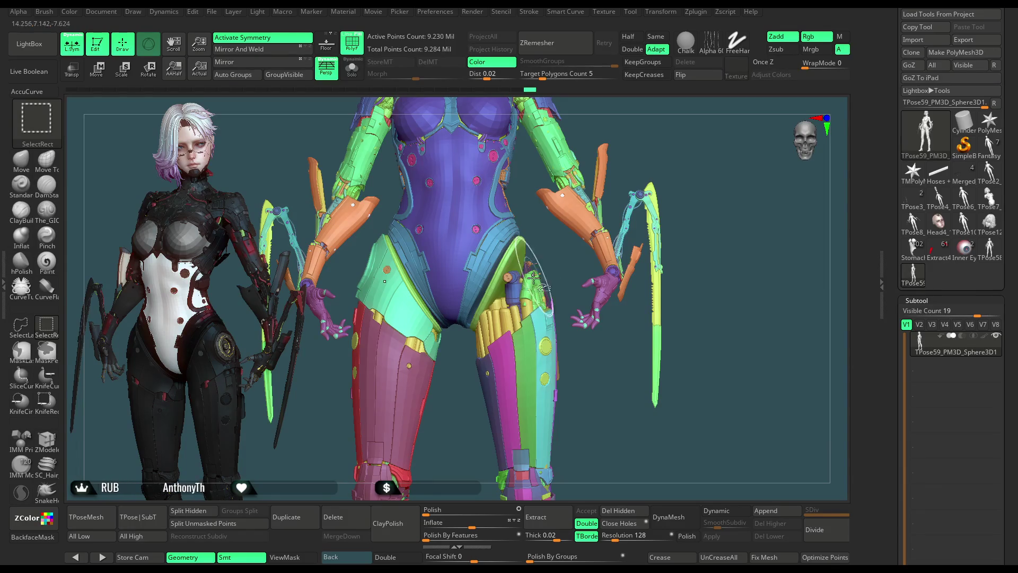
{"action": "left_click", "coordinate": [514, 276], "text": "ctrl+alt+shift"}
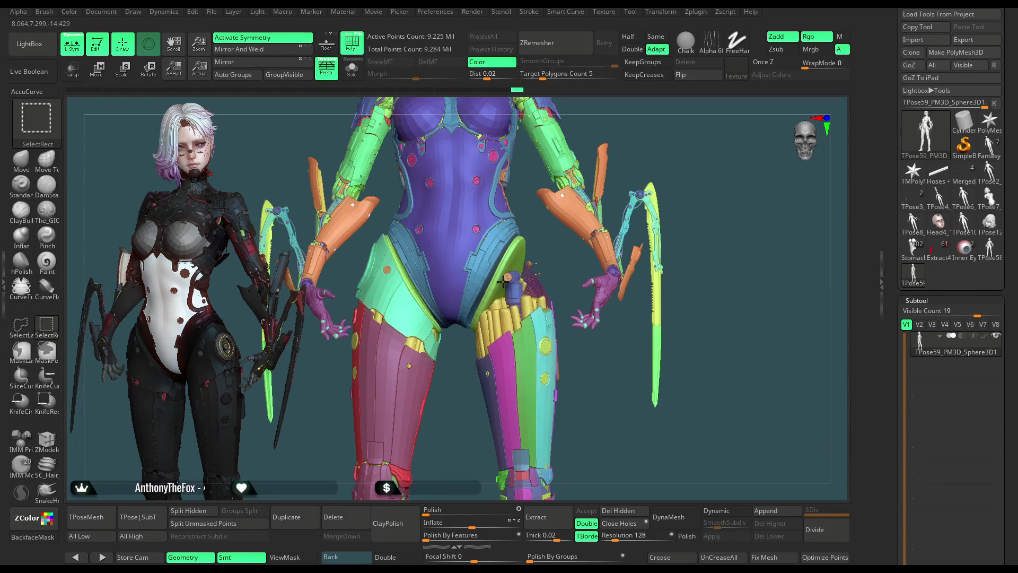
{"action": "left_click", "coordinate": [511, 277], "text": "ctrl+alt+shift"}
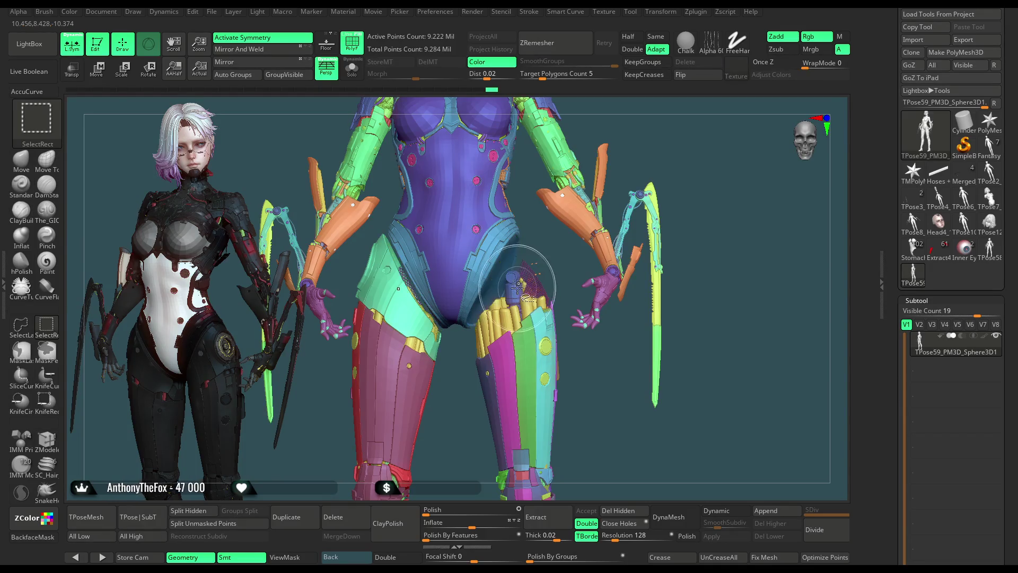
{"action": "left_click", "coordinate": [532, 282], "text": "ctrl+alt+shift"}
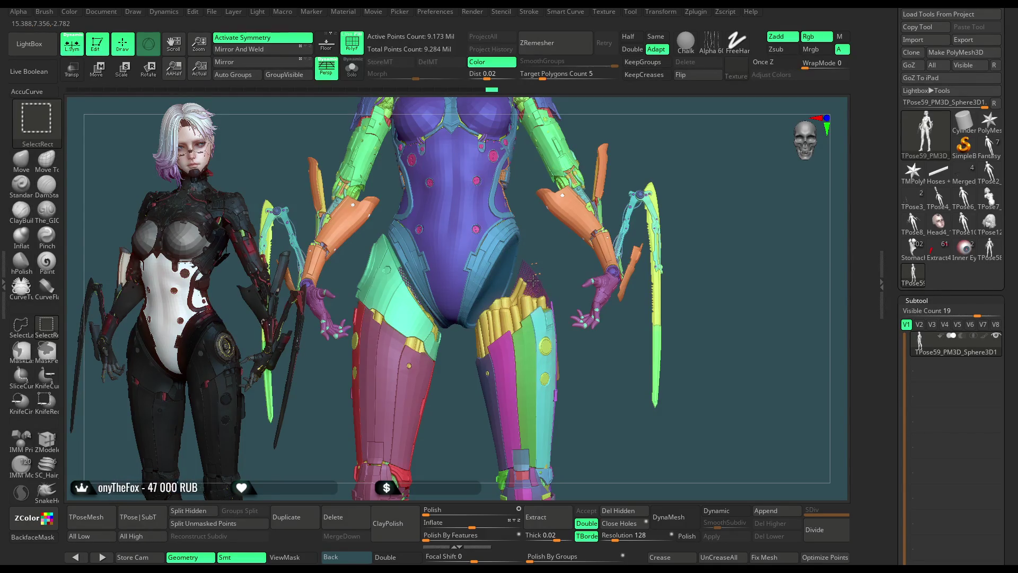
{"action": "left_click", "coordinate": [537, 275], "text": "ctrl+alt+shift"}
Step: Hide the yellow hip pieces, purple hook, boot plate and remaining red and cyan leg pieces
{"action": "left_click", "coordinate": [509, 325], "text": "ctrl+alt+shift"}
{"action": "left_click", "coordinate": [509, 325], "text": "ctrl+alt+shift"}
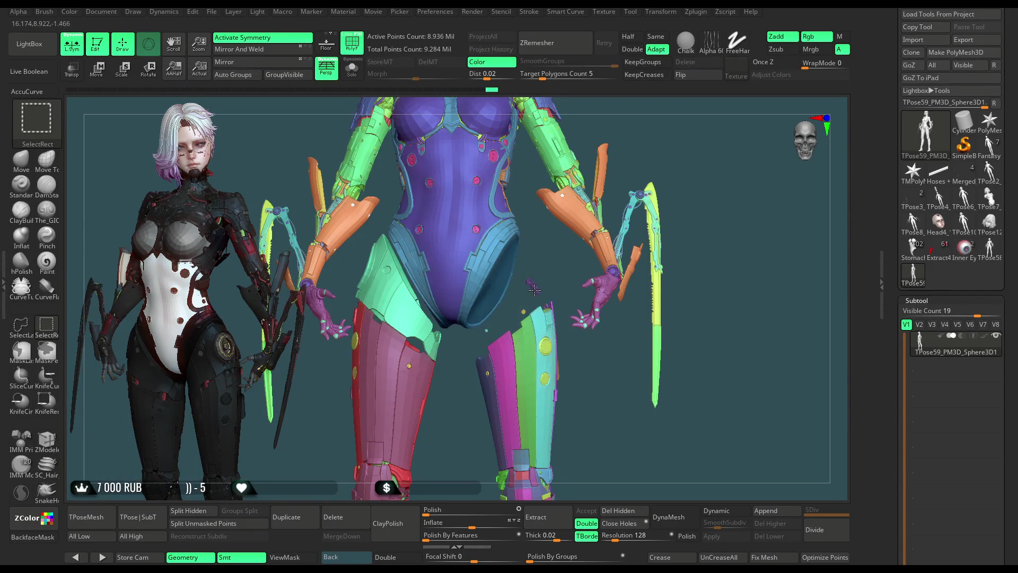
{"action": "left_click", "coordinate": [530, 284], "text": "ctrl+alt+shift"}
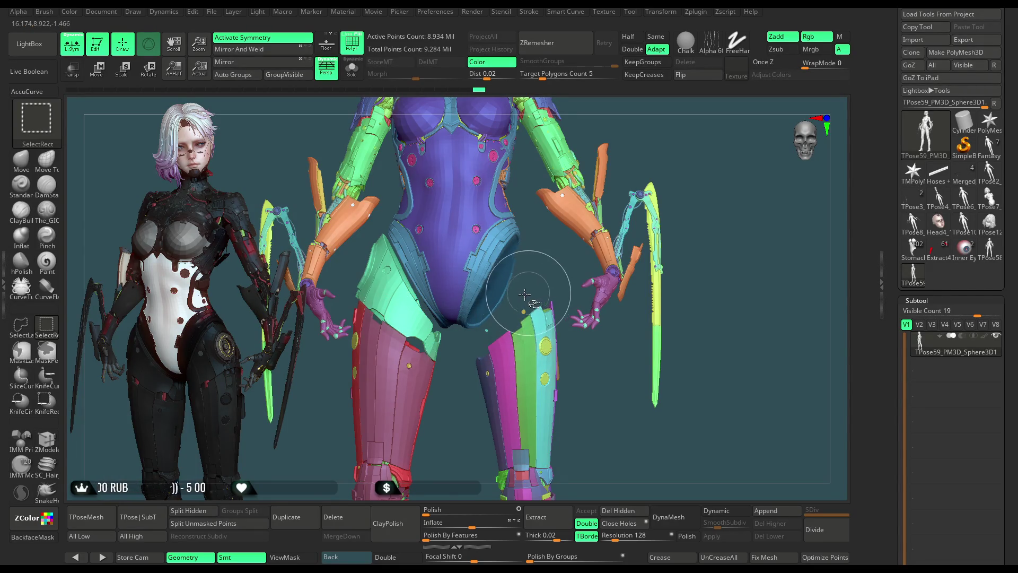
{"action": "left_click", "coordinate": [403, 318], "text": "ctrl+alt+shift"}
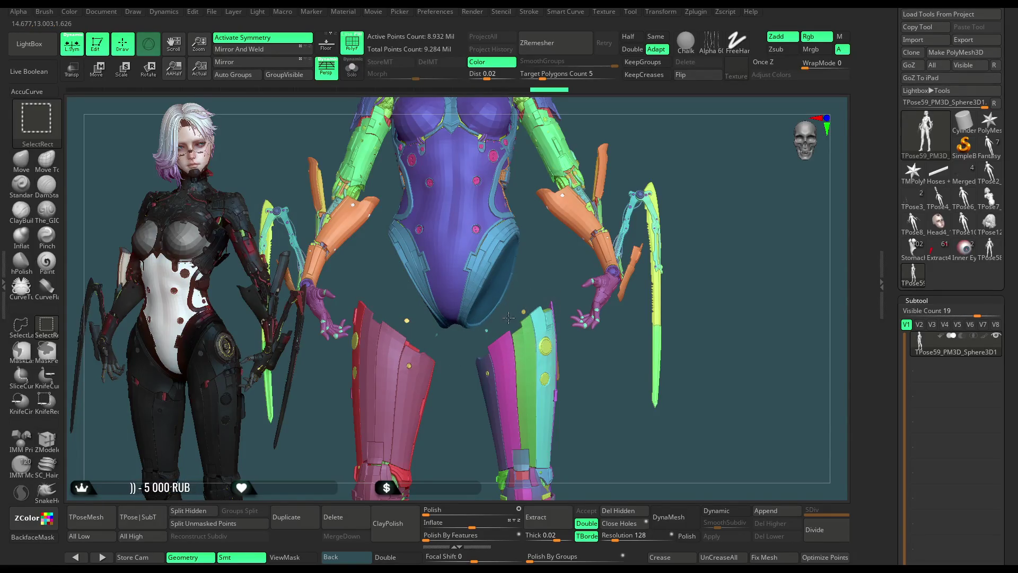
{"action": "left_click", "coordinate": [486, 329], "text": "ctrl+alt+shift"}
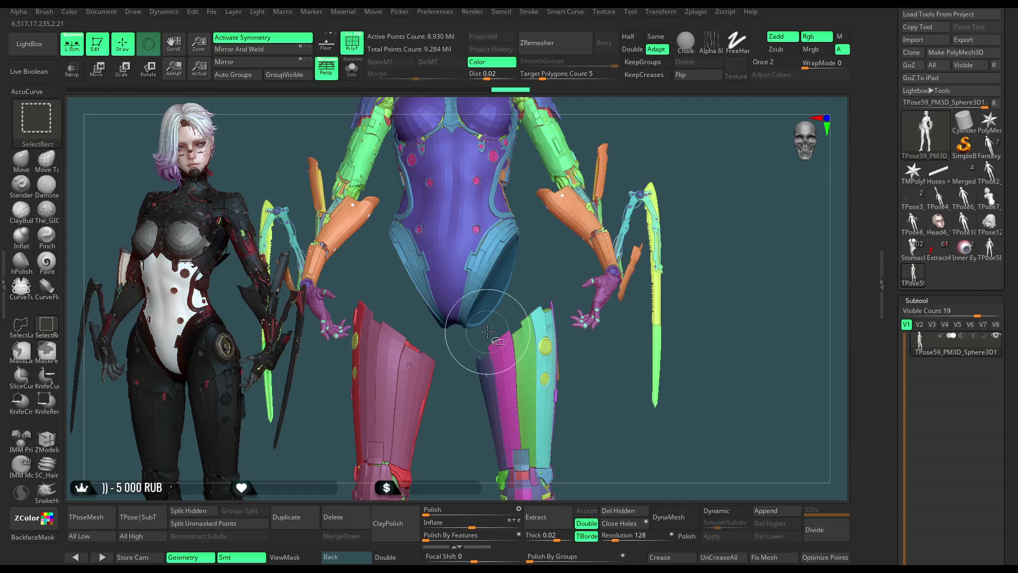
{"action": "left_click", "coordinate": [365, 343], "text": "ctrl+shift"}
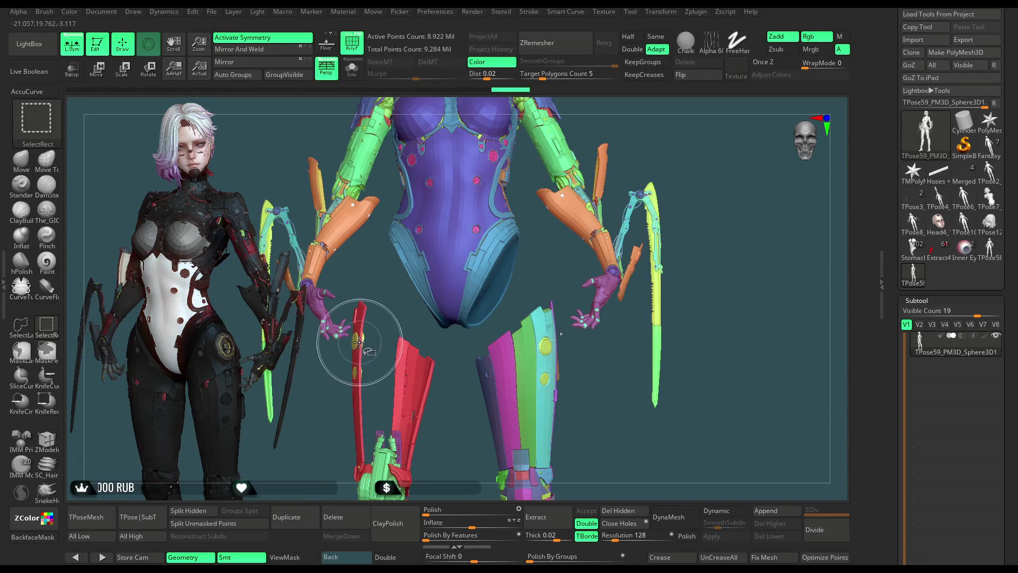
{"action": "left_click", "coordinate": [360, 339], "text": "ctrl+shift"}
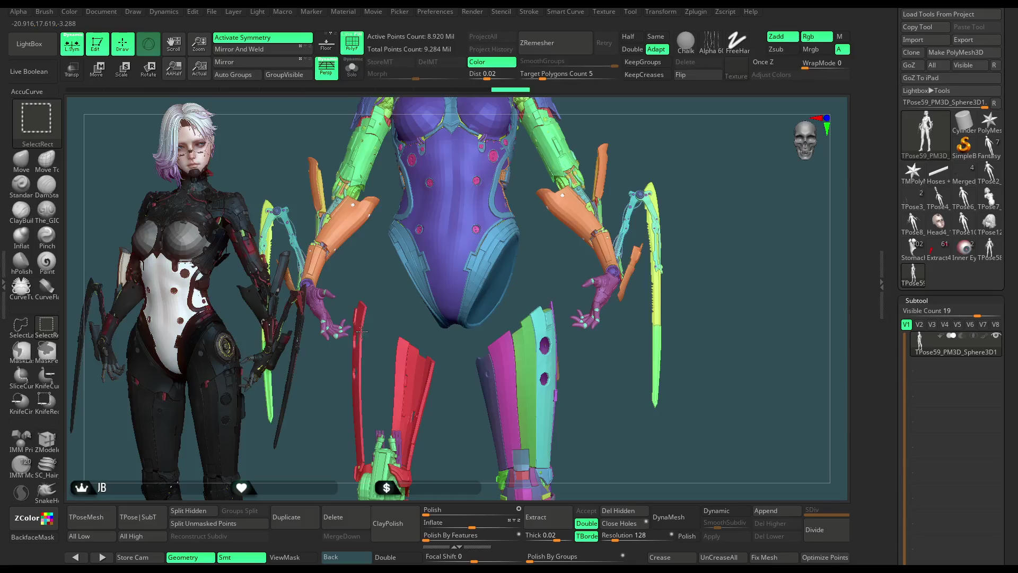
{"action": "left_click", "coordinate": [430, 365], "text": "ctrl+shift"}
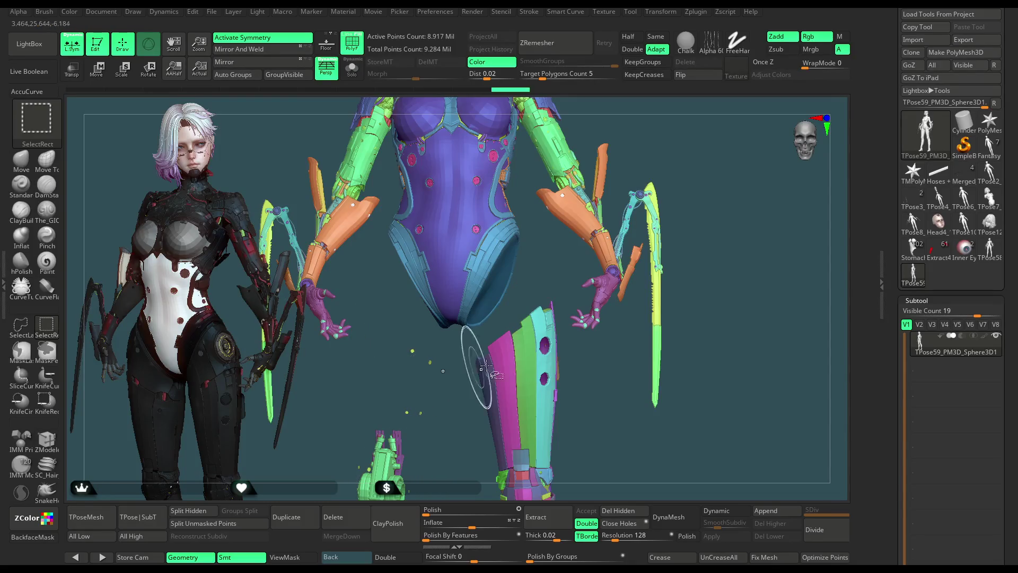
{"action": "left_click", "coordinate": [543, 337], "text": "ctrl+shift"}
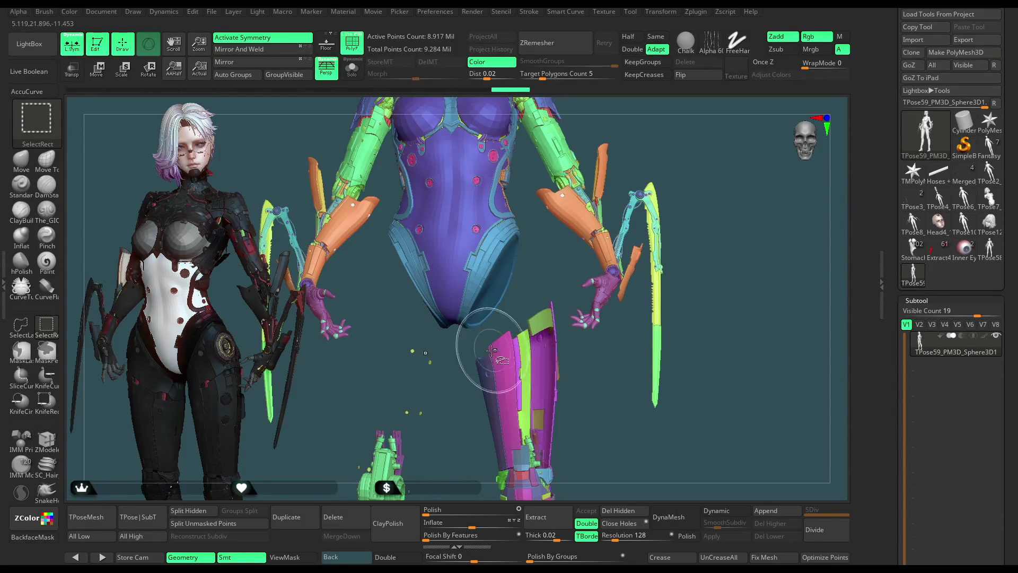
{"action": "mouse_move", "coordinate": [509, 350]}
{"action": "right_mouse_down", "text": "ctrl"}
{"action": "mouse_move", "coordinate": [638, 291]}
{"action": "mouse_move", "coordinate": [647, 201]}
{"action": "mouse_move", "coordinate": [552, 352]}
{"action": "right_mouse_up", "text": "ctrl"}
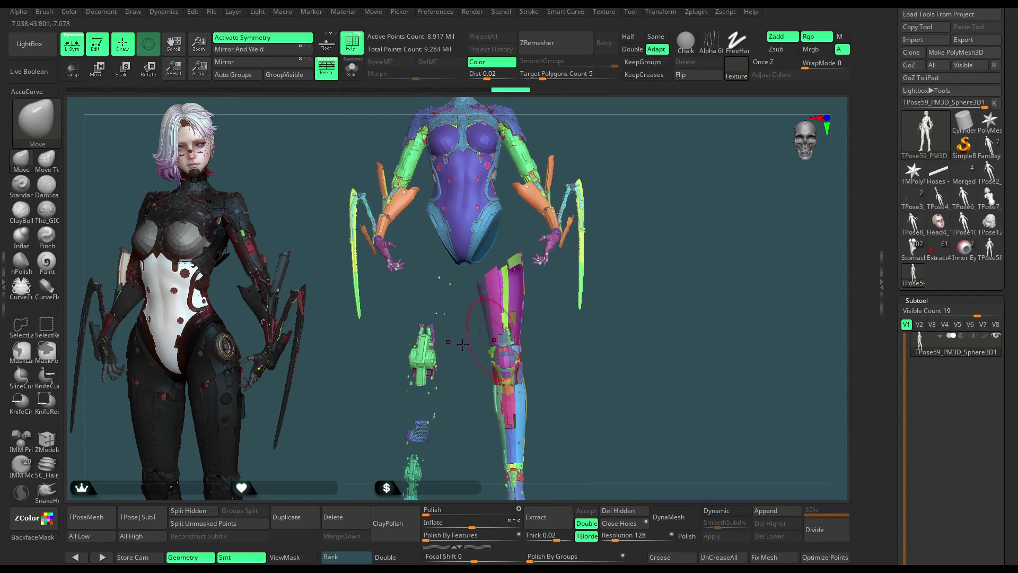
Step: Lasso-hide the legs and lower parts, then invert visibility so only they show
{"action": "right_click_drag", "start_coordinate": [543, 307], "coordinate": [538, 303], "text": "ctrl"}
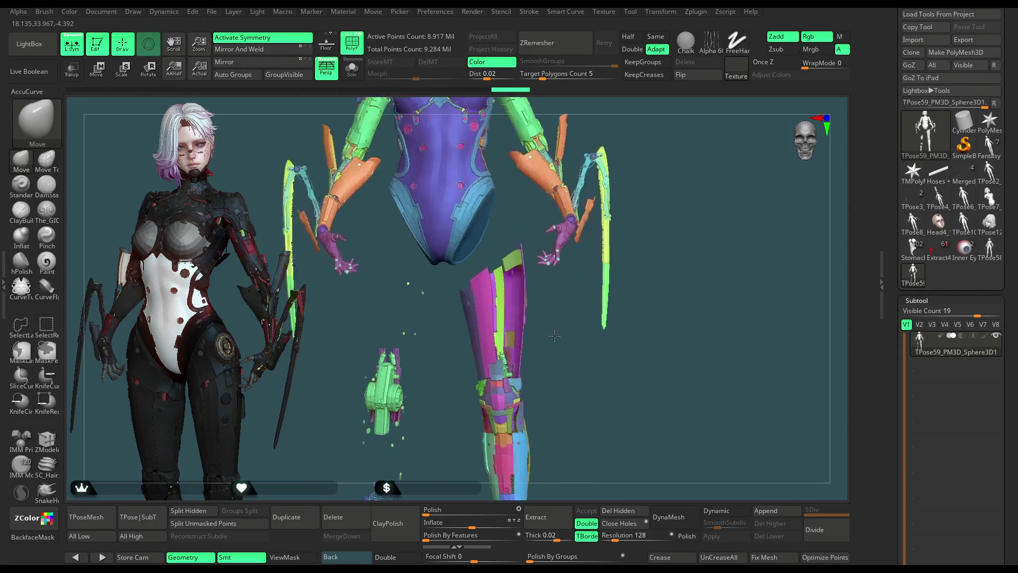
{"action": "mouse_move", "coordinate": [521, 226]}
{"action": "left_mouse_down", "text": "ctrl+shift"}
{"action": "mouse_move", "coordinate": [453, 506]}
{"action": "mouse_move", "coordinate": [575, 496]}
{"action": "left_mouse_up", "text": "ctrl+shift"}
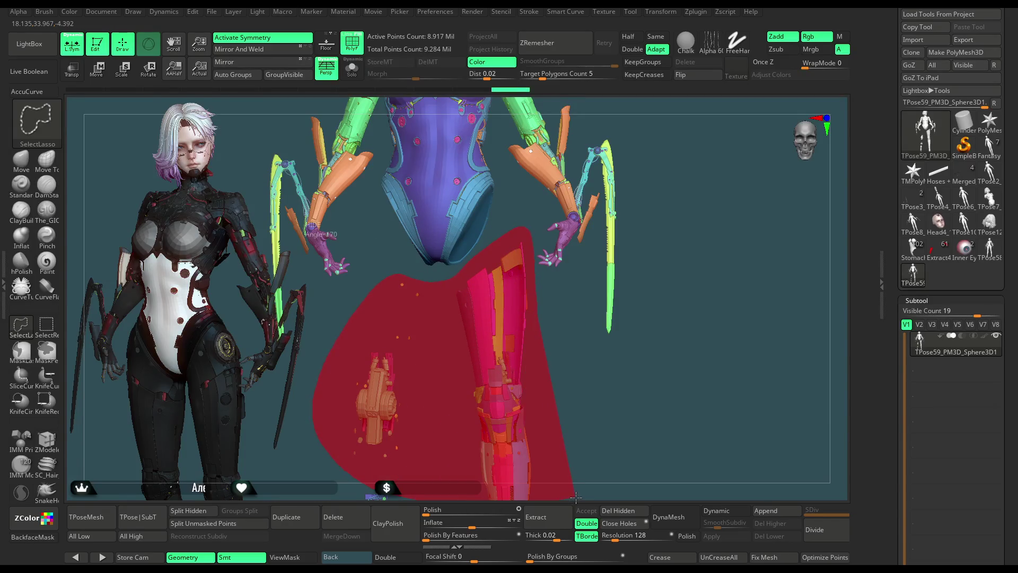
{"action": "left_click_drag", "start_coordinate": [573, 402], "coordinate": [576, 403], "text": "ctrl+shift"}
{"action": "right_click_drag", "start_coordinate": [579, 404], "coordinate": [541, 309], "text": "ctrl"}
{"action": "left_click_drag", "start_coordinate": [541, 309], "coordinate": [587, 450], "text": "ctrl+shift"}
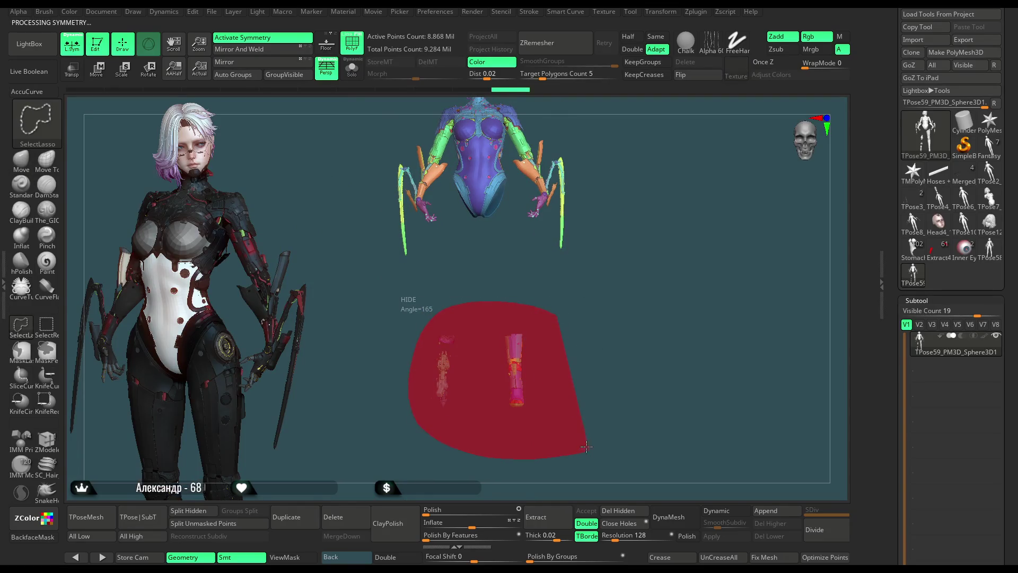
{"action": "left_click_drag", "start_coordinate": [569, 342], "coordinate": [583, 291], "text": "ctrl+shift"}
{"action": "right_click_drag", "start_coordinate": [583, 291], "coordinate": [627, 235], "text": "ctrl"}
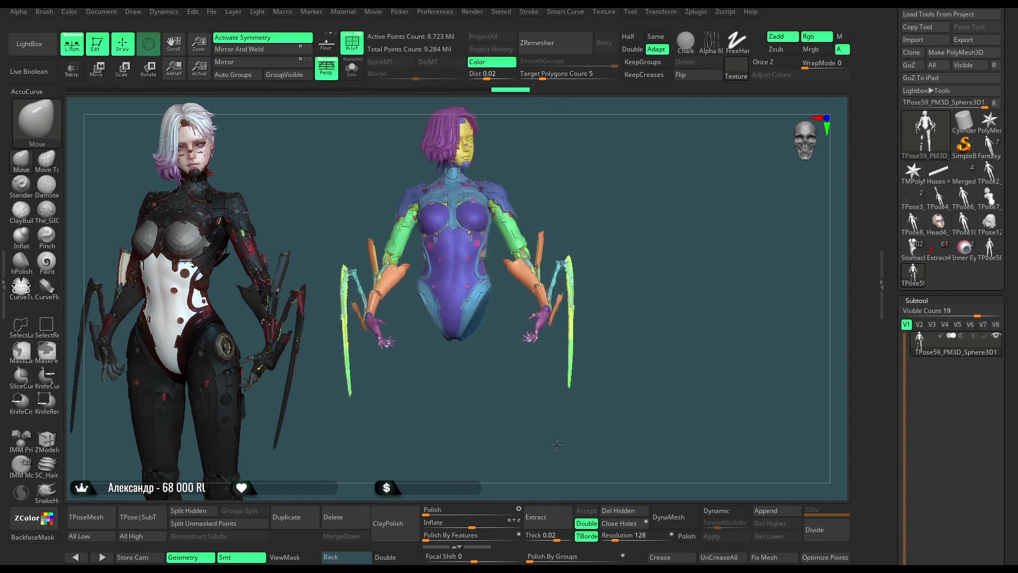
{"action": "key", "text": "ctrl+shift"}
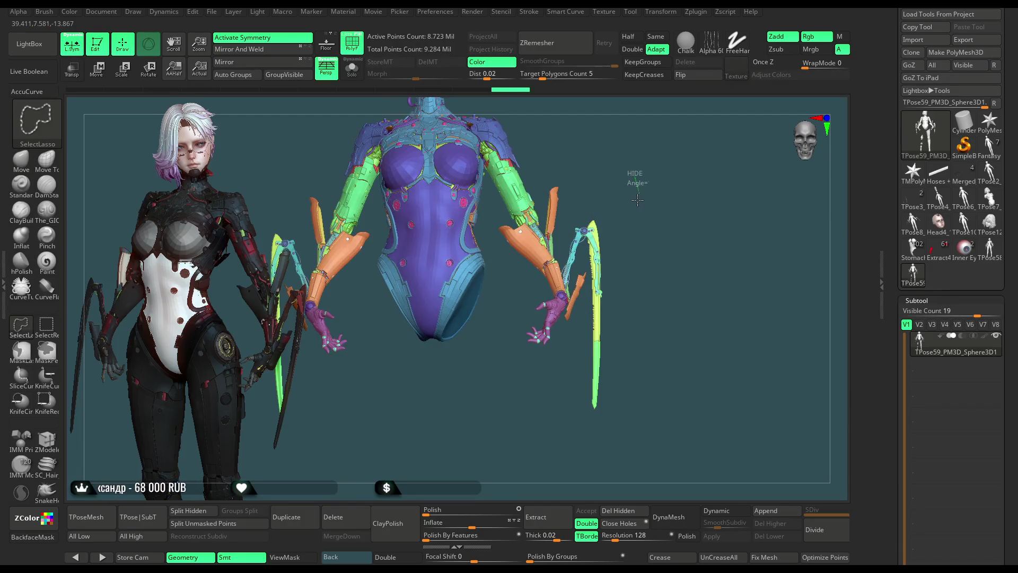
{"action": "left_click", "coordinate": [637, 200], "text": "ctrl+shift"}
Step: Hide the stray fragments, floating ring and purple strap, leaving the two large armor pieces
{"action": "mouse_move", "coordinate": [629, 198]}
{"action": "right_mouse_down", "text": "ctrl"}
{"action": "mouse_move", "coordinate": [650, 199]}
{"action": "mouse_move", "coordinate": [607, 276]}
{"action": "right_mouse_up", "text": "ctrl"}
{"action": "left_click_drag", "start_coordinate": [575, 306], "coordinate": [585, 371], "text": "ctrl+shift"}
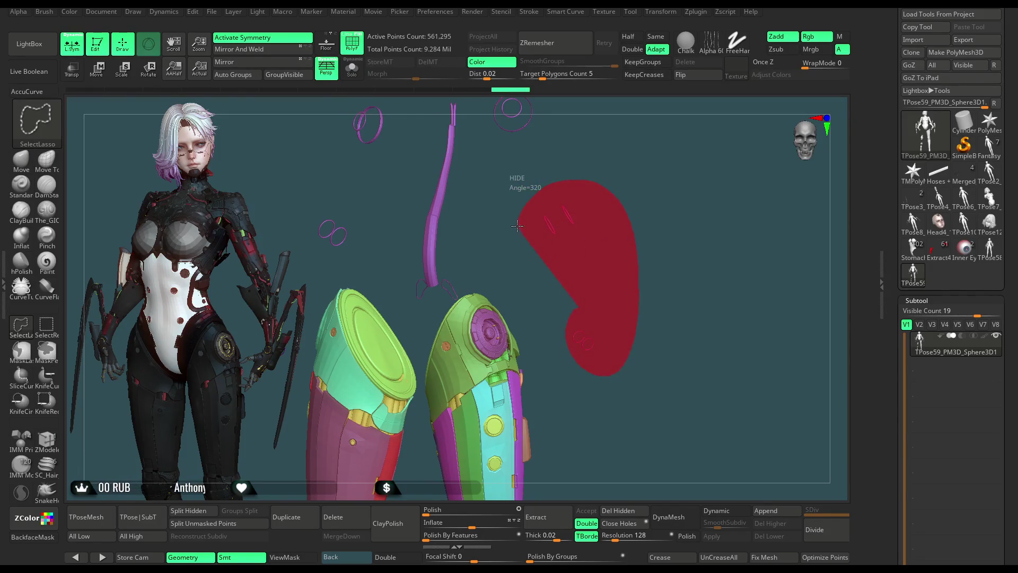
{"action": "left_click_drag", "start_coordinate": [516, 227], "coordinate": [525, 223], "text": "ctrl+alt+shift"}
{"action": "right_click_drag", "start_coordinate": [513, 104], "coordinate": [538, 205], "text": "alt"}
{"action": "mouse_move", "coordinate": [549, 179]}
{"action": "left_mouse_down", "text": "ctrl+alt+shift"}
{"action": "mouse_move", "coordinate": [561, 300]}
{"action": "mouse_move", "coordinate": [556, 181]}
{"action": "left_mouse_up", "text": "ctrl+alt+shift"}
{"action": "right_click_drag", "start_coordinate": [467, 386], "coordinate": [423, 389], "text": "alt"}
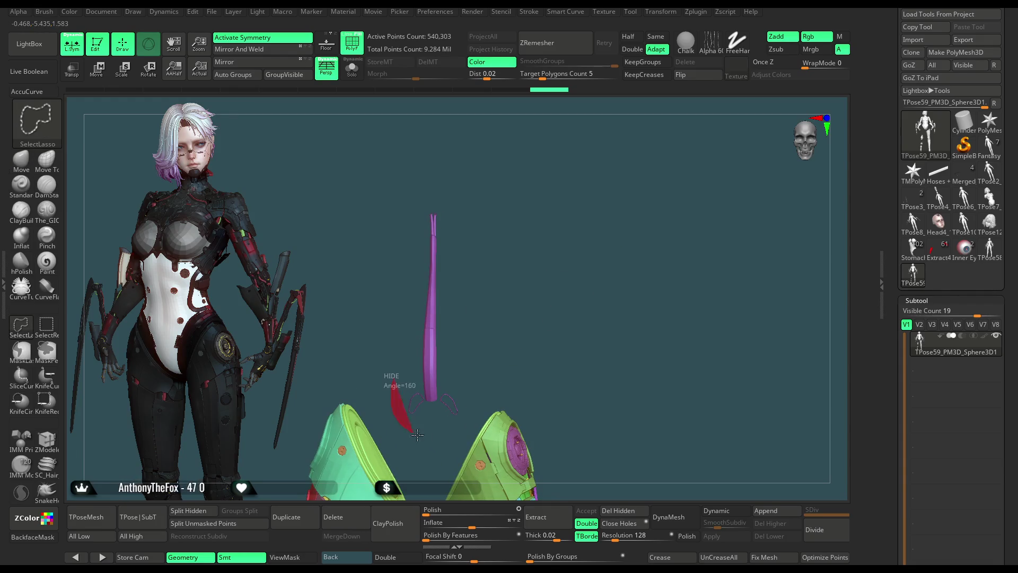
{"action": "left_click_drag", "start_coordinate": [413, 433], "coordinate": [430, 212], "text": "ctrl+alt+shift"}
{"action": "mouse_move", "coordinate": [573, 336]}
{"action": "right_mouse_down", "text": "alt"}
{"action": "mouse_move", "coordinate": [544, 225]}
{"action": "mouse_move", "coordinate": [591, 257]}
{"action": "mouse_move", "coordinate": [564, 222]}
{"action": "right_mouse_up", "text": "alt"}
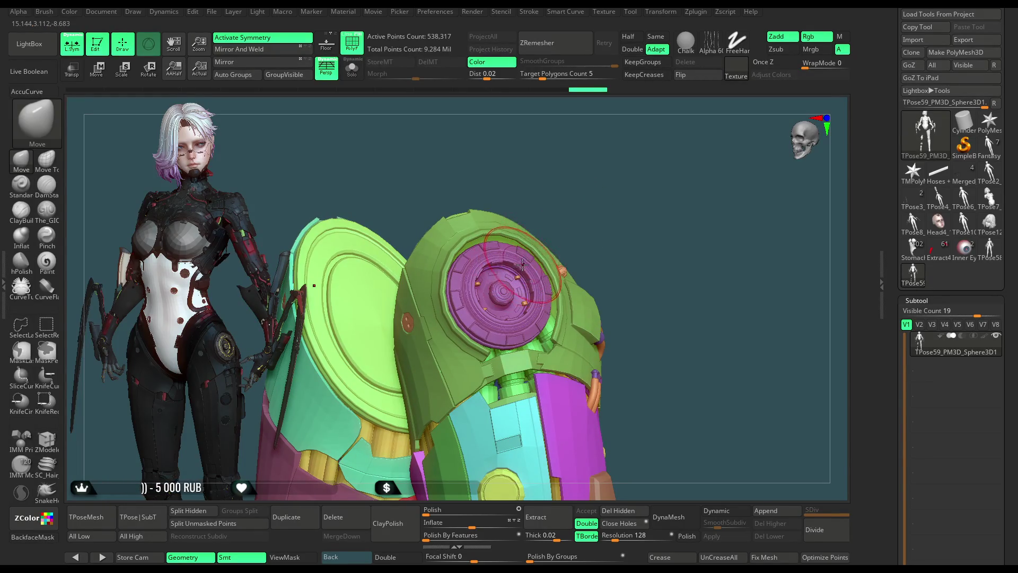
Step: Hide the purple disc, orange nubs and inner rings of the armor piece, inspect it, then unhide them
{"action": "left_click", "coordinate": [52, 330]}
{"action": "left_click", "coordinate": [529, 278], "text": "ctrl+alt+shift"}
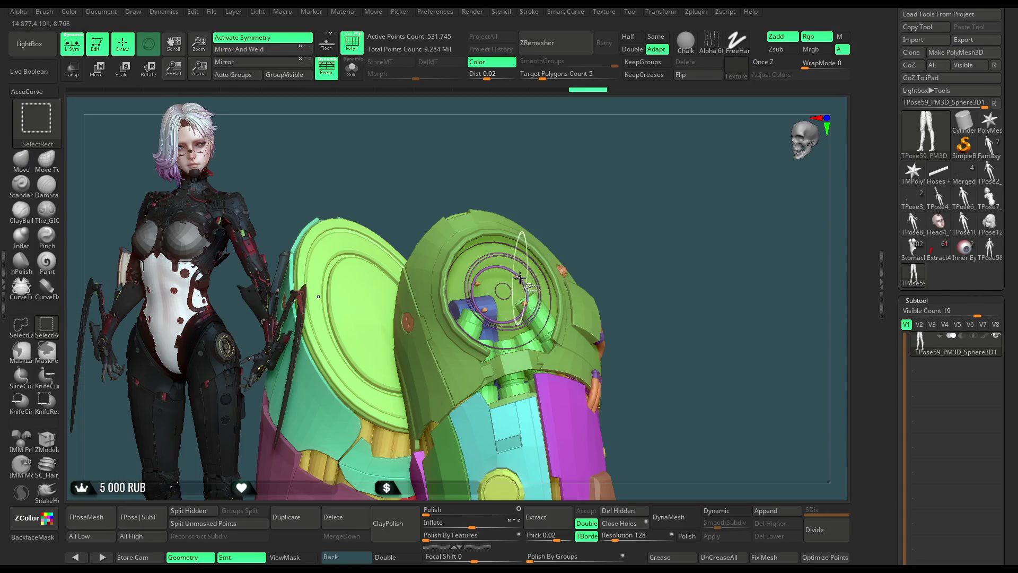
{"action": "left_click", "coordinate": [518, 275], "text": "ctrl+alt+shift"}
{"action": "left_click", "coordinate": [517, 276], "text": "ctrl+alt+shift"}
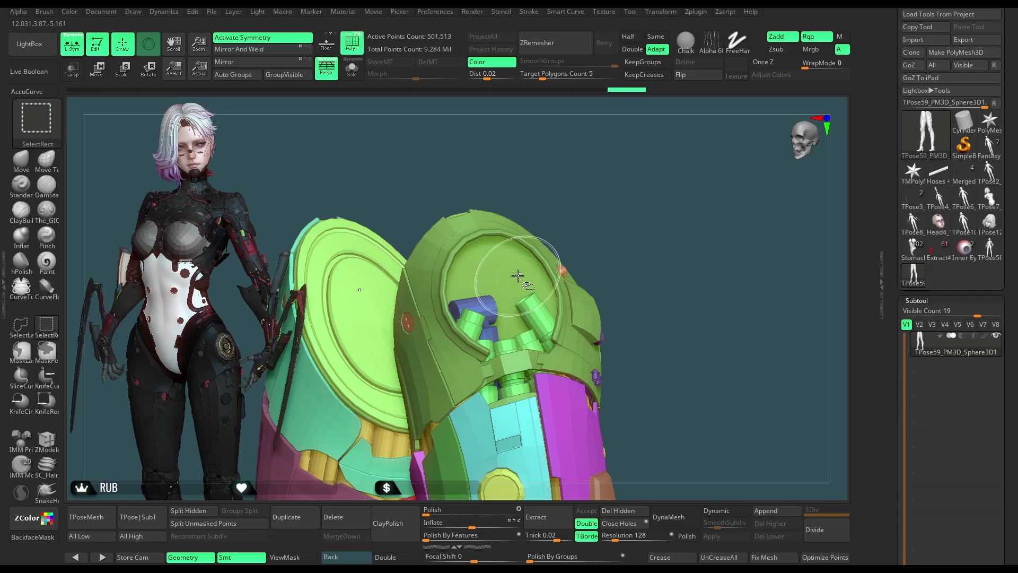
{"action": "left_click_drag", "start_coordinate": [655, 250], "coordinate": [633, 227]}
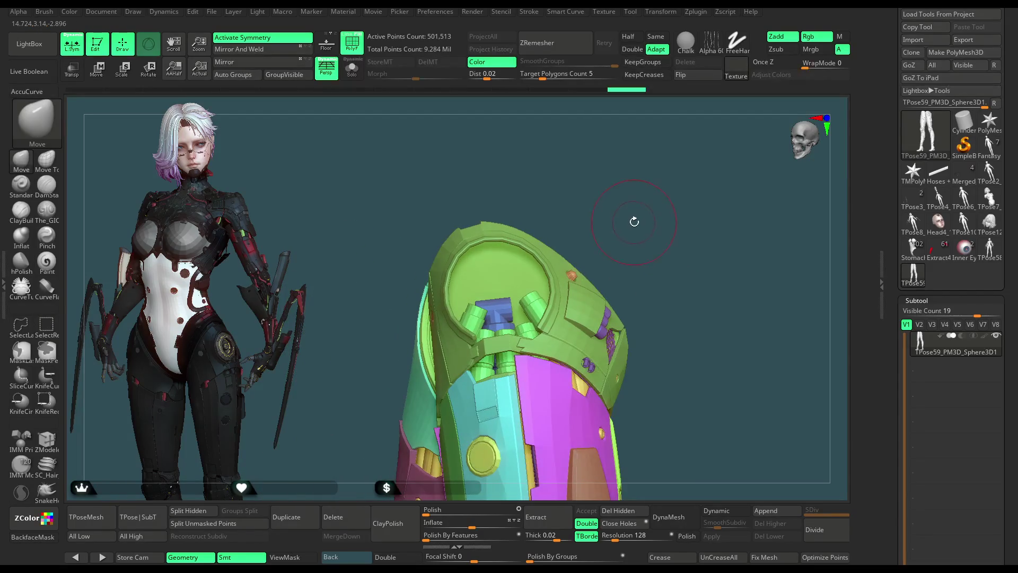
{"action": "mouse_move", "coordinate": [625, 213]}
{"action": "left_mouse_down"}
{"action": "mouse_move", "coordinate": [714, 188]}
{"action": "mouse_move", "coordinate": [671, 186]}
{"action": "mouse_move", "coordinate": [561, 382]}
{"action": "mouse_move", "coordinate": [535, 367]}
{"action": "mouse_move", "coordinate": [591, 483]}
{"action": "left_mouse_up"}
{"action": "left_click", "coordinate": [663, 201], "text": "ctrl+shift"}
Step: Lasso-hide the red and orange strands around the hip and legs
{"action": "left_click", "coordinate": [21, 323], "text": "ctrl+shift"}
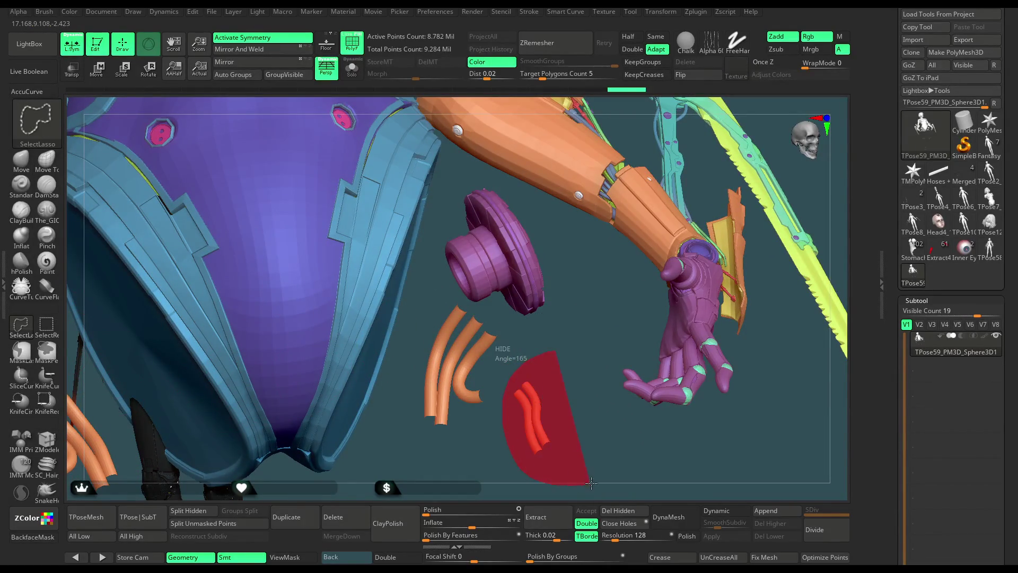
{"action": "left_click_drag", "start_coordinate": [520, 333], "coordinate": [520, 334], "text": "ctrl+alt+shift"}
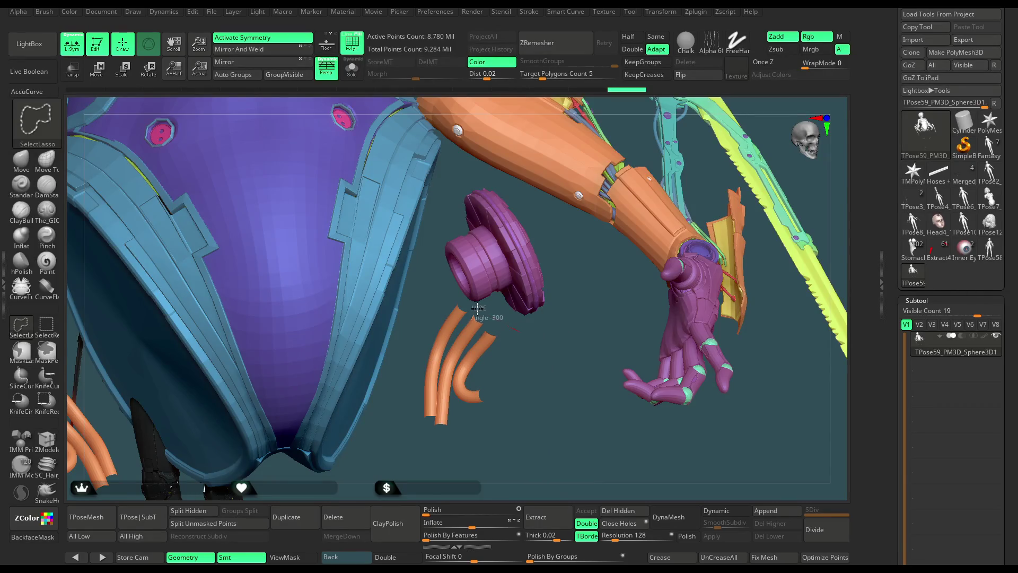
{"action": "left_click_drag", "start_coordinate": [421, 320], "coordinate": [467, 485], "text": "ctrl+alt+shift"}
{"action": "mouse_move", "coordinate": [489, 440]}
{"action": "left_mouse_down", "text": "ctrl+alt+shift"}
{"action": "mouse_move", "coordinate": [493, 449]}
{"action": "mouse_move", "coordinate": [652, 227]}
{"action": "mouse_move", "coordinate": [528, 380]}
{"action": "left_mouse_up", "text": "ctrl+alt+shift"}
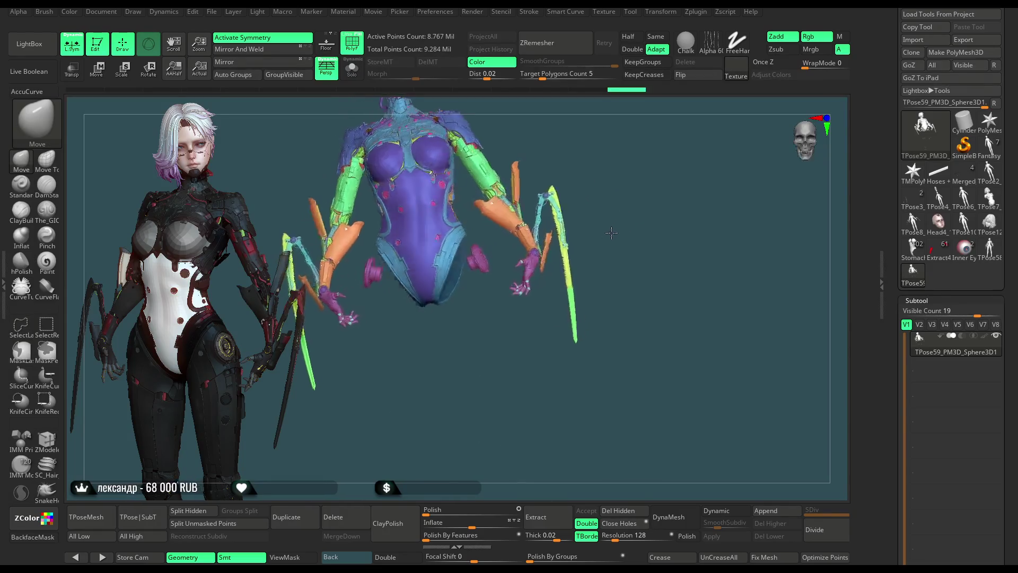
{"action": "mouse_move", "coordinate": [633, 207]}
{"action": "left_mouse_down"}
{"action": "mouse_move", "coordinate": [640, 217]}
{"action": "mouse_move", "coordinate": [634, 203]}
{"action": "left_mouse_up"}
Step: Invert visibility to the legs, then reveal every hidden part so the whole character shows
{"action": "left_click", "coordinate": [632, 220], "text": "ctrl+shift"}
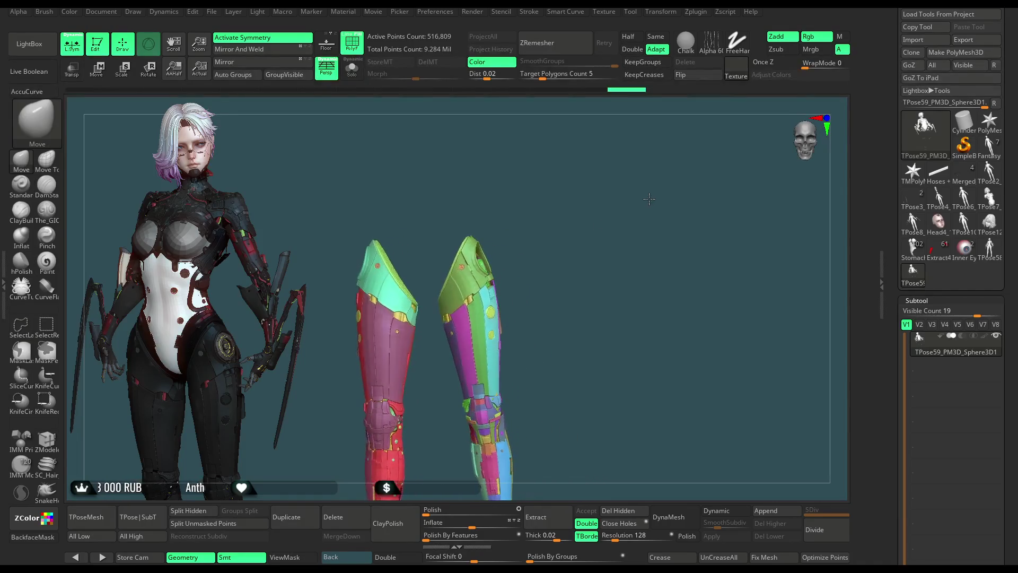
{"action": "left_click", "coordinate": [635, 230], "text": "ctrl+shift"}
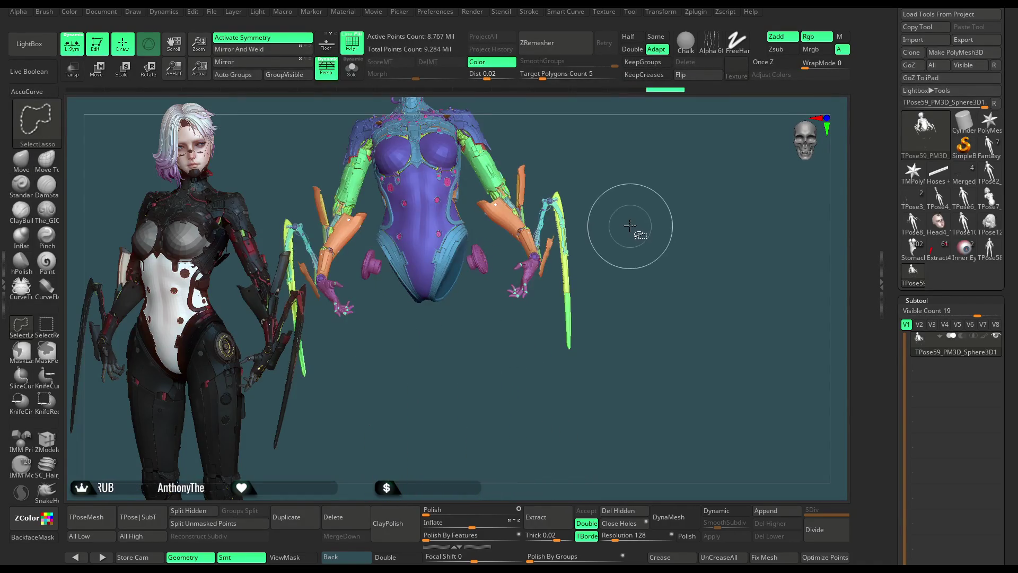
{"action": "left_click_drag", "start_coordinate": [636, 238], "coordinate": [631, 223]}
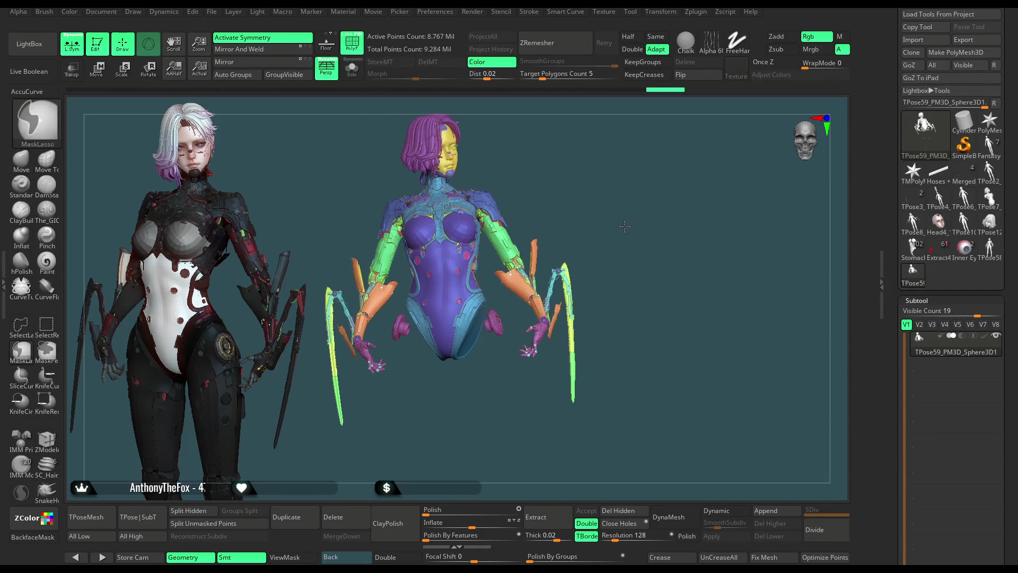
{"action": "left_click", "coordinate": [626, 229], "text": "ctrl+shift"}
{"action": "mouse_move", "coordinate": [627, 228]}
{"action": "left_mouse_down"}
{"action": "mouse_move", "coordinate": [634, 223]}
{"action": "mouse_move", "coordinate": [634, 234]}
{"action": "left_mouse_up"}
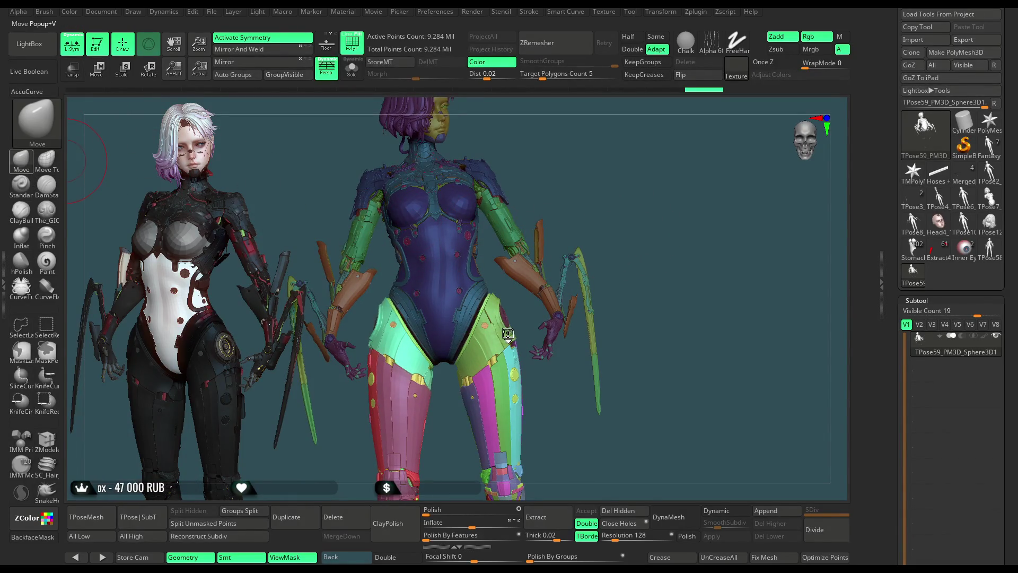
Step: Inspect the character's hips from front, side and back, dismissing the quick palette
{"action": "key", "text": "b"}
{"action": "key", "text": "Escape"}
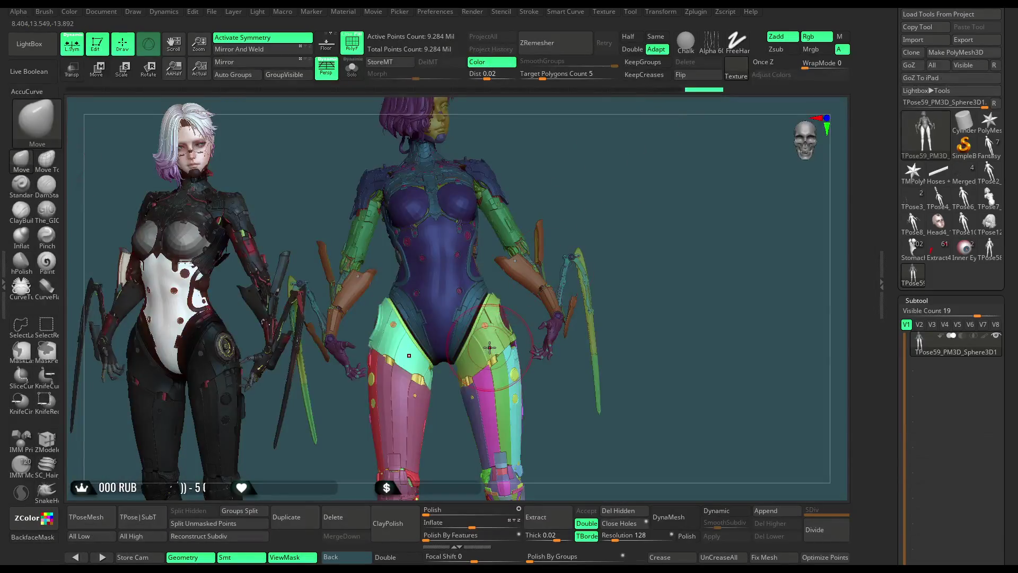
{"action": "key", "text": "space"}
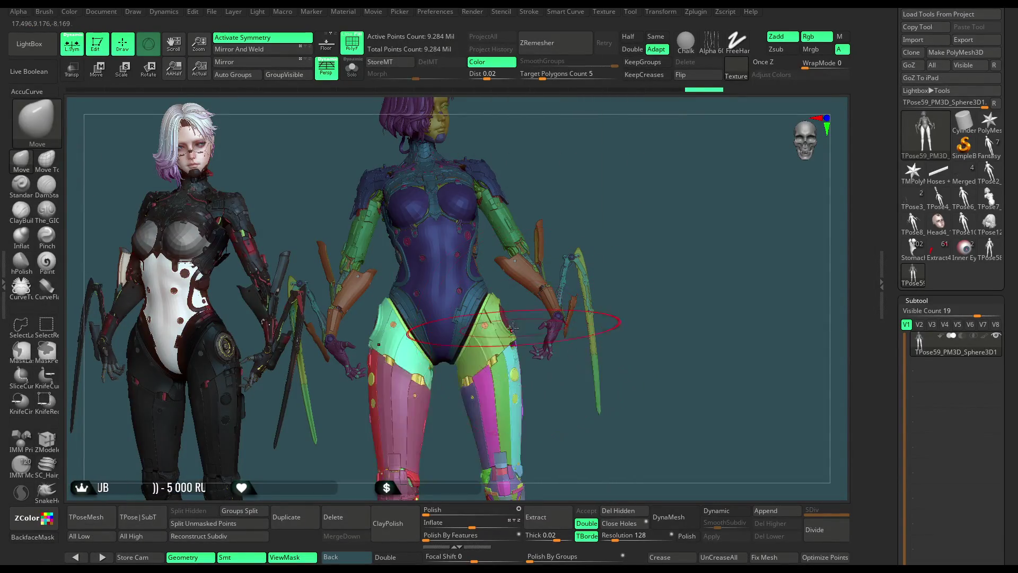
{"action": "right_click_drag", "start_coordinate": [583, 239], "coordinate": [649, 217], "text": "ctrl"}
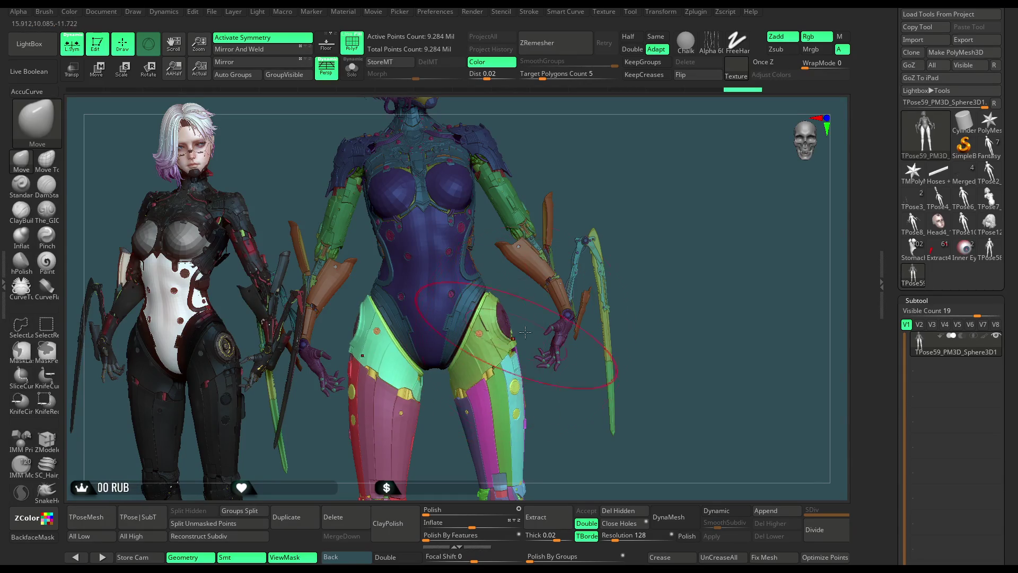
{"action": "mouse_move", "coordinate": [639, 240]}
{"action": "left_mouse_down"}
{"action": "mouse_move", "coordinate": [643, 218]}
{"action": "mouse_move", "coordinate": [527, 340]}
{"action": "left_mouse_up"}
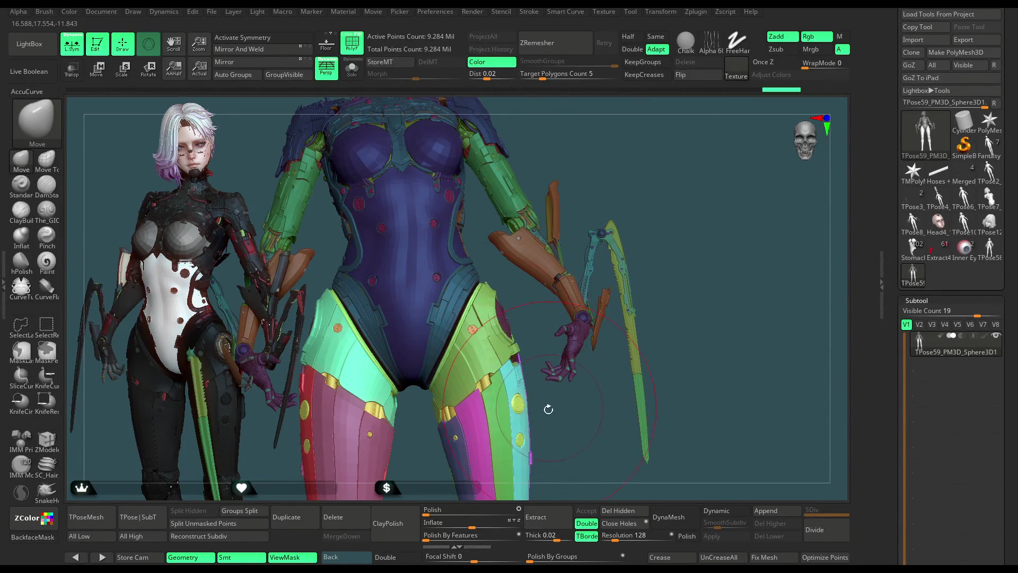
{"action": "left_click_drag", "start_coordinate": [549, 407], "coordinate": [538, 294]}
{"action": "key", "text": "space"}
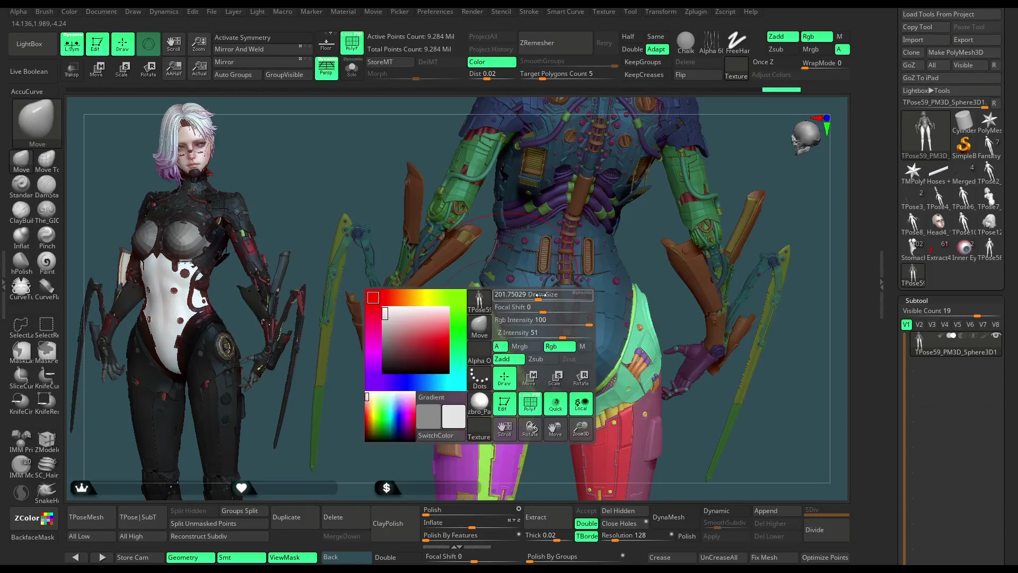
{"action": "left_click_drag", "start_coordinate": [533, 294], "coordinate": [691, 191]}
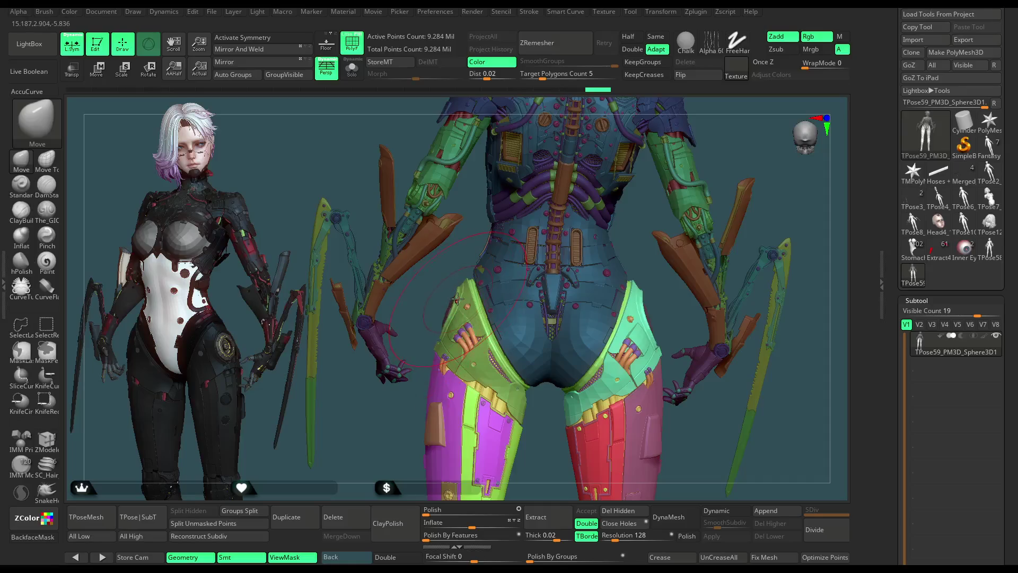
{"action": "right_click_drag", "start_coordinate": [485, 369], "coordinate": [543, 365]}
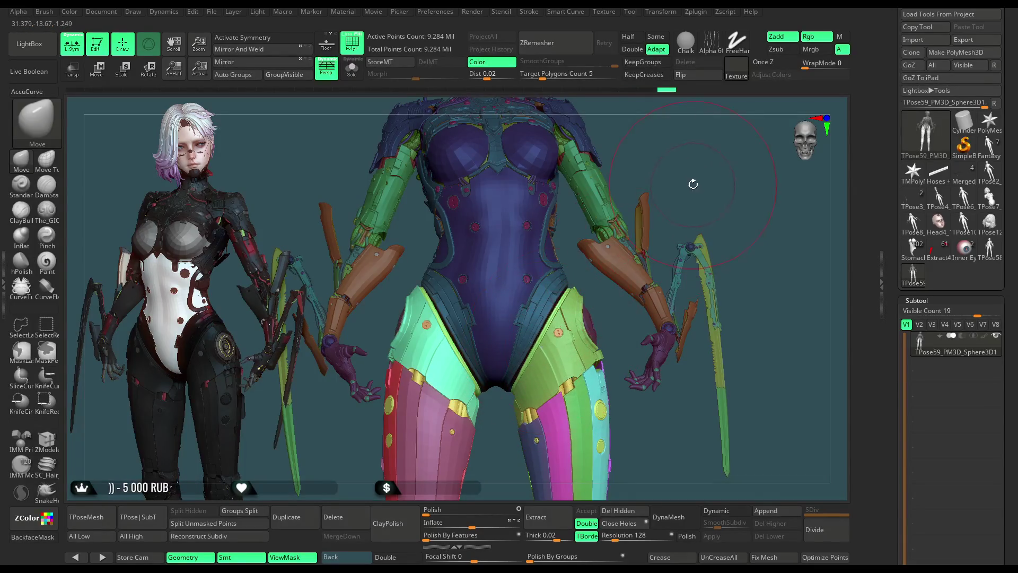
{"action": "left_click_drag", "start_coordinate": [693, 184], "coordinate": [572, 303]}
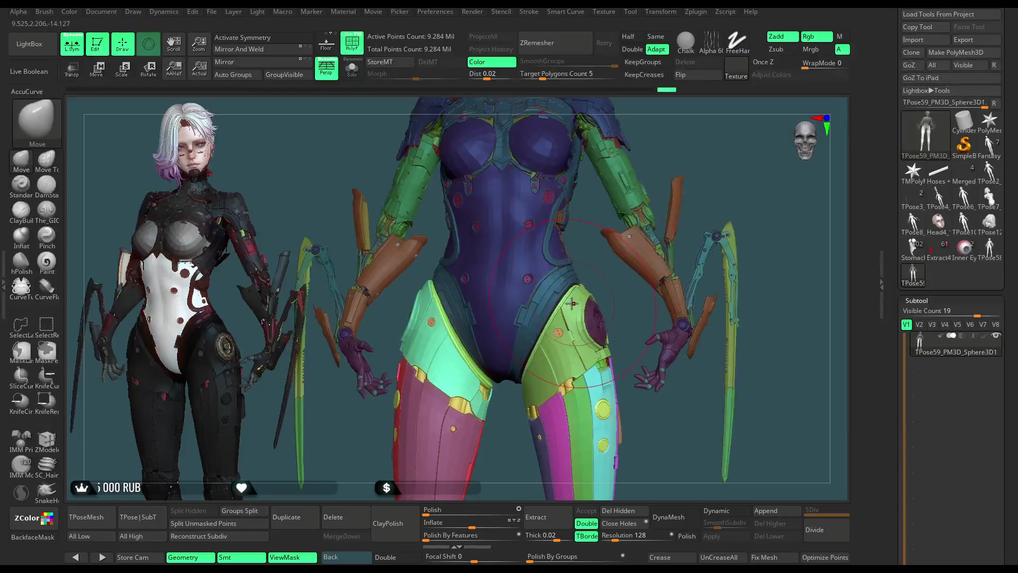
Step: Orbit around the figure, then hide the purple disc on the hip with rectangle selection
{"action": "mouse_move", "coordinate": [606, 276]}
{"action": "right_mouse_down"}
{"action": "mouse_move", "coordinate": [693, 170]}
{"action": "mouse_move", "coordinate": [540, 342]}
{"action": "right_mouse_up"}
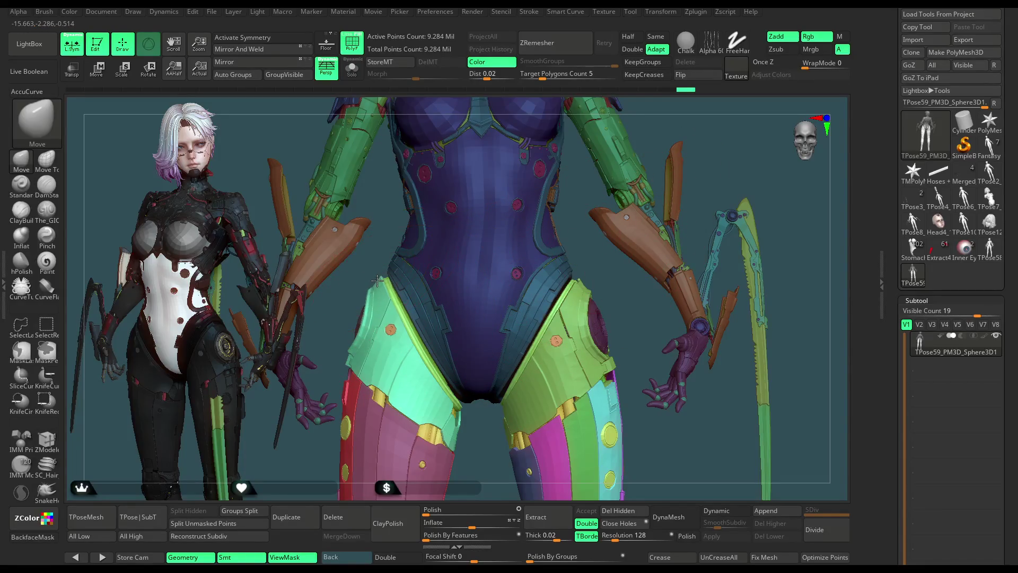
{"action": "mouse_move", "coordinate": [370, 257]}
{"action": "right_mouse_down"}
{"action": "mouse_move", "coordinate": [459, 231]}
{"action": "mouse_move", "coordinate": [379, 302]}
{"action": "right_mouse_up"}
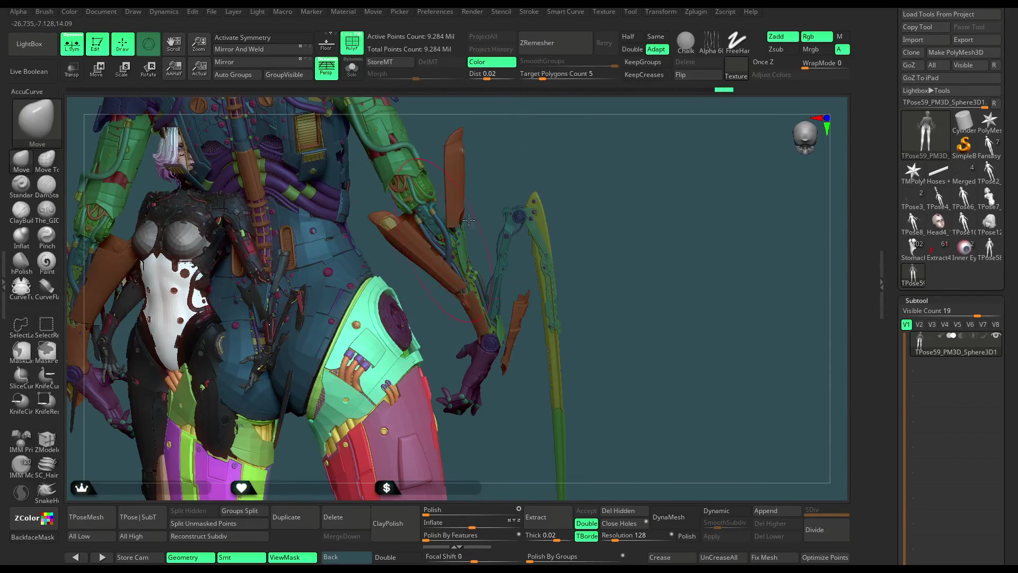
{"action": "right_click_drag", "start_coordinate": [453, 230], "coordinate": [426, 277]}
{"action": "mouse_move", "coordinate": [571, 180]}
{"action": "right_mouse_down"}
{"action": "mouse_move", "coordinate": [639, 152]}
{"action": "mouse_move", "coordinate": [376, 360]}
{"action": "right_mouse_up"}
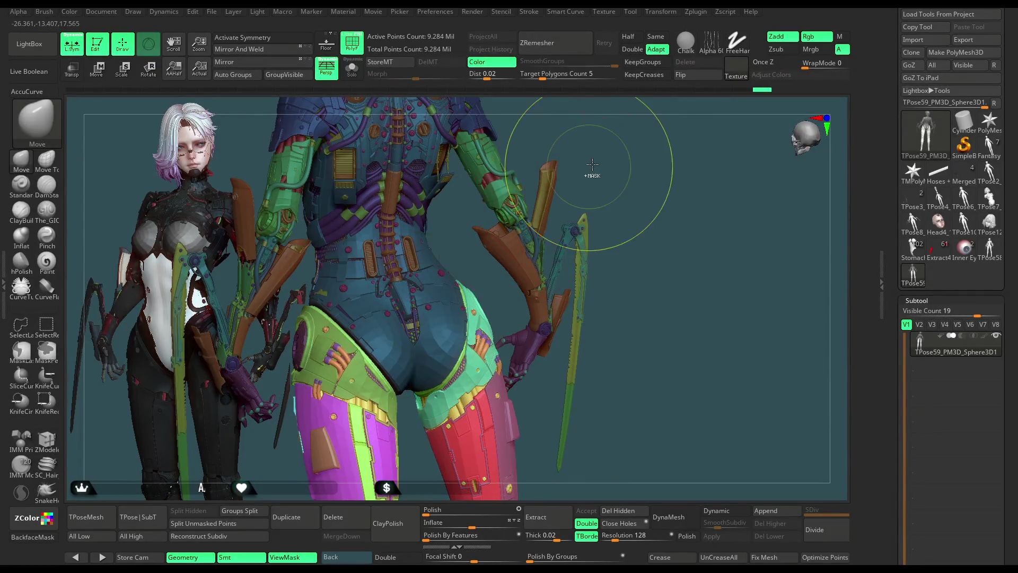
{"action": "right_click_drag", "start_coordinate": [602, 147], "coordinate": [367, 352], "text": "ctrl"}
{"action": "mouse_move", "coordinate": [563, 193]}
{"action": "right_mouse_down", "text": "ctrl"}
{"action": "mouse_move", "coordinate": [613, 122]}
{"action": "mouse_move", "coordinate": [501, 280]}
{"action": "right_mouse_up", "text": "ctrl"}
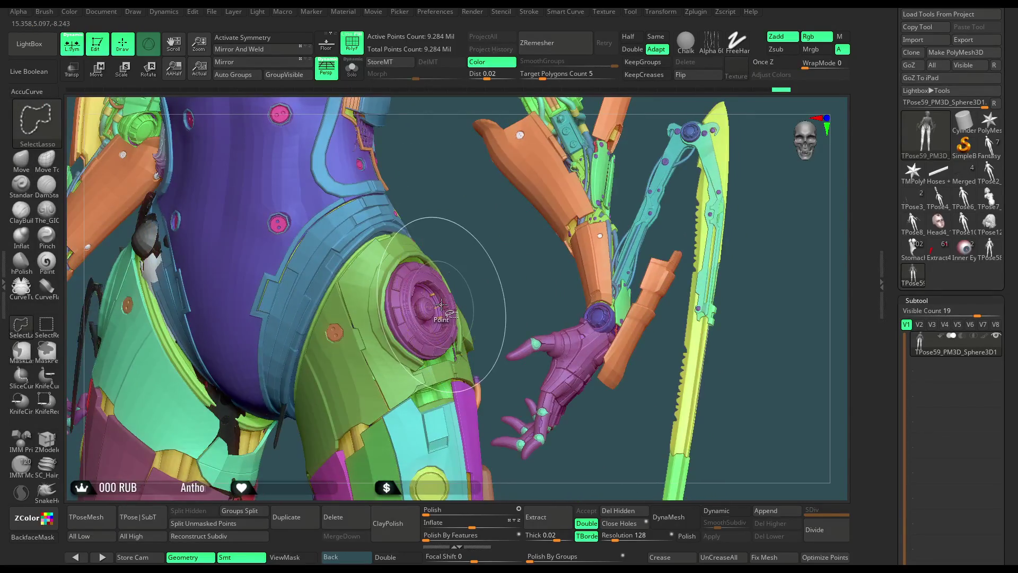
{"action": "left_click", "coordinate": [48, 333]}
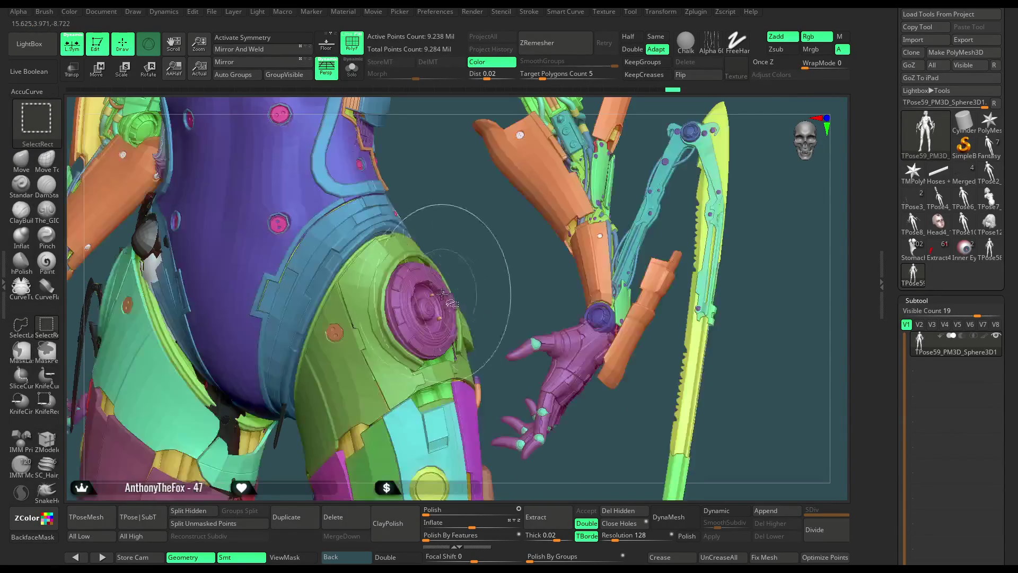
{"action": "left_click", "coordinate": [433, 295], "text": "ctrl+alt+shift"}
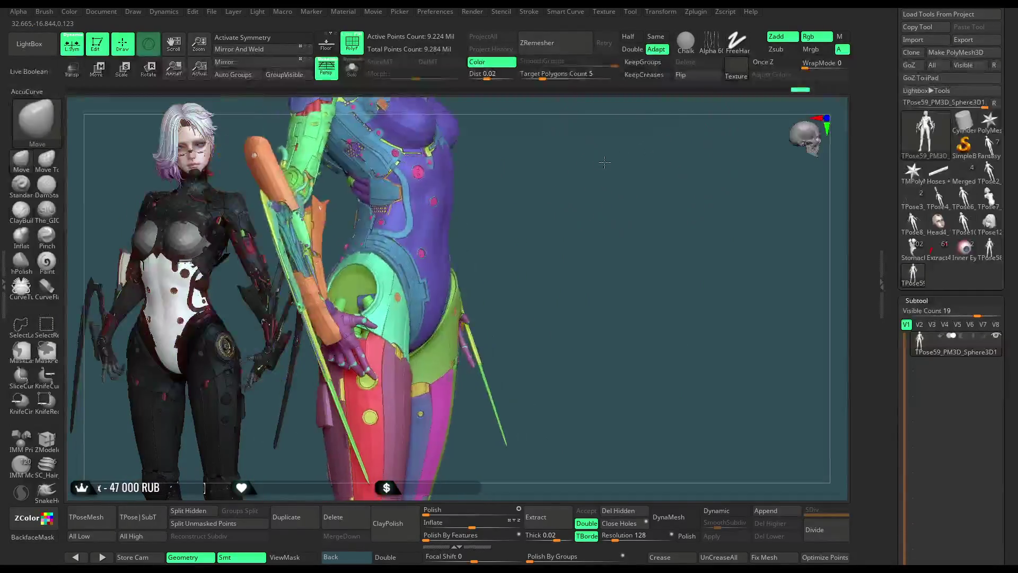
Step: Lasso-hide successive regions of parts surrounding the two hip discs
{"action": "left_click_drag", "start_coordinate": [601, 195], "coordinate": [558, 203]}
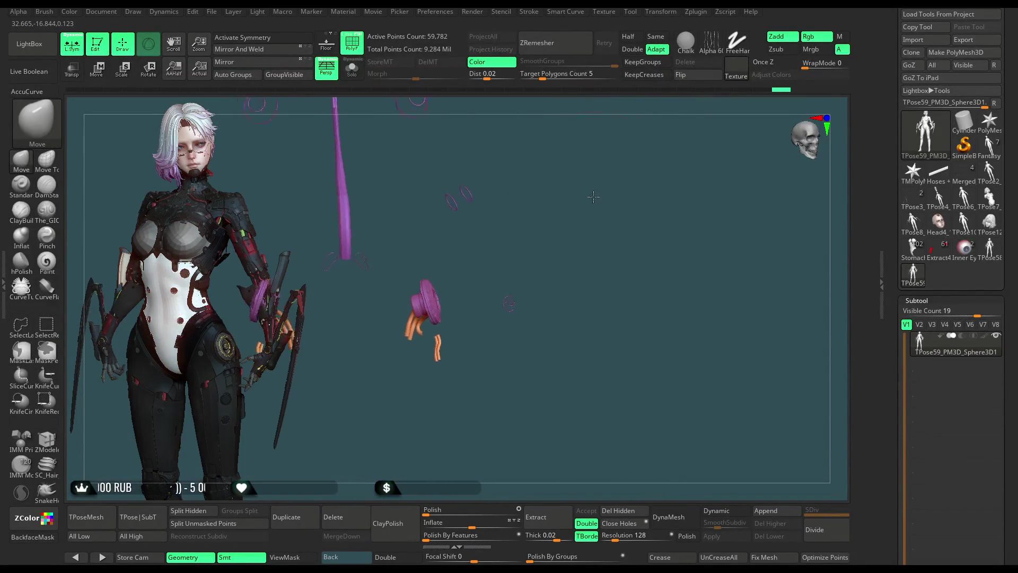
{"action": "left_click_drag", "start_coordinate": [558, 262], "coordinate": [563, 211]}
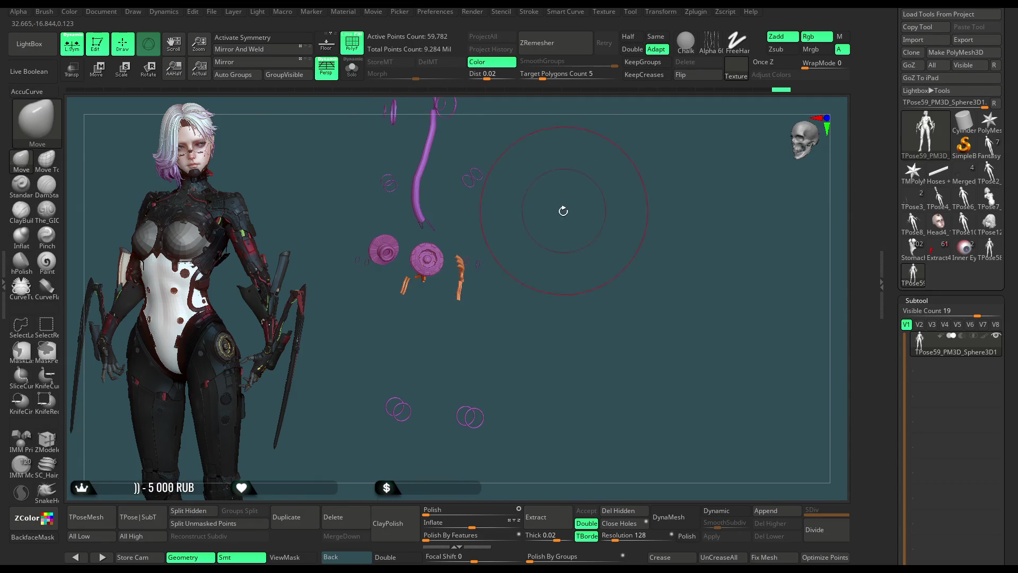
{"action": "left_click", "coordinate": [22, 326]}
{"action": "mouse_move", "coordinate": [441, 303]}
{"action": "left_mouse_down", "text": "ctrl+shift"}
{"action": "mouse_move", "coordinate": [582, 284]}
{"action": "mouse_move", "coordinate": [577, 266]}
{"action": "left_mouse_up", "text": "ctrl+shift"}
{"action": "left_click_drag", "start_coordinate": [579, 268], "coordinate": [505, 314]}
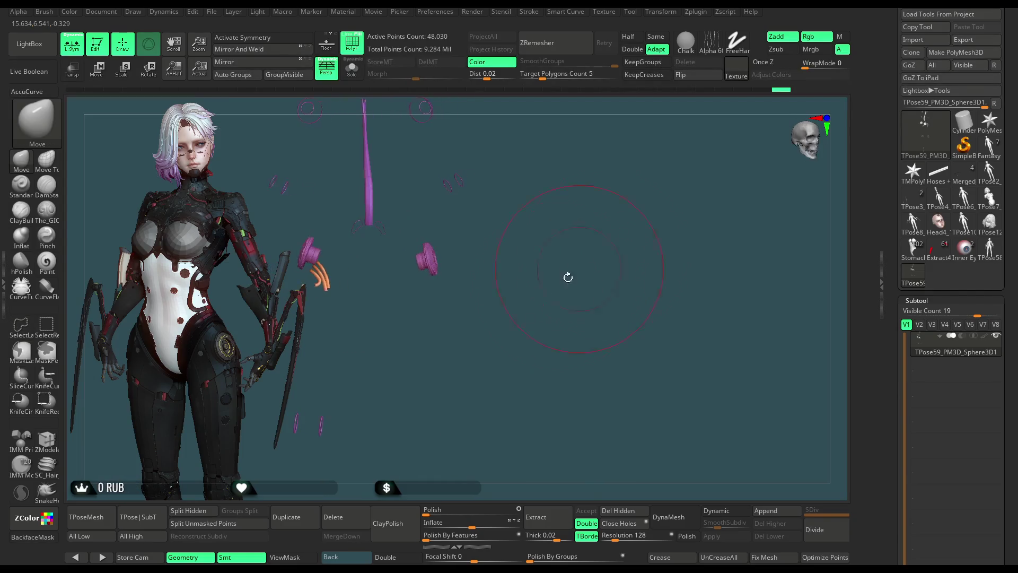
{"action": "left_click_drag", "start_coordinate": [452, 245], "coordinate": [459, 450], "text": "ctrl+shift"}
{"action": "left_click_drag", "start_coordinate": [544, 410], "coordinate": [544, 412], "text": "ctrl+shift"}
{"action": "left_click_drag", "start_coordinate": [500, 336], "coordinate": [379, 359]}
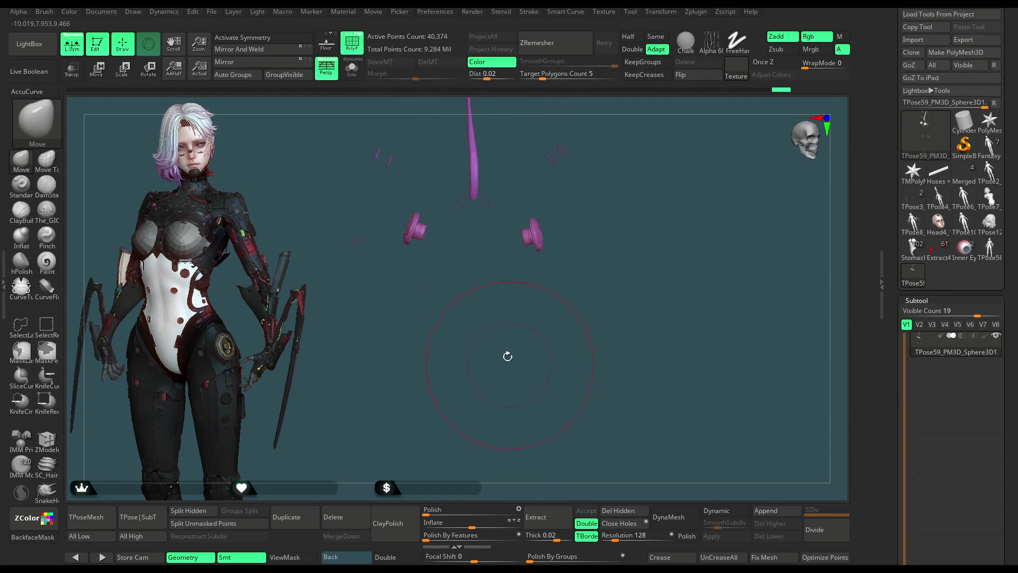
Step: Hide the broad red piece, the long vertical piece and the last stray piece, leaving only the discs
{"action": "left_click_drag", "start_coordinate": [467, 166], "coordinate": [319, 341]}
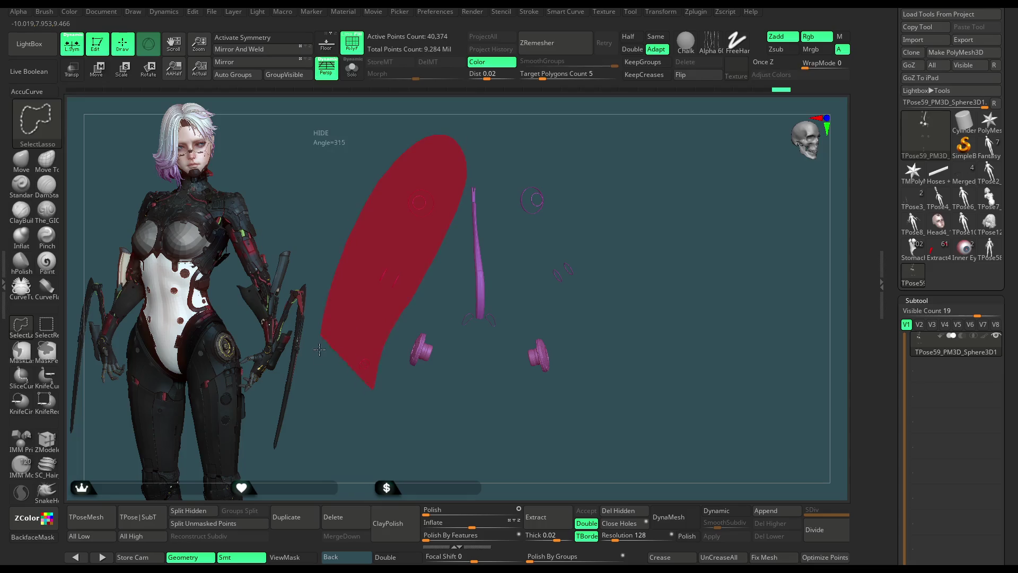
{"action": "left_click_drag", "start_coordinate": [325, 401], "coordinate": [327, 402], "text": "ctrl+shift"}
{"action": "left_click_drag", "start_coordinate": [516, 163], "coordinate": [647, 301], "text": "ctrl+shift"}
{"action": "left_click_drag", "start_coordinate": [514, 301], "coordinate": [505, 336], "text": "ctrl+shift"}
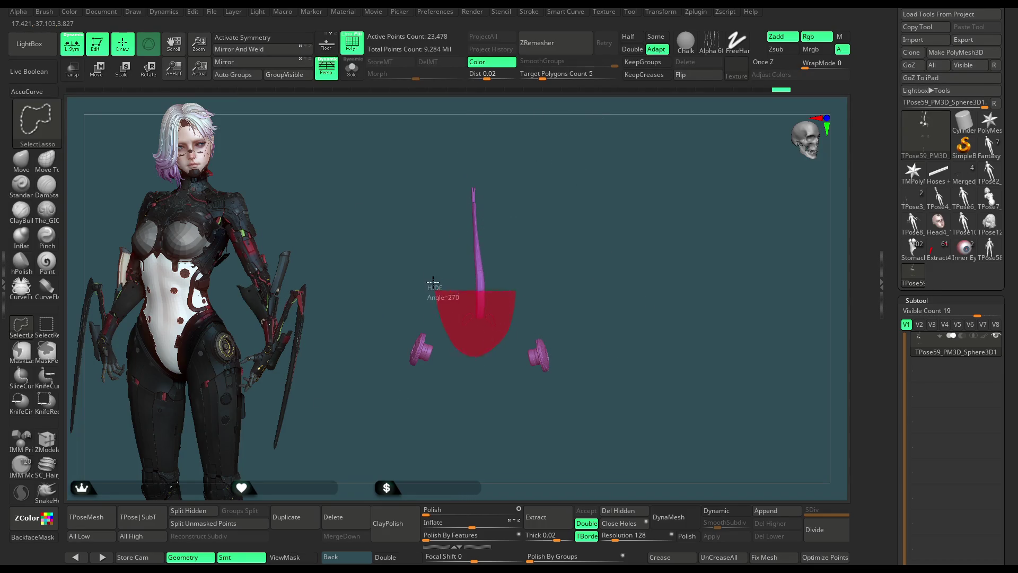
{"action": "left_click_drag", "start_coordinate": [500, 130], "coordinate": [499, 130], "text": "ctrl+shift"}
{"action": "left_click_drag", "start_coordinate": [577, 234], "coordinate": [569, 257]}
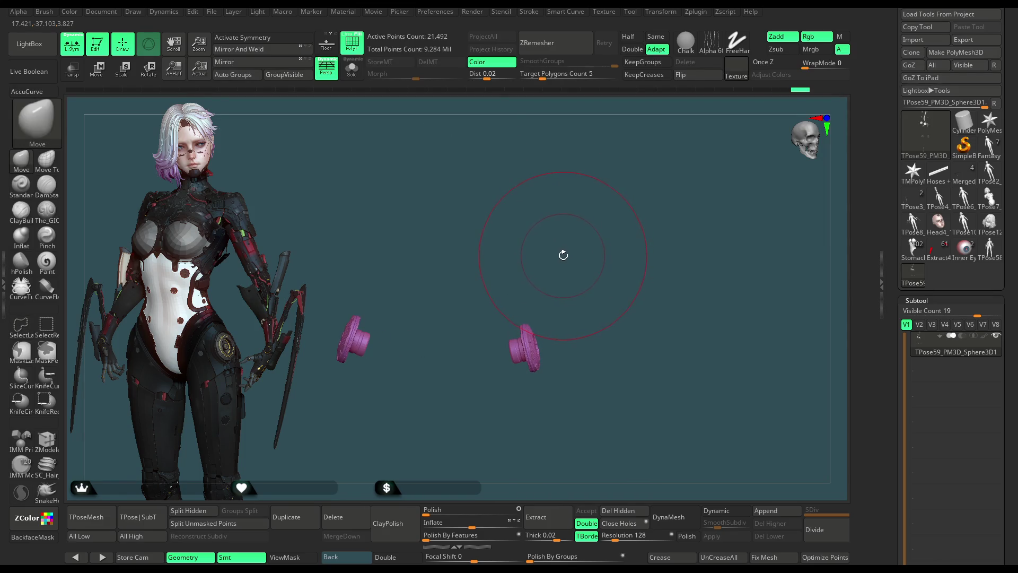
Step: Show the whole hidden body mesh again
{"action": "key", "text": "ctrl"}
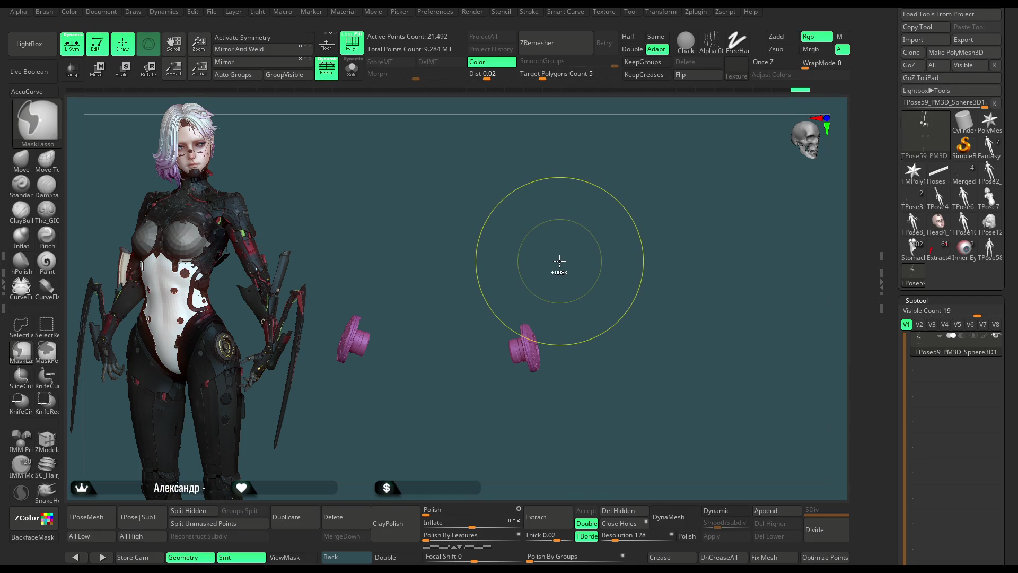
{"action": "key", "text": "ctrl"}
{"action": "key", "text": "ctrl+shift"}
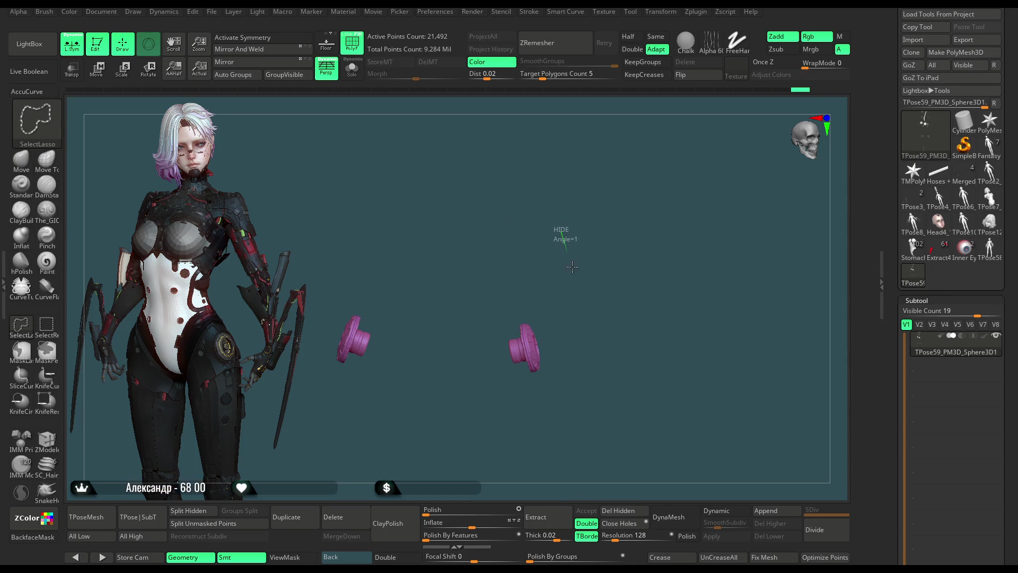
{"action": "left_click", "coordinate": [565, 256], "text": "ctrl+shift"}
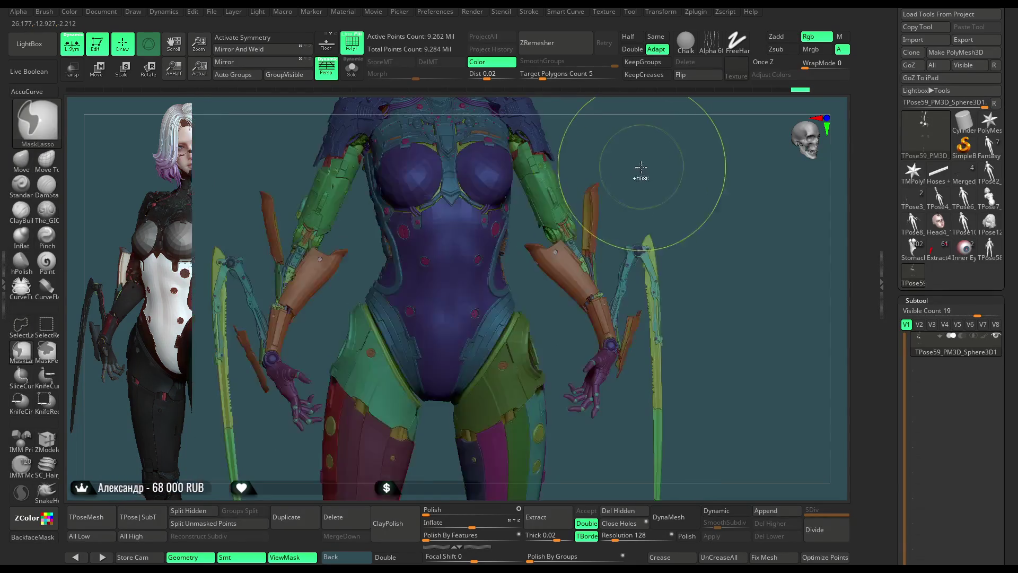
Step: Unhide every part, then isolate the two hip discs and orbit around them
{"action": "key", "text": "ctrl+shift"}
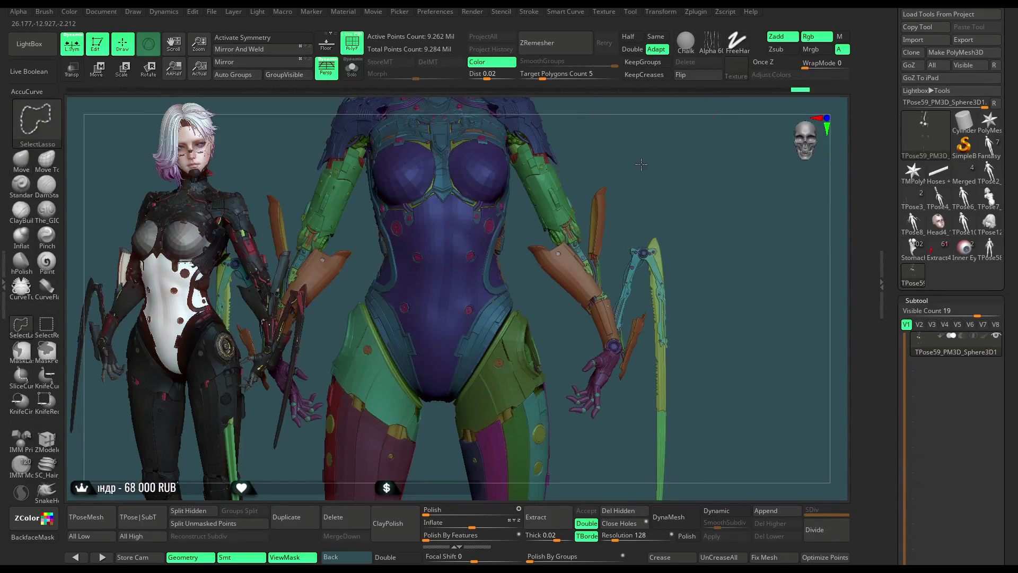
{"action": "left_click", "coordinate": [645, 168], "text": "ctrl+shift"}
{"action": "mouse_move", "coordinate": [643, 166]}
{"action": "left_mouse_down"}
{"action": "mouse_move", "coordinate": [672, 157]}
{"action": "mouse_move", "coordinate": [598, 183]}
{"action": "left_mouse_up"}
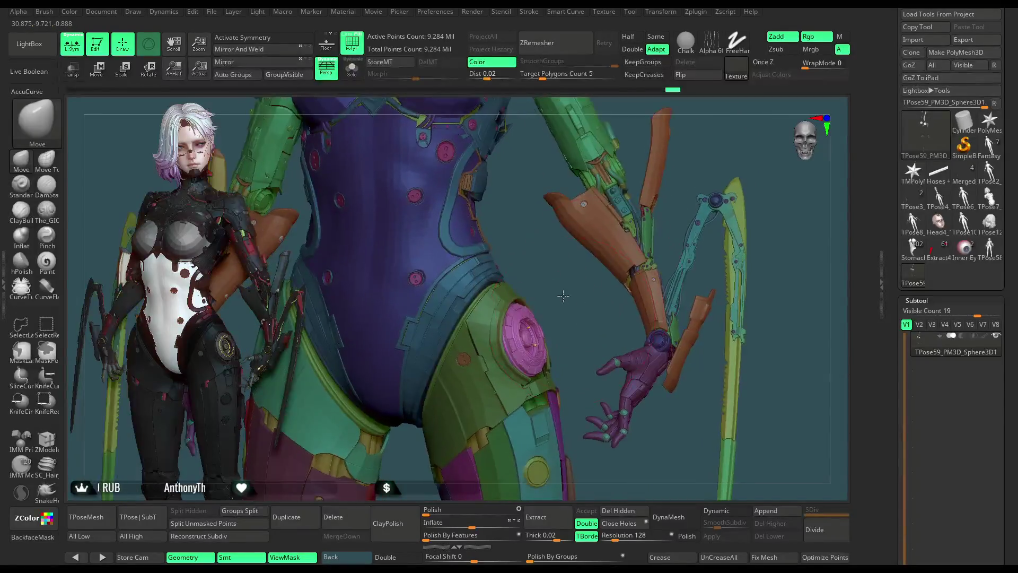
{"action": "left_click_drag", "start_coordinate": [597, 182], "coordinate": [613, 171]}
{"action": "key", "text": "ctrl"}
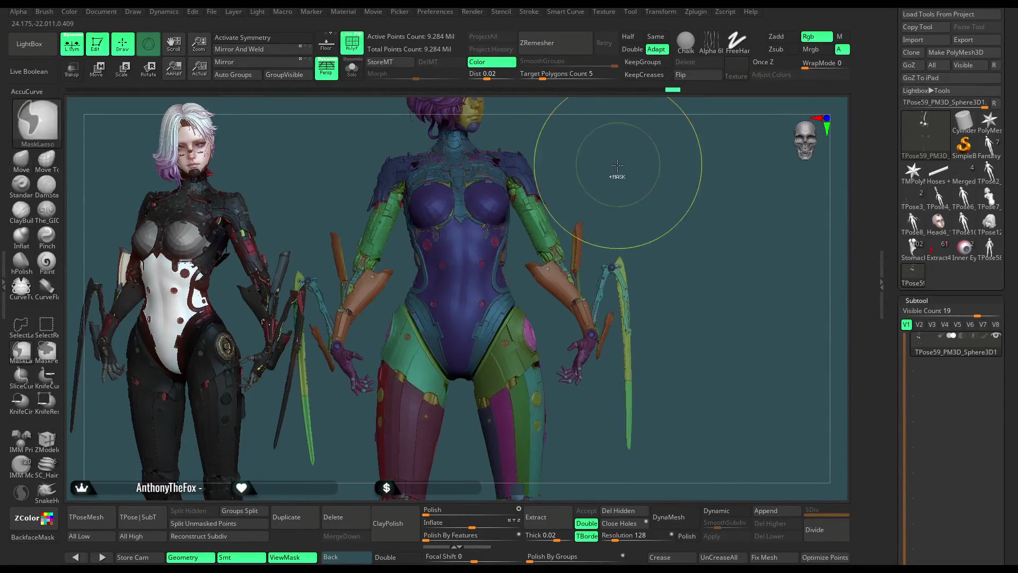
{"action": "key", "text": "ctrl+shift"}
{"action": "left_click", "coordinate": [574, 362], "text": "ctrl+shift"}
{"action": "mouse_move", "coordinate": [498, 298]}
{"action": "left_mouse_down"}
{"action": "mouse_move", "coordinate": [421, 286]}
{"action": "mouse_move", "coordinate": [447, 212]}
{"action": "left_mouse_up"}
Step: Give the left and right hip discs their own polygroups with Ctrl+W
{"action": "key", "text": "ctrl+w"}
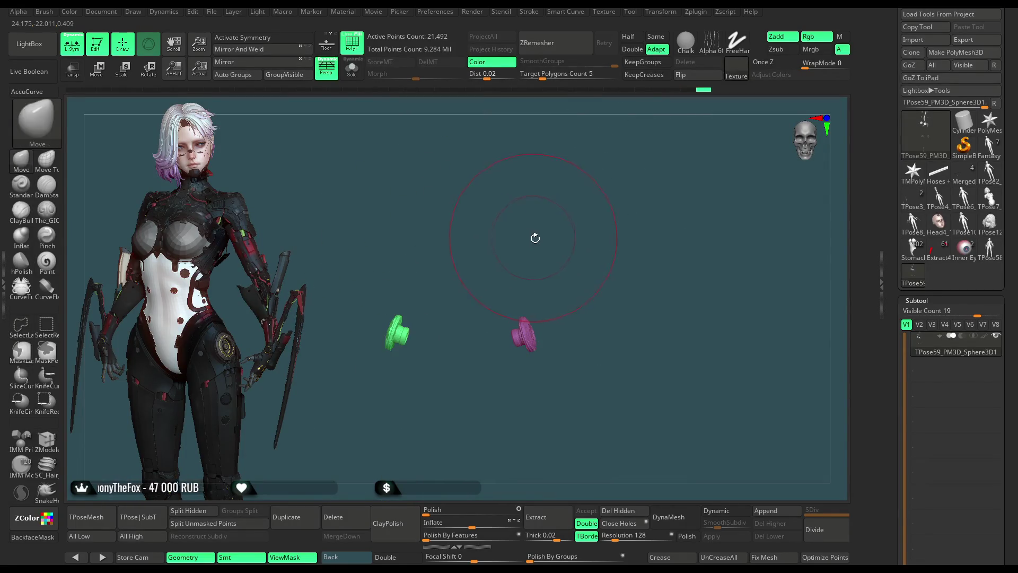
{"action": "key", "text": "ctrl"}
{"action": "key", "text": "ctrl+w"}
{"action": "key", "text": "ctrl+shift"}
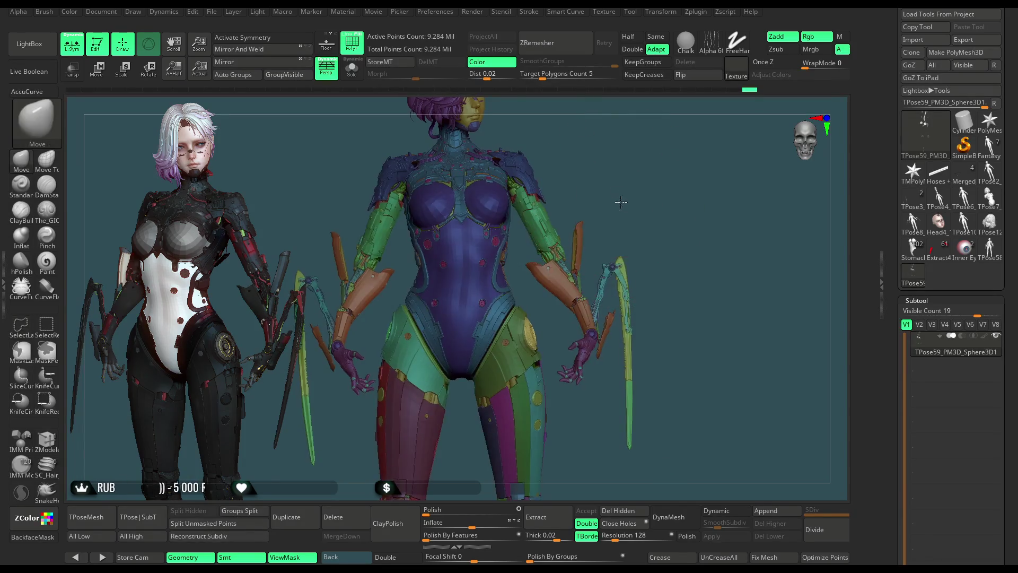
Step: Check the discs in isolation, show the whole character again and switch to Transpose (W)
{"action": "left_click_drag", "start_coordinate": [617, 225], "coordinate": [377, 126], "text": "alt"}
{"action": "left_click", "coordinate": [661, 200], "text": "ctrl+shift"}
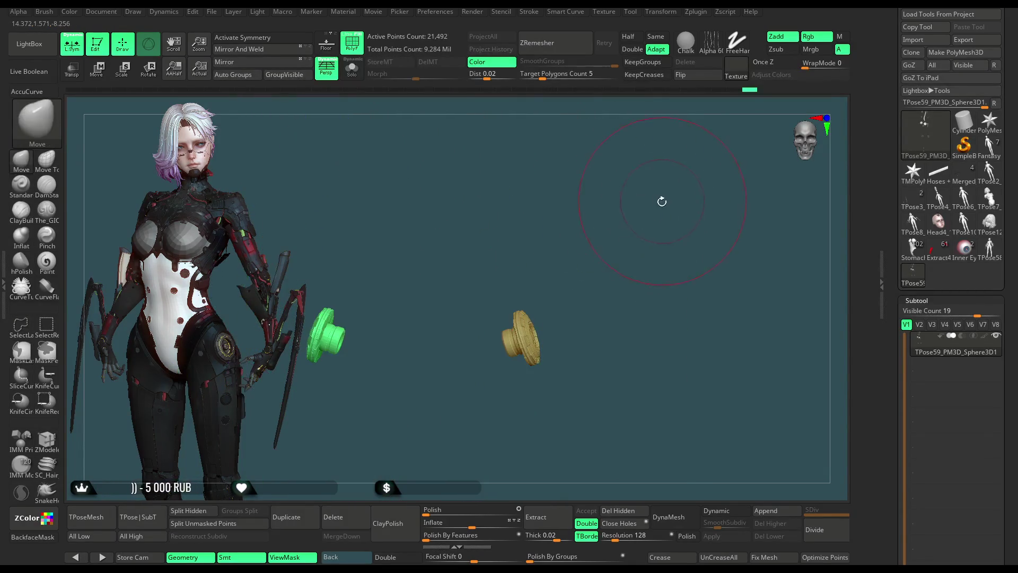
{"action": "mouse_move", "coordinate": [661, 200]}
{"action": "left_mouse_down"}
{"action": "mouse_move", "coordinate": [509, 254]}
{"action": "mouse_move", "coordinate": [388, 228]}
{"action": "left_mouse_up"}
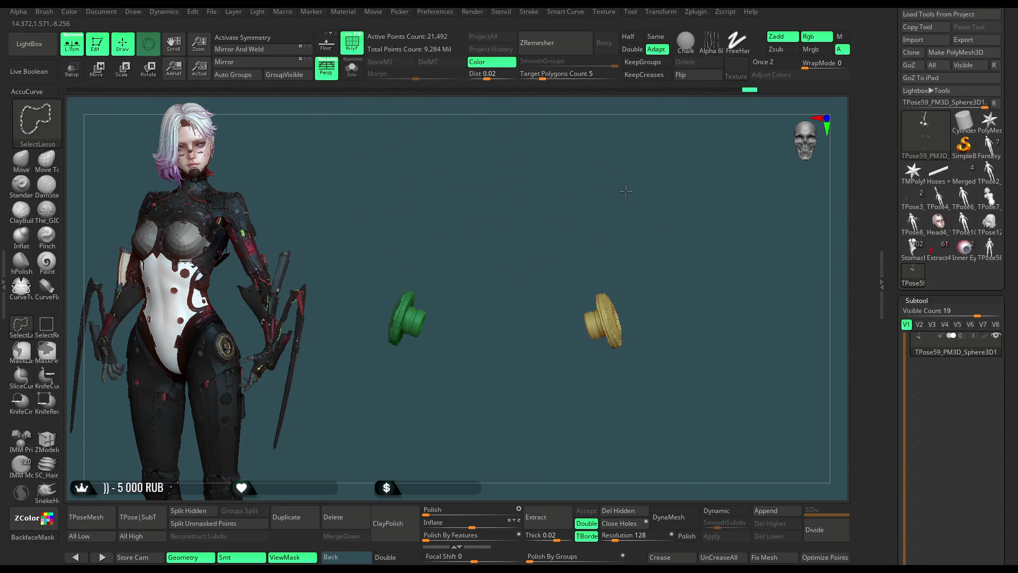
{"action": "left_click", "coordinate": [645, 167], "text": "ctrl+shift"}
{"action": "mouse_move", "coordinate": [668, 171]}
{"action": "left_mouse_down"}
{"action": "mouse_move", "coordinate": [646, 167]}
{"action": "mouse_move", "coordinate": [668, 135]}
{"action": "mouse_move", "coordinate": [671, 227]}
{"action": "left_mouse_up"}
{"action": "key", "text": "w"}
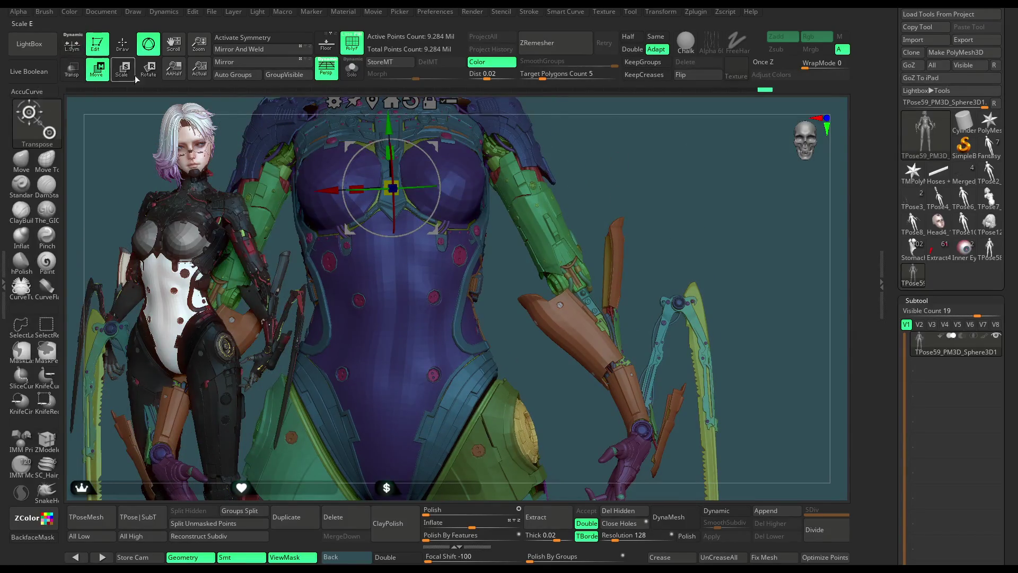
Step: Frame the figure and isolate the two hip discs, hiding the body around them
{"action": "left_click_drag", "start_coordinate": [371, 104], "coordinate": [408, 170], "text": "alt"}
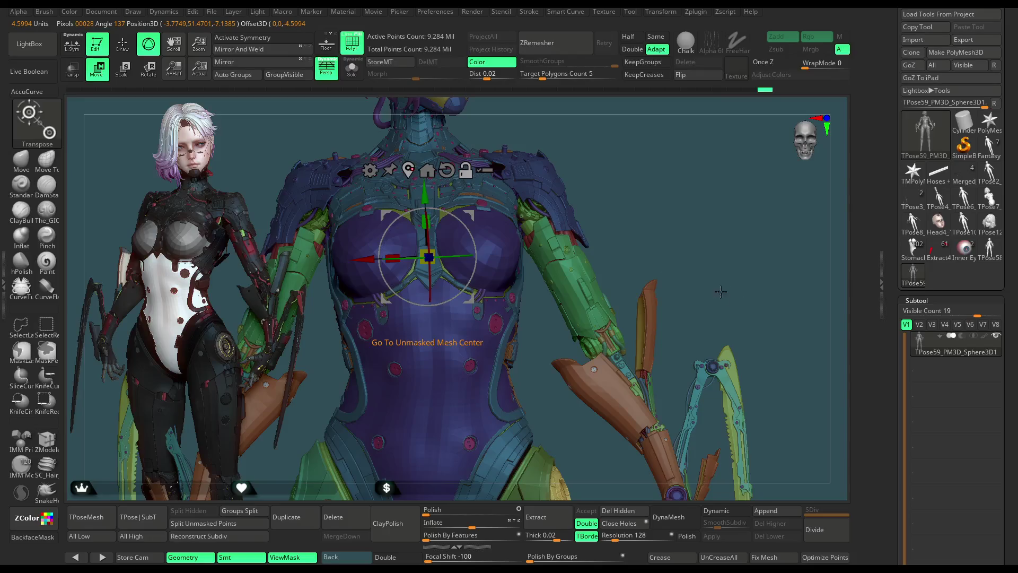
{"action": "left_click_drag", "start_coordinate": [713, 289], "coordinate": [741, 237], "text": "alt"}
{"action": "mouse_move", "coordinate": [542, 320]}
{"action": "left_mouse_down", "text": "alt"}
{"action": "mouse_move", "coordinate": [549, 326]}
{"action": "mouse_move", "coordinate": [662, 230]}
{"action": "mouse_move", "coordinate": [536, 316]}
{"action": "left_mouse_up", "text": "alt"}
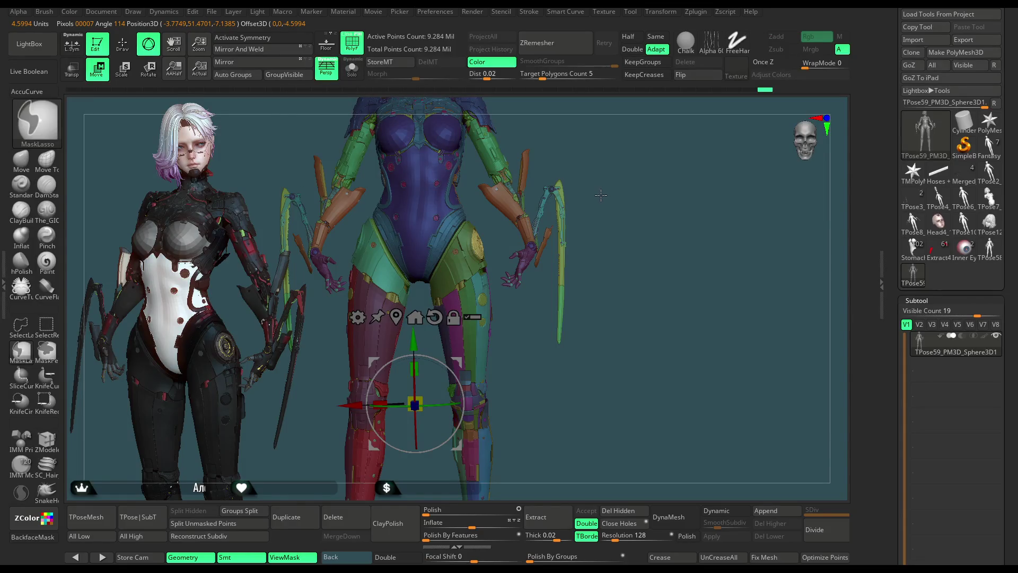
{"action": "left_click", "coordinate": [605, 201], "text": "ctrl"}
{"action": "left_click", "coordinate": [605, 201], "text": "ctrl+shift"}
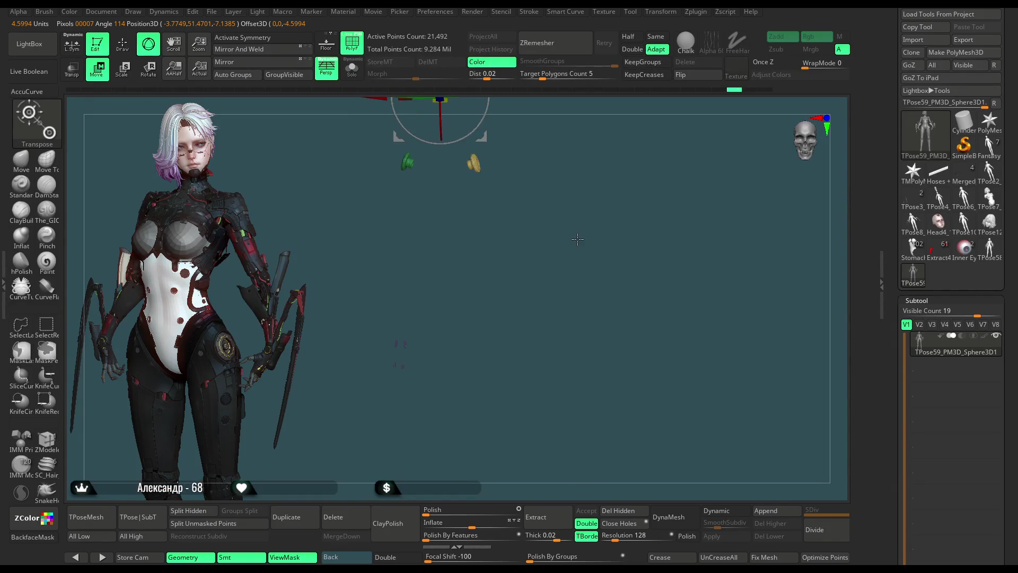
{"action": "left_click_drag", "start_coordinate": [588, 232], "coordinate": [470, 312]}
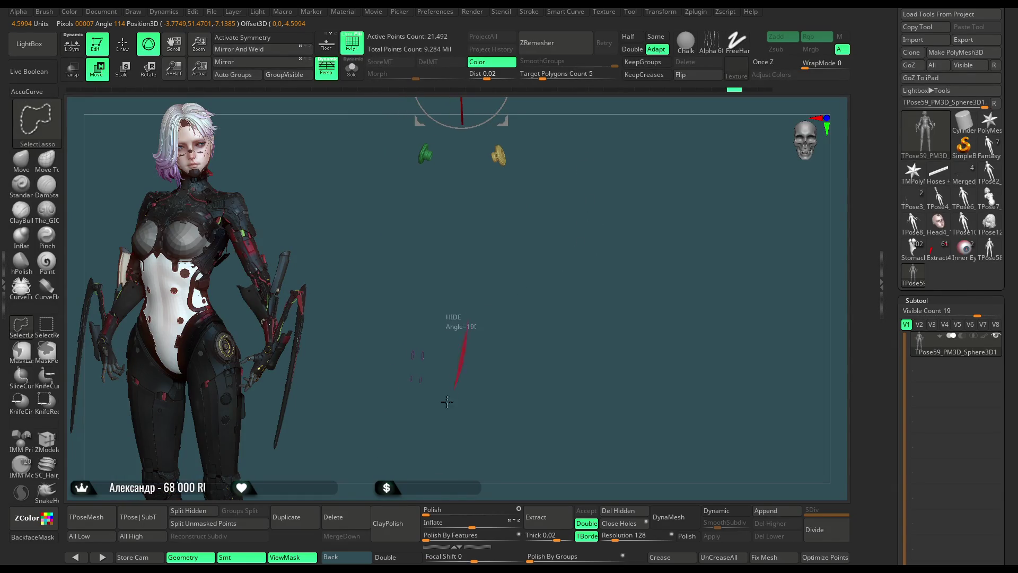
{"action": "left_click_drag", "start_coordinate": [450, 394], "coordinate": [504, 244], "text": "ctrl+shift"}
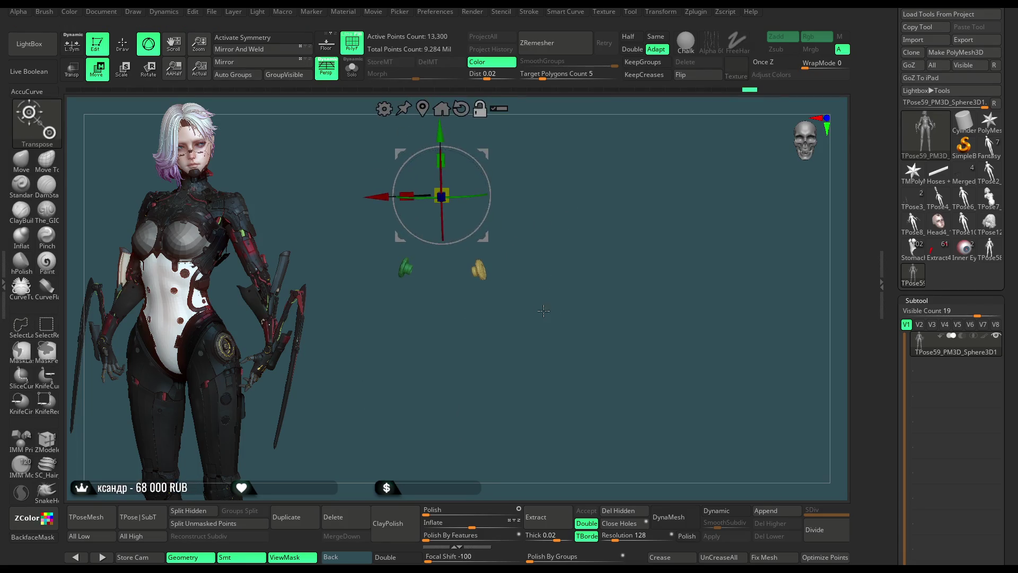
{"action": "left_click_drag", "start_coordinate": [544, 312], "coordinate": [552, 327], "text": "alt"}
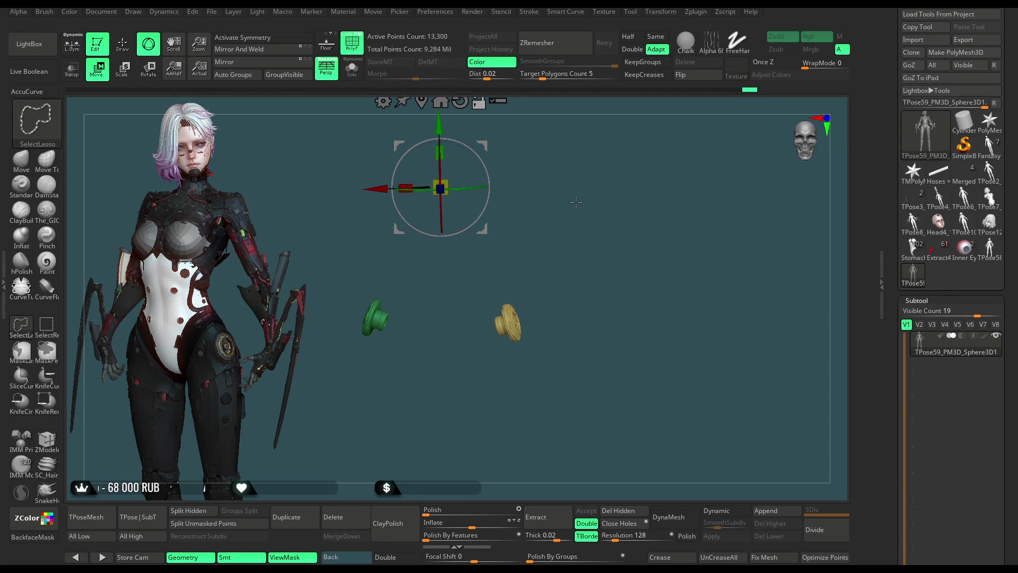
{"action": "left_click", "coordinate": [577, 226], "text": "ctrl+shift"}
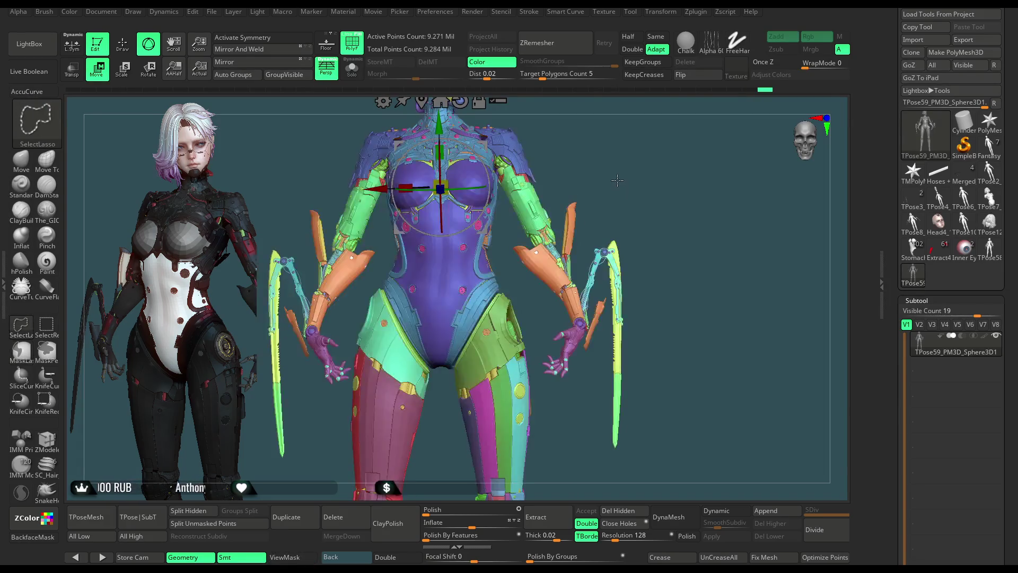
{"action": "left_click", "coordinate": [623, 189], "text": "ctrl+shift"}
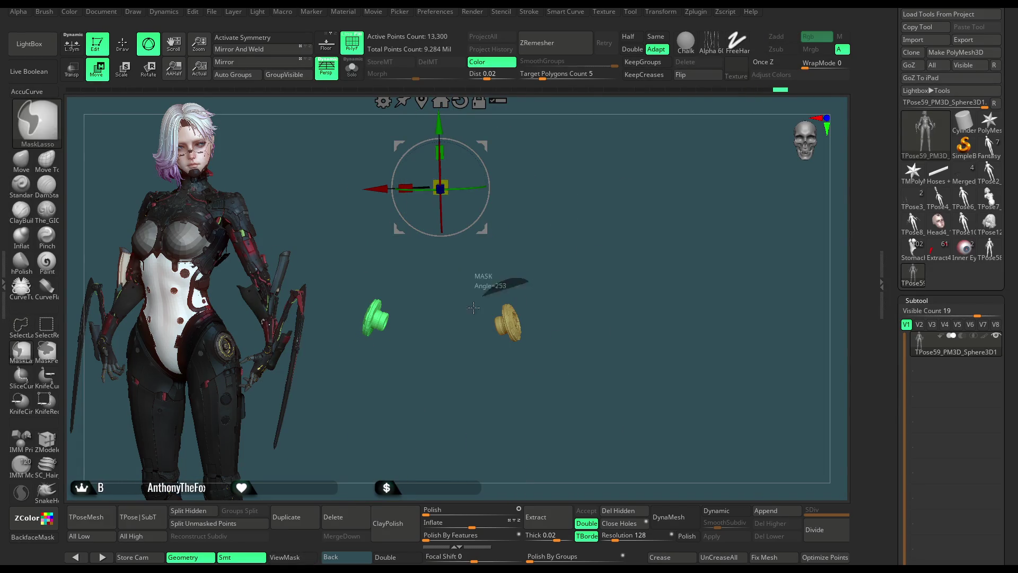
Step: Mask the gold and green discs, regroup them with Ctrl+W, then show the full character again
{"action": "left_click_drag", "start_coordinate": [477, 300], "coordinate": [475, 303], "text": "ctrl"}
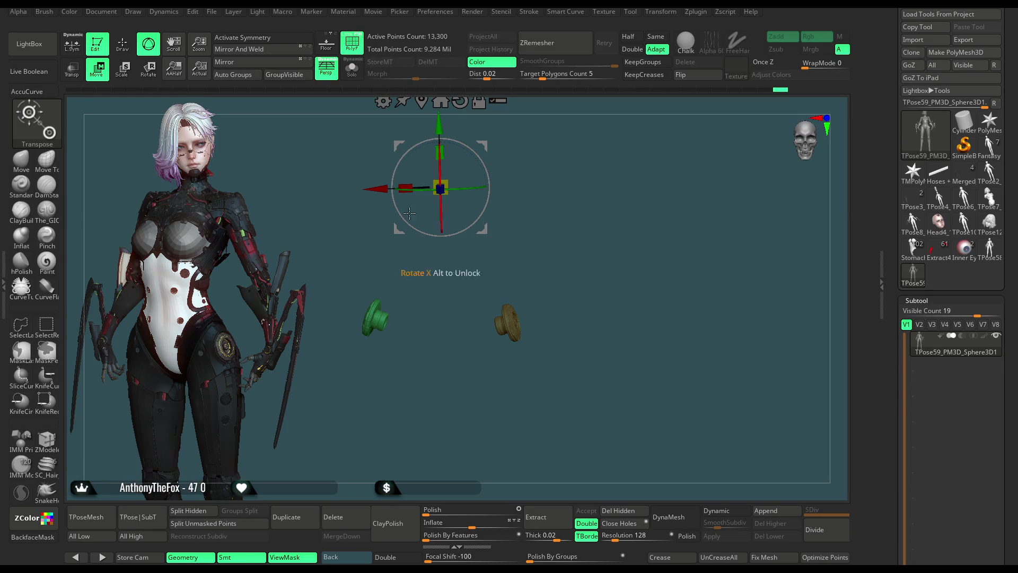
{"action": "key", "text": "q"}
{"action": "mouse_move", "coordinate": [549, 271]}
{"action": "left_mouse_down", "text": "ctrl"}
{"action": "mouse_move", "coordinate": [481, 352]}
{"action": "mouse_move", "coordinate": [525, 334]}
{"action": "left_mouse_up", "text": "ctrl"}
{"action": "left_click_drag", "start_coordinate": [591, 311], "coordinate": [614, 274]}
{"action": "left_click", "coordinate": [614, 273], "text": "ctrl"}
{"action": "left_click_drag", "start_coordinate": [480, 248], "coordinate": [445, 182], "text": "ctrl"}
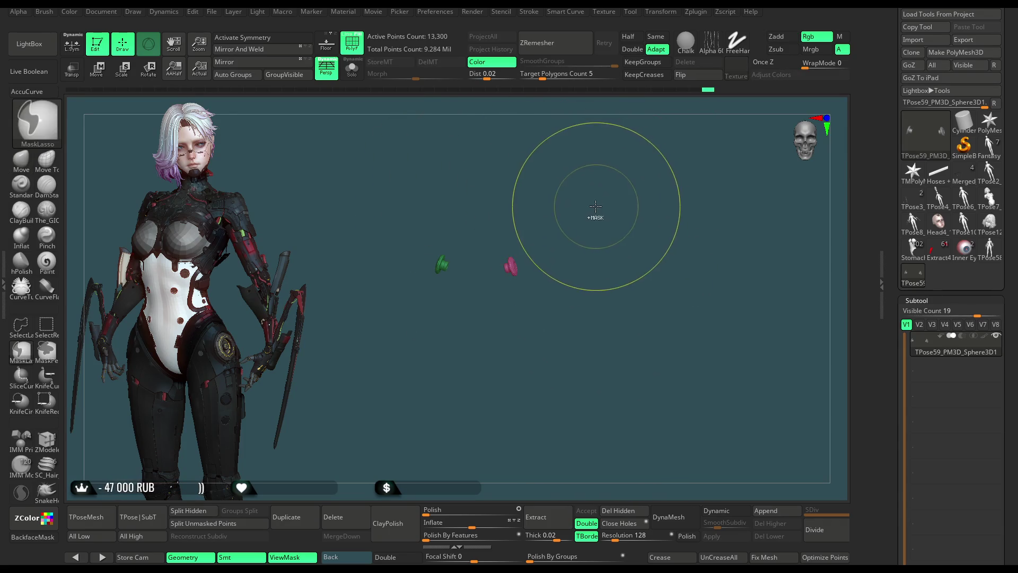
{"action": "left_click_drag", "start_coordinate": [596, 206], "coordinate": [586, 231]}
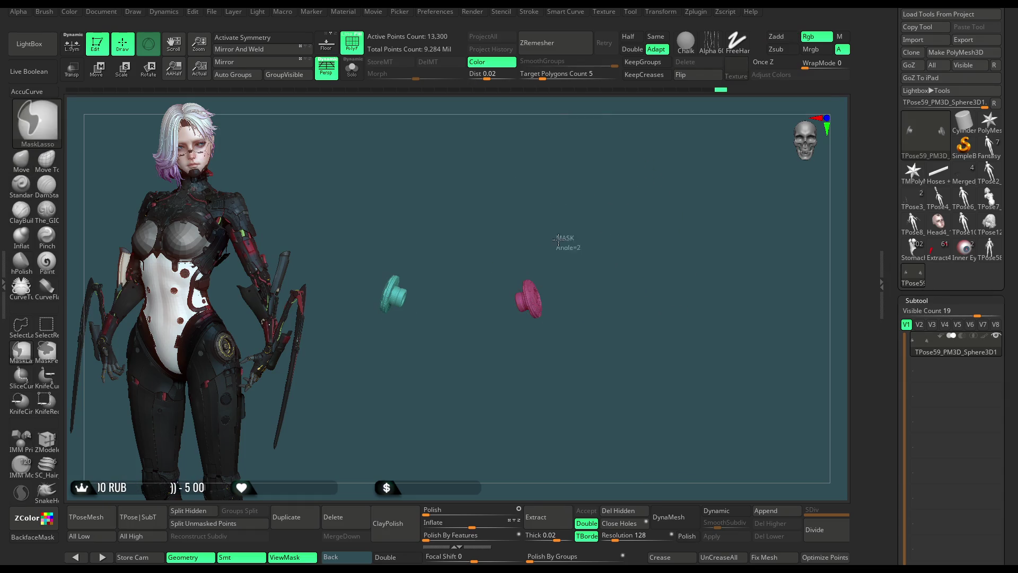
{"action": "left_click", "coordinate": [591, 273], "text": "ctrl+shift"}
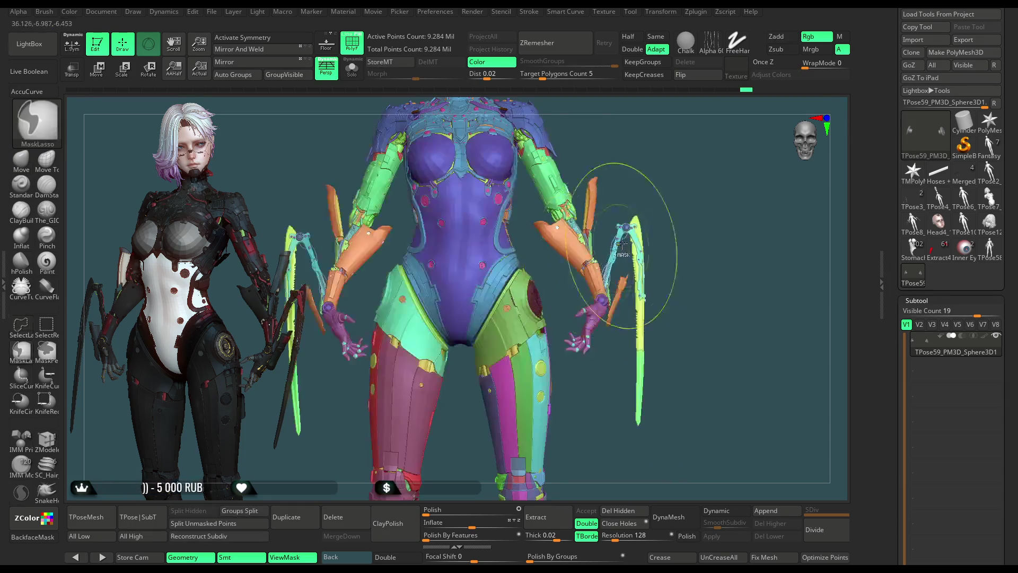
Step: Mask the model and centre the Transpose gizmo on the pink hip disc
{"action": "left_click", "coordinate": [648, 182], "text": "ctrl"}
{"action": "key", "text": "w"}
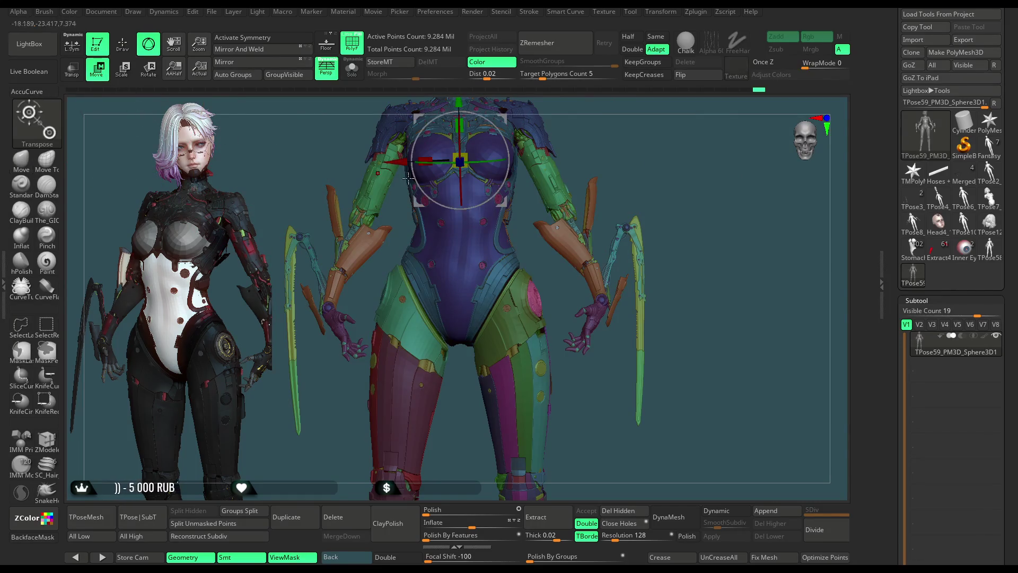
{"action": "left_click_drag", "start_coordinate": [586, 137], "coordinate": [587, 217], "text": "alt"}
{"action": "left_click", "coordinate": [513, 378]}
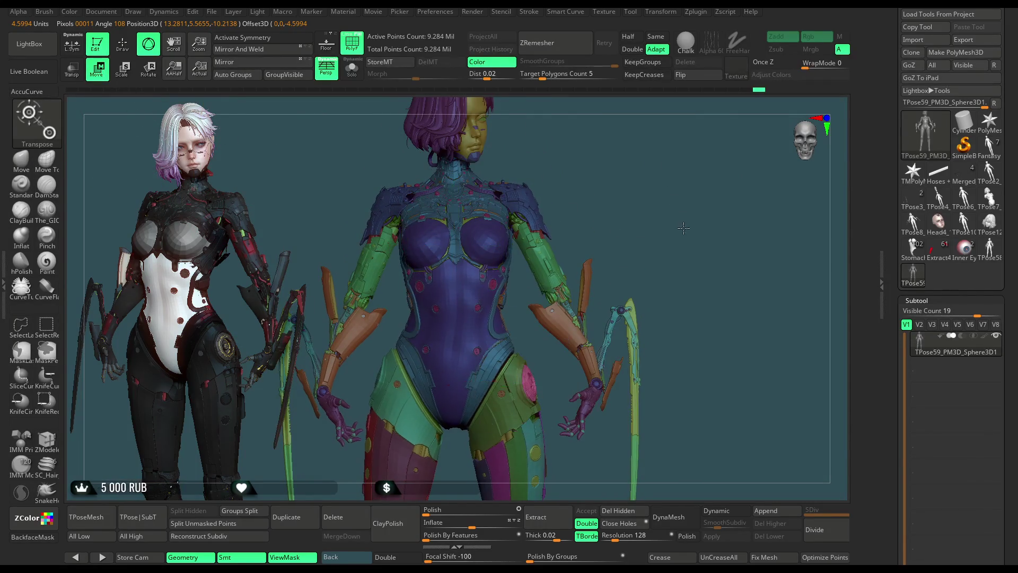
{"action": "left_click_drag", "start_coordinate": [611, 318], "coordinate": [611, 361], "text": "alt"}
{"action": "right_click_drag", "start_coordinate": [611, 361], "coordinate": [543, 334]}
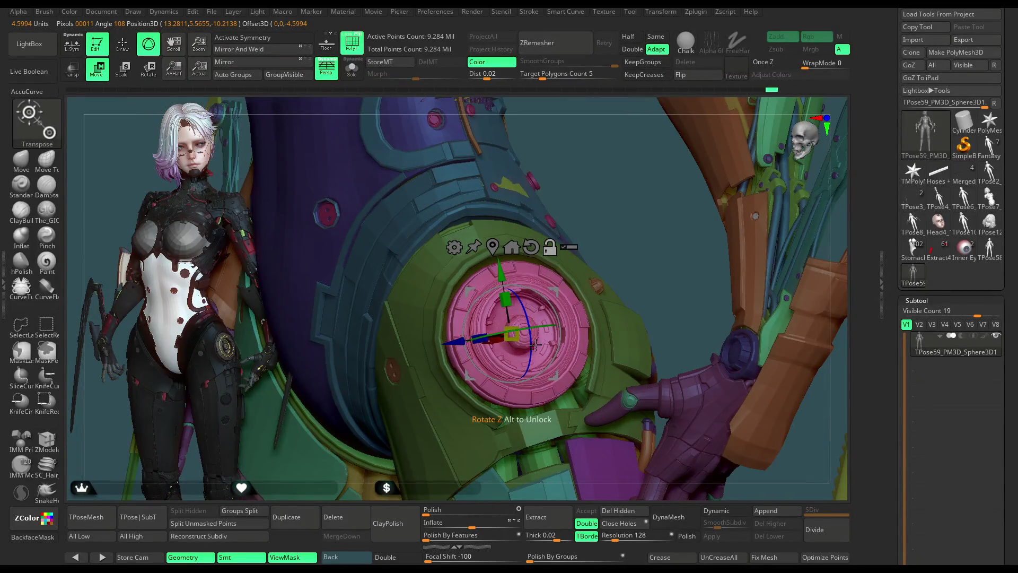
{"action": "right_click_drag", "start_coordinate": [530, 361], "coordinate": [589, 348], "text": "ctrl"}
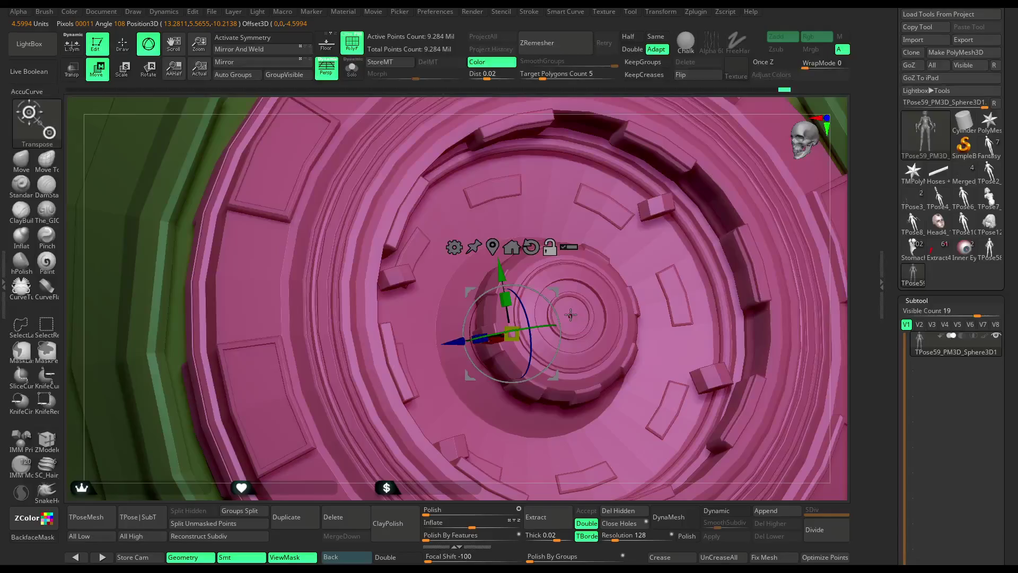
{"action": "left_click", "coordinate": [570, 316], "text": "alt"}
{"action": "mouse_move", "coordinate": [668, 109]}
{"action": "right_mouse_down"}
{"action": "mouse_move", "coordinate": [607, 289]}
{"action": "mouse_move", "coordinate": [705, 278]}
{"action": "mouse_move", "coordinate": [630, 295]}
{"action": "mouse_move", "coordinate": [563, 252]}
{"action": "right_mouse_up"}
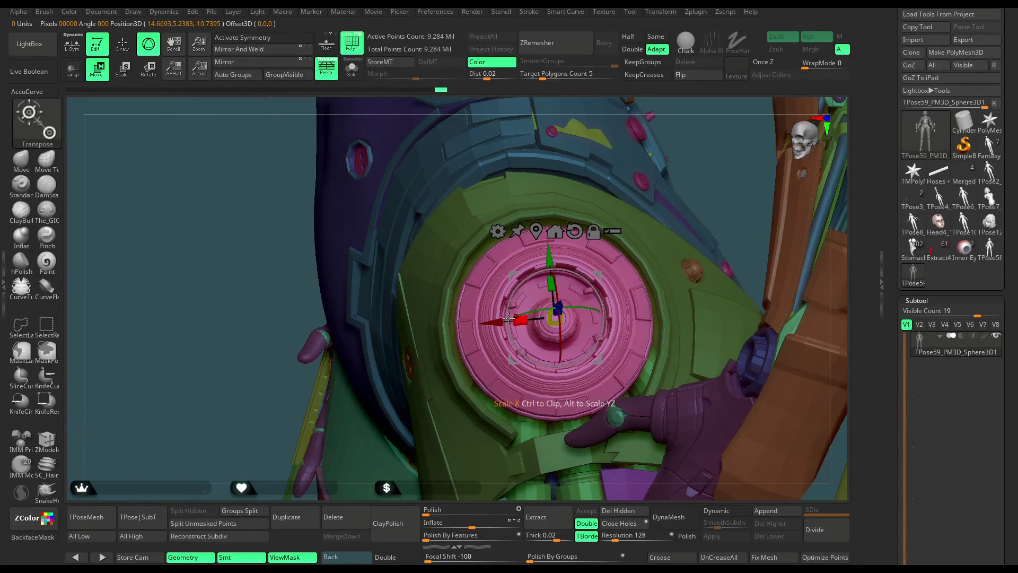
Step: Scale the hip disc up slightly and nudge its position
{"action": "left_click_drag", "start_coordinate": [552, 323], "coordinate": [554, 326]}
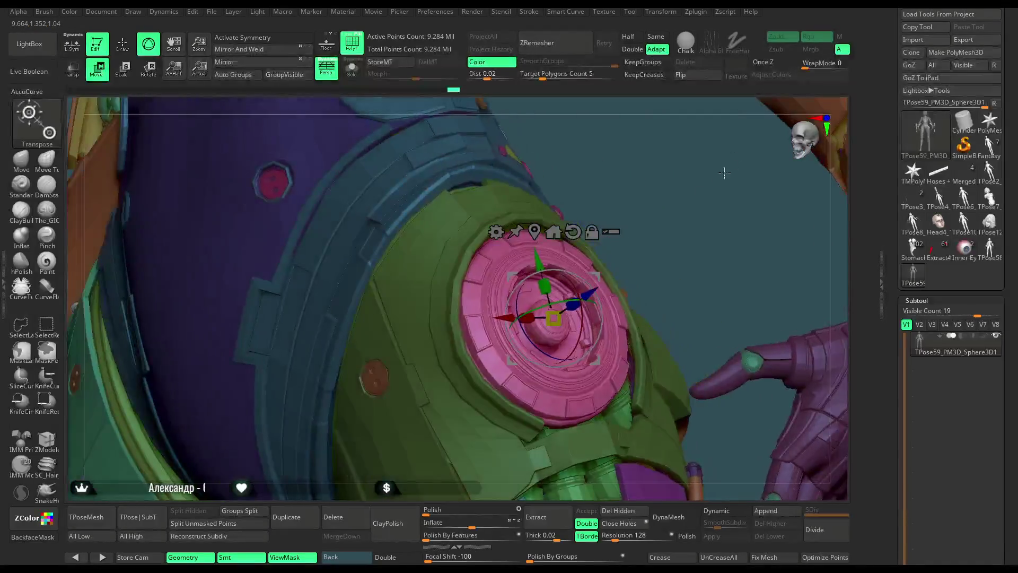
{"action": "left_click_drag", "start_coordinate": [593, 293], "coordinate": [596, 290]}
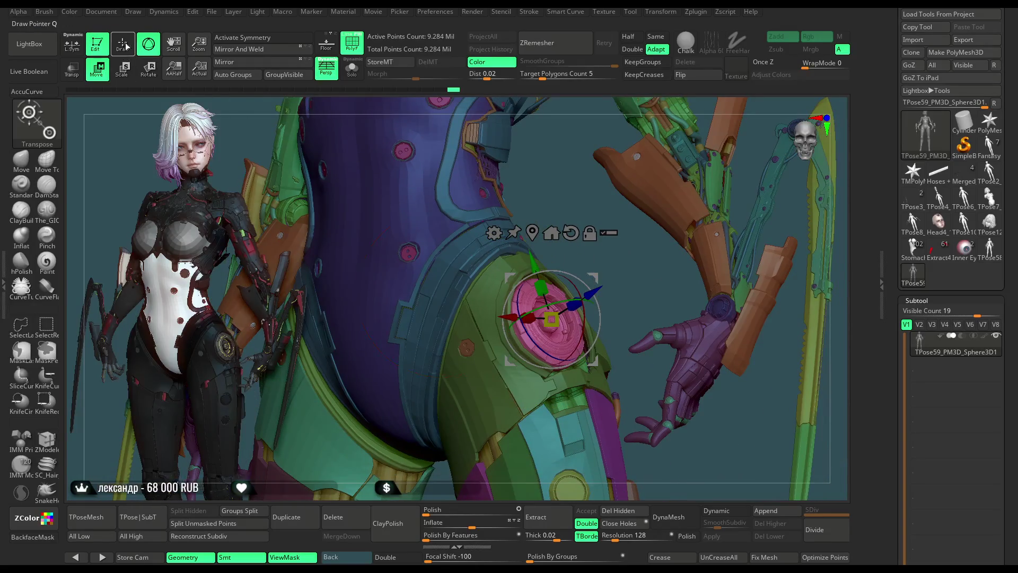
{"action": "key", "text": "q"}
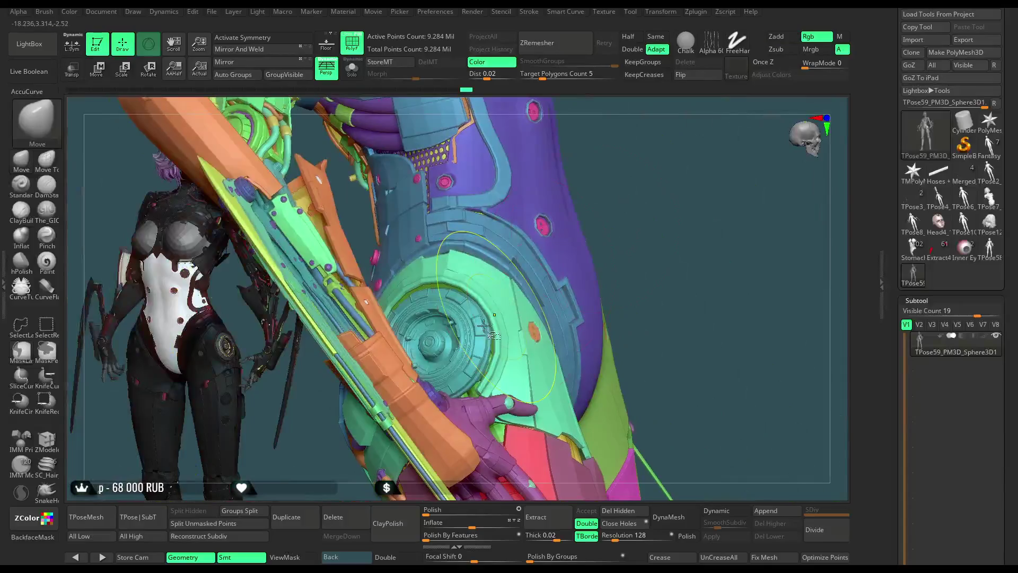
Step: Lasso/rectangle-select so only the hip disc stays visible, hiding the rest of the body
{"action": "left_click_drag", "start_coordinate": [430, 239], "coordinate": [384, 322], "text": "ctrl+shift"}
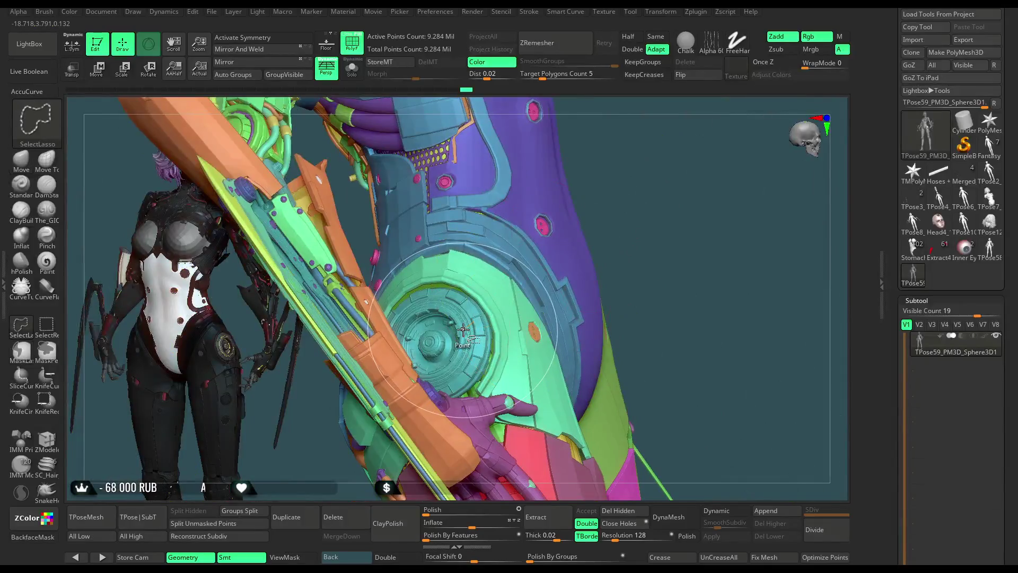
{"action": "left_click", "coordinate": [54, 330]}
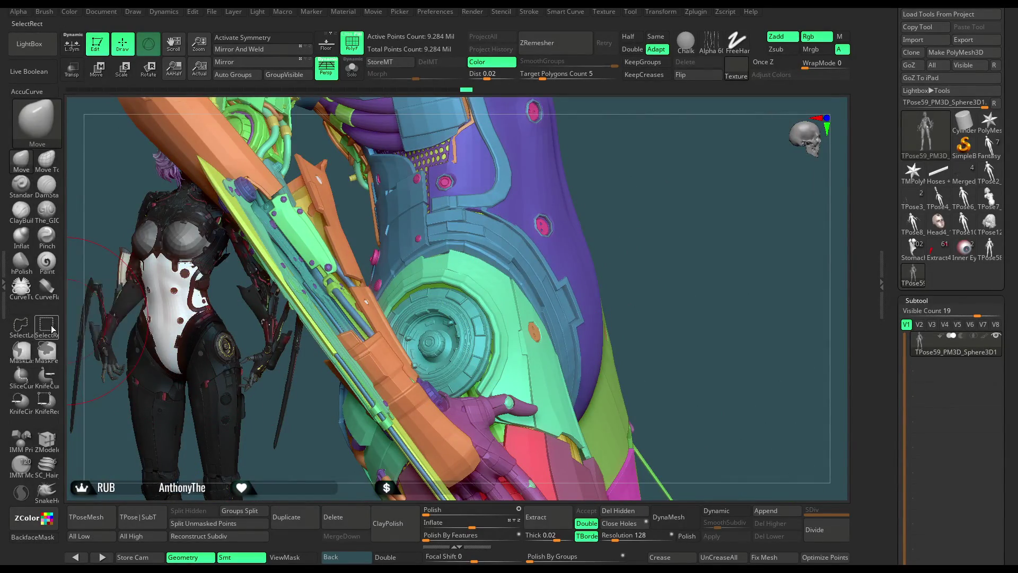
{"action": "left_click", "coordinate": [474, 334], "text": "ctrl+shift"}
{"action": "left_click_drag", "start_coordinate": [537, 286], "coordinate": [606, 259]}
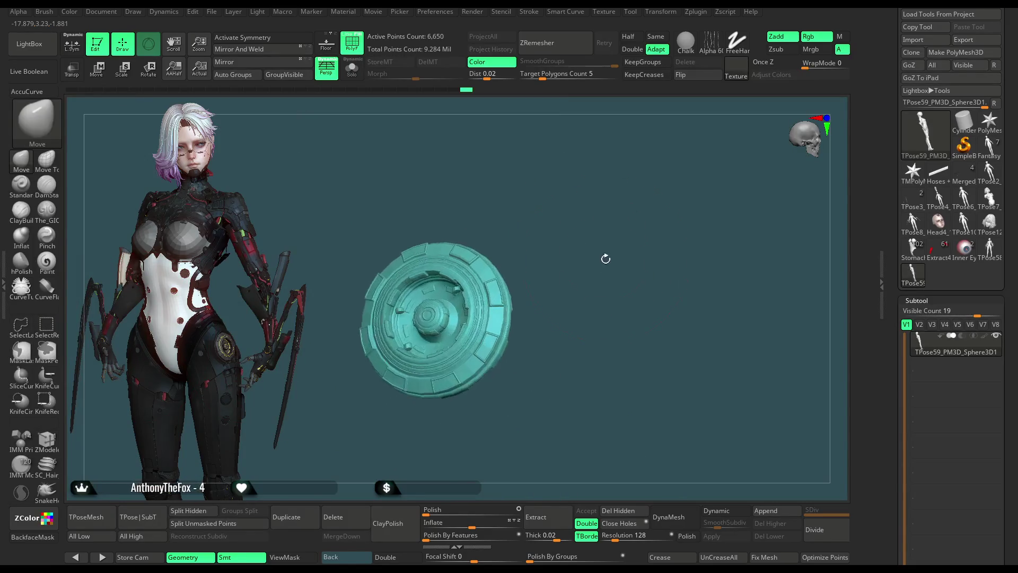
Step: Re-centre the gizmo on the isolated disc and shrink it down around its centre
{"action": "key", "text": "w"}
{"action": "mouse_move", "coordinate": [478, 183]}
{"action": "left_mouse_down", "text": "alt"}
{"action": "mouse_move", "coordinate": [507, 334]}
{"action": "mouse_move", "coordinate": [379, 339]}
{"action": "left_mouse_up", "text": "alt"}
{"action": "left_click", "coordinate": [337, 325]}
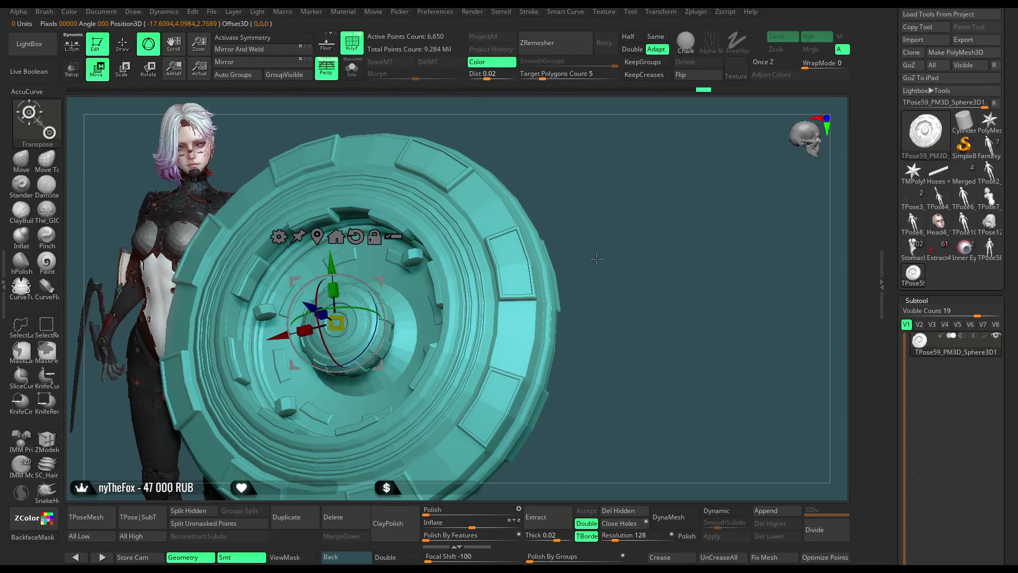
{"action": "left_click_drag", "start_coordinate": [596, 265], "coordinate": [400, 112], "text": "alt"}
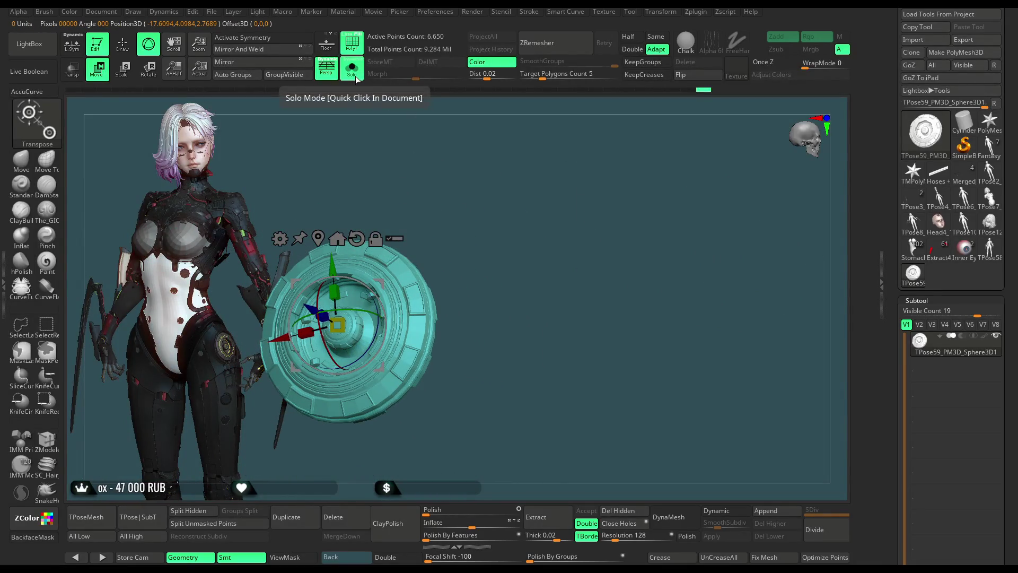
{"action": "key", "text": "ctrl+z"}
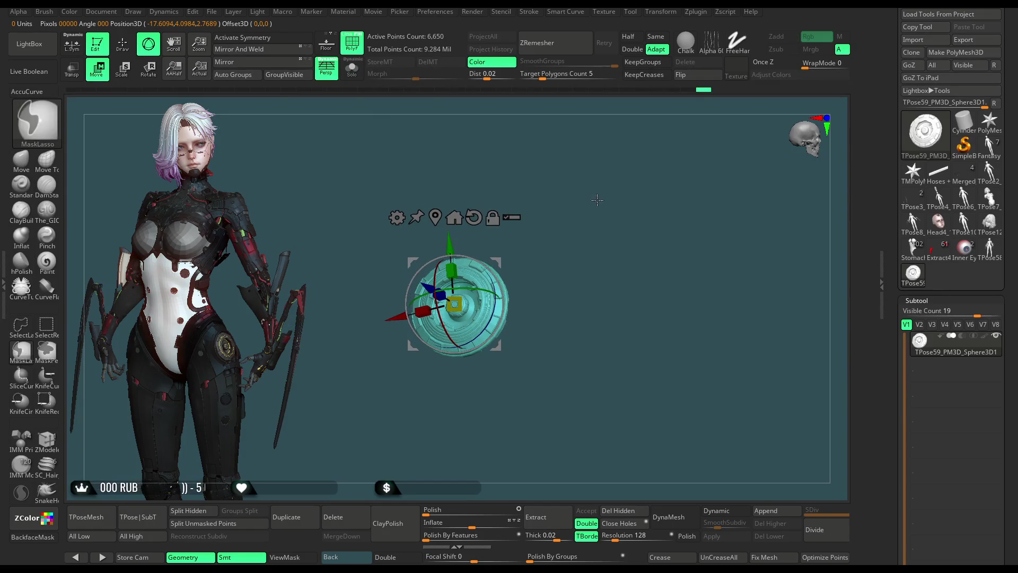
{"action": "key", "text": "ctrl+z"}
{"action": "key", "text": "ctrl+z"}
Step: Unhide all body parts and push the disc slightly into the hip, checking the fit
{"action": "left_click", "coordinate": [606, 251], "text": "ctrl+shift"}
{"action": "left_click_drag", "start_coordinate": [672, 167], "coordinate": [682, 129]}
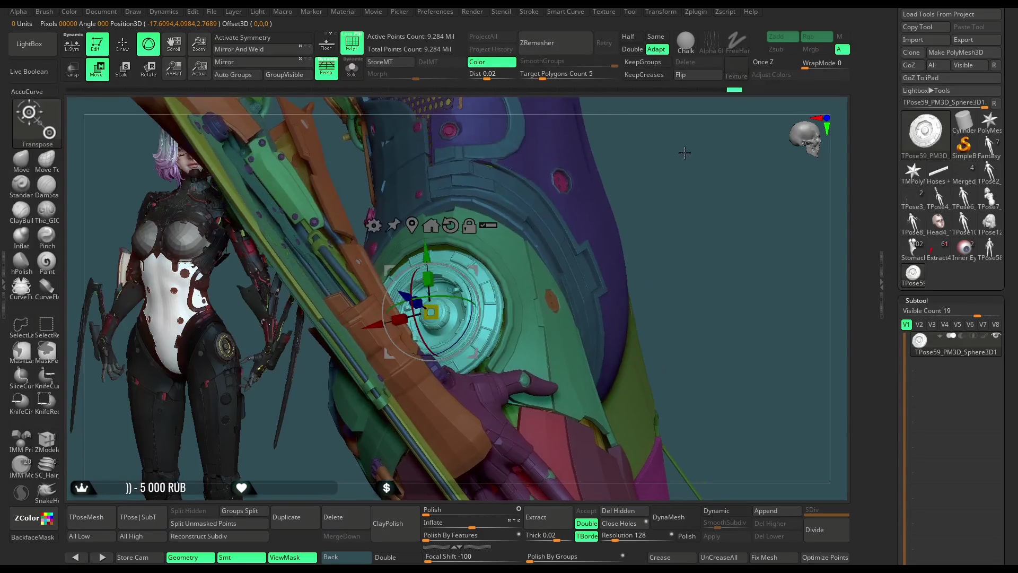
{"action": "left_click_drag", "start_coordinate": [381, 287], "coordinate": [422, 195]}
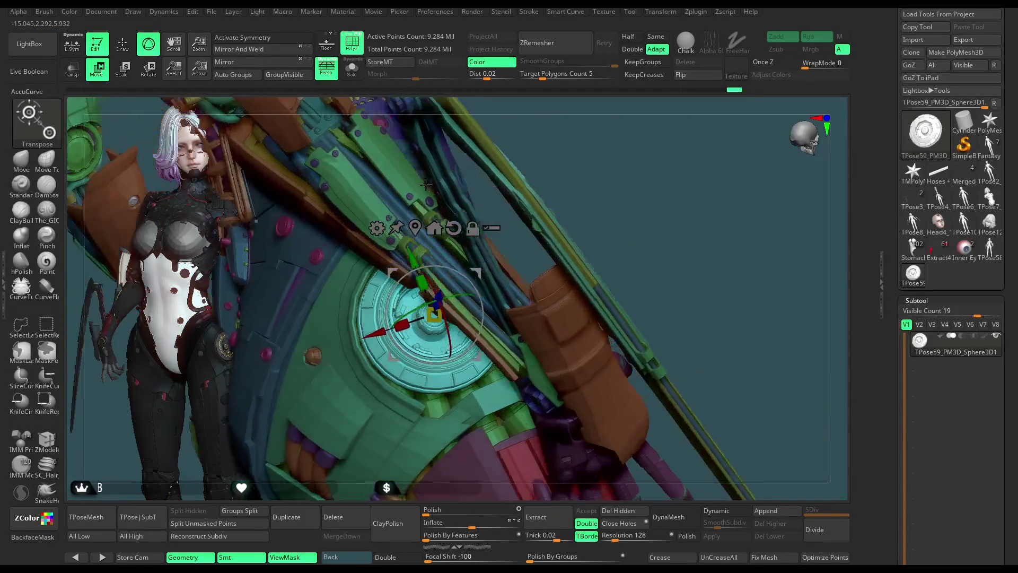
{"action": "left_click_drag", "start_coordinate": [421, 195], "coordinate": [507, 250]}
{"action": "mouse_move", "coordinate": [540, 304]}
{"action": "left_mouse_down"}
{"action": "mouse_move", "coordinate": [477, 327]}
{"action": "mouse_move", "coordinate": [377, 298]}
{"action": "left_mouse_up"}
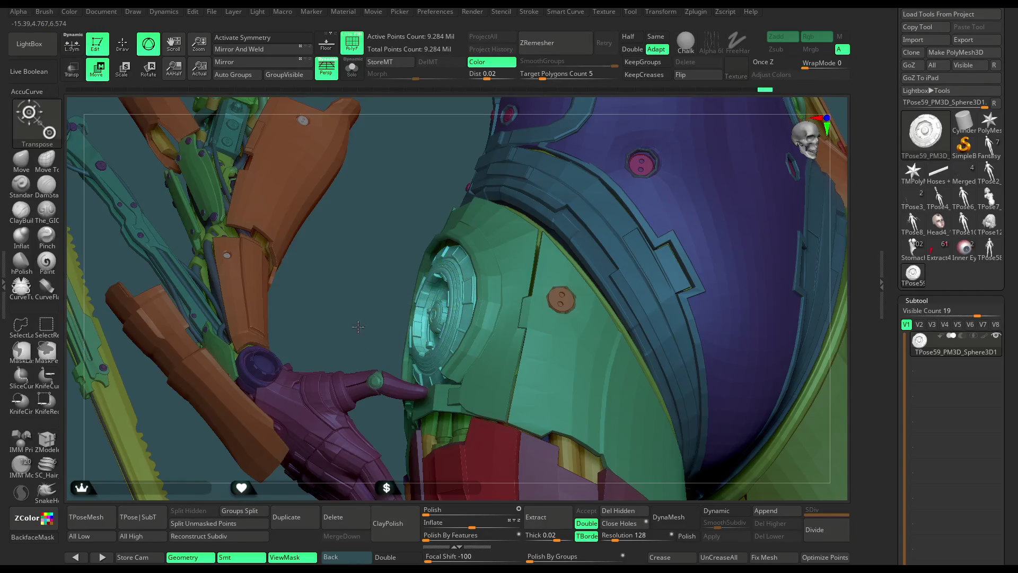
{"action": "key", "text": "f"}
{"action": "mouse_move", "coordinate": [359, 331]}
{"action": "left_mouse_down"}
{"action": "mouse_move", "coordinate": [606, 173]}
{"action": "mouse_move", "coordinate": [639, 274]}
{"action": "mouse_move", "coordinate": [563, 291]}
{"action": "left_mouse_up"}
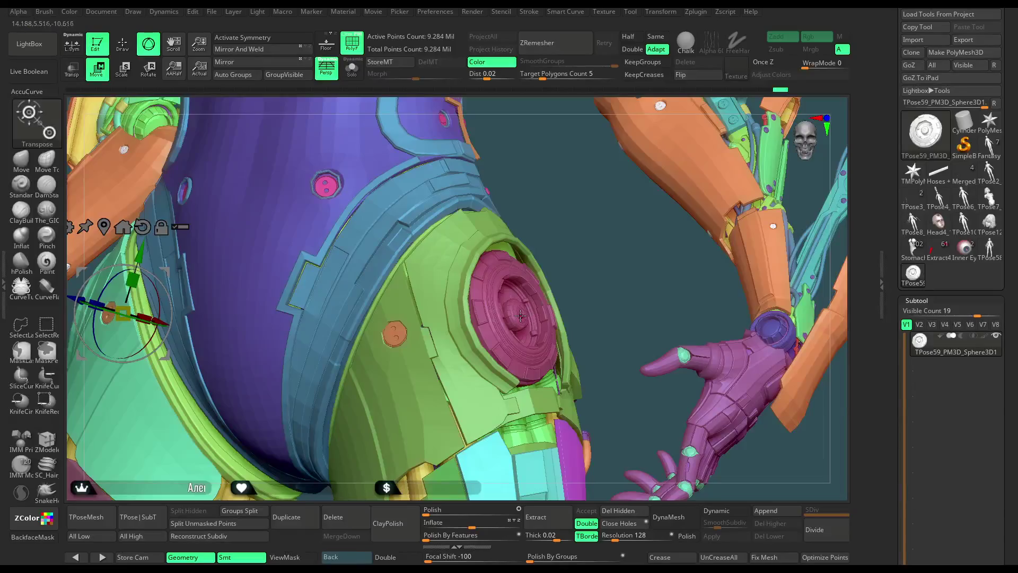
Step: Clear the mask from the other parts and leave transform mode
{"action": "left_click", "coordinate": [521, 311], "text": "ctrl"}
{"action": "mouse_move", "coordinate": [521, 312]}
{"action": "left_mouse_down", "text": "alt"}
{"action": "mouse_move", "coordinate": [558, 363]}
{"action": "mouse_move", "coordinate": [549, 335]}
{"action": "left_mouse_up", "text": "alt"}
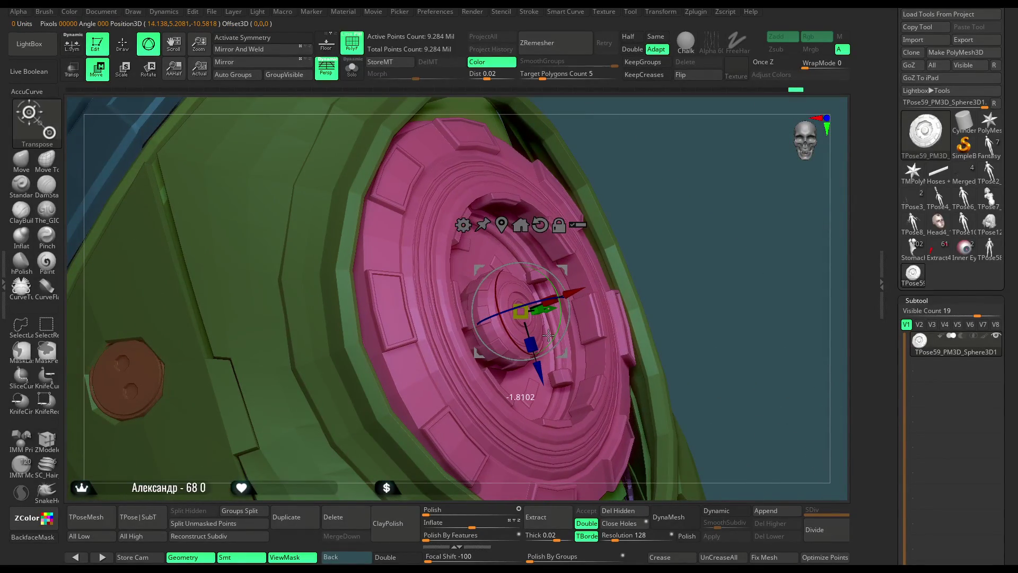
{"action": "left_click_drag", "start_coordinate": [636, 334], "coordinate": [672, 150]}
{"action": "left_click", "coordinate": [645, 318], "text": "ctrl"}
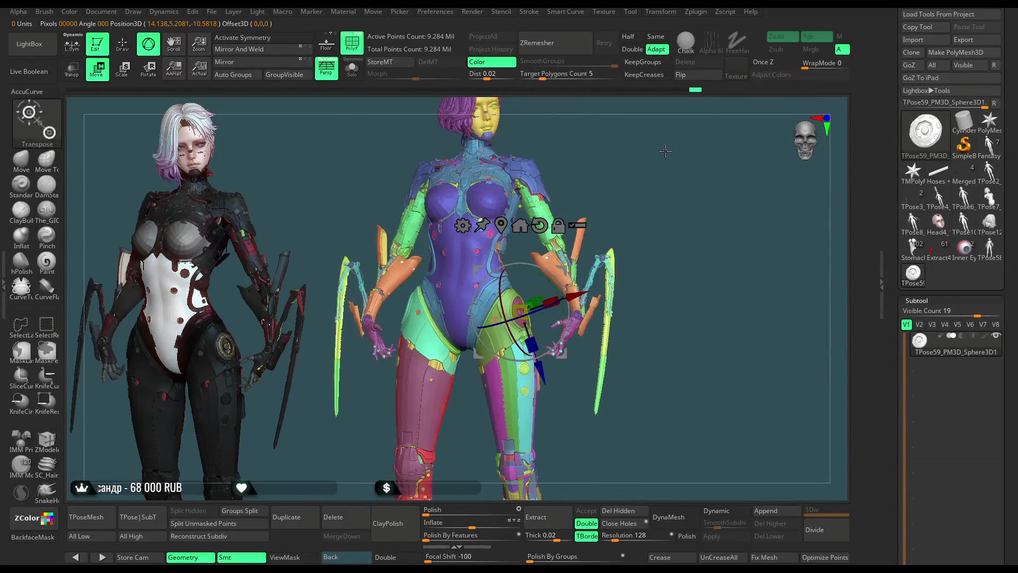
{"action": "key", "text": "q"}
{"action": "left_click", "coordinate": [212, 12]}
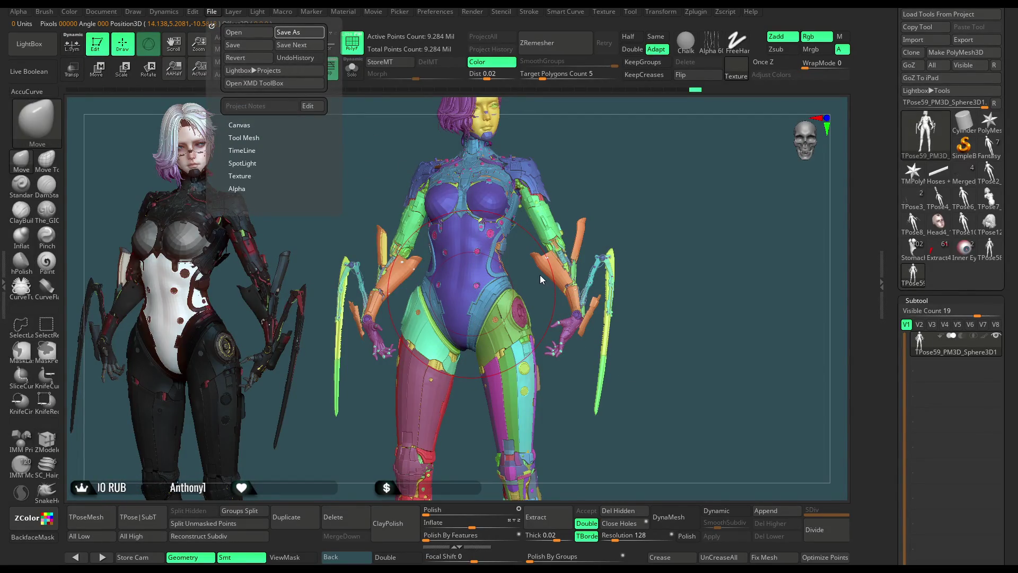
Step: Save the project with Ctrl+S and rotate to view the head
{"action": "key", "text": "ctrl+s"}
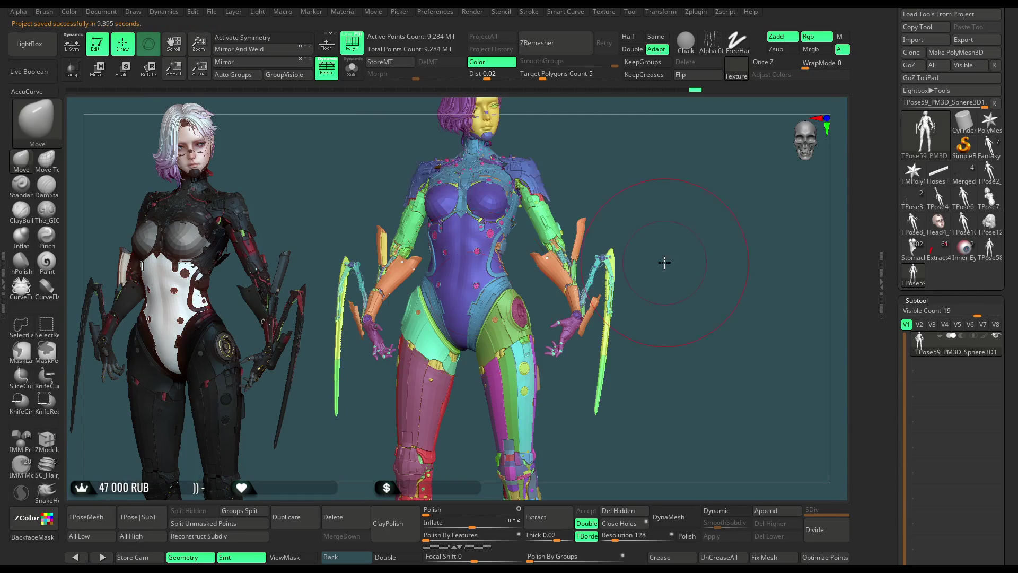
{"action": "mouse_move", "coordinate": [665, 251]}
{"action": "left_mouse_down"}
{"action": "mouse_move", "coordinate": [675, 223]}
{"action": "mouse_move", "coordinate": [440, 402]}
{"action": "left_mouse_up"}
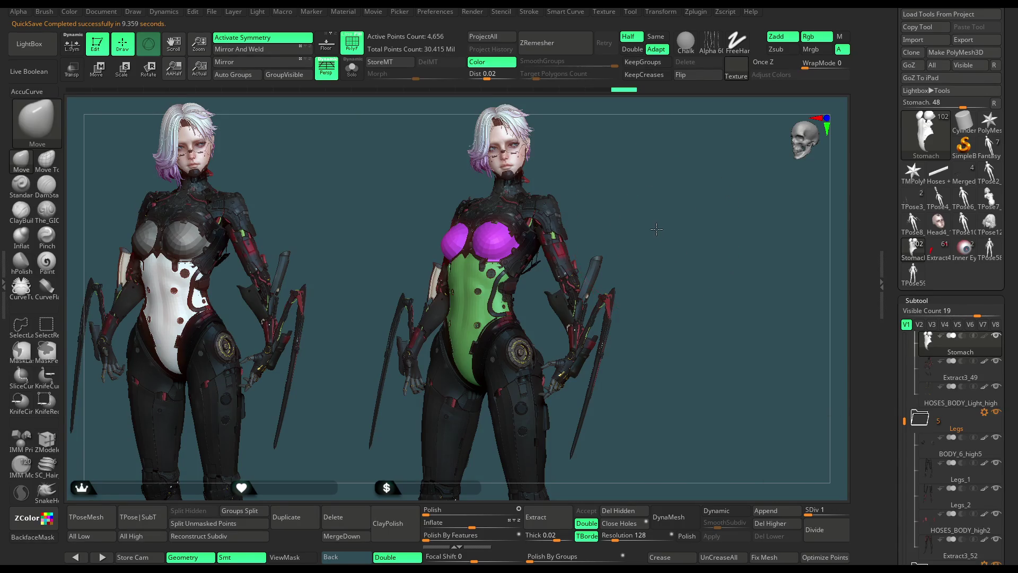
Step: Turn off polygroup colours and make the base body mesh the active part
{"action": "left_click", "coordinate": [352, 44]}
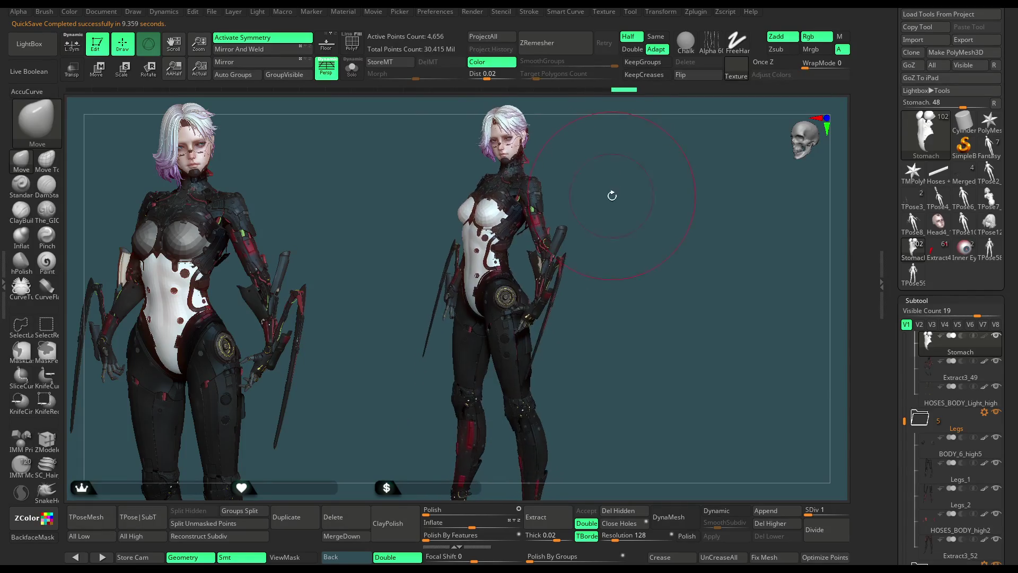
{"action": "left_click_drag", "start_coordinate": [628, 196], "coordinate": [605, 208]}
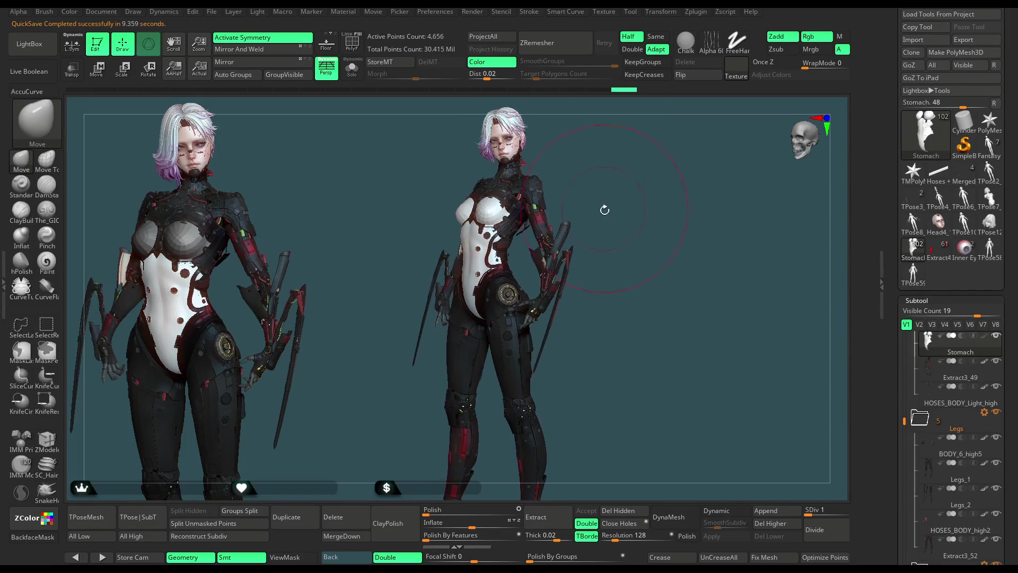
{"action": "mouse_move", "coordinate": [605, 207]}
{"action": "left_mouse_down"}
{"action": "mouse_move", "coordinate": [592, 200]}
{"action": "mouse_move", "coordinate": [624, 198]}
{"action": "mouse_move", "coordinate": [616, 220]}
{"action": "mouse_move", "coordinate": [596, 223]}
{"action": "mouse_move", "coordinate": [607, 203]}
{"action": "mouse_move", "coordinate": [636, 205]}
{"action": "mouse_move", "coordinate": [601, 206]}
{"action": "left_mouse_up"}
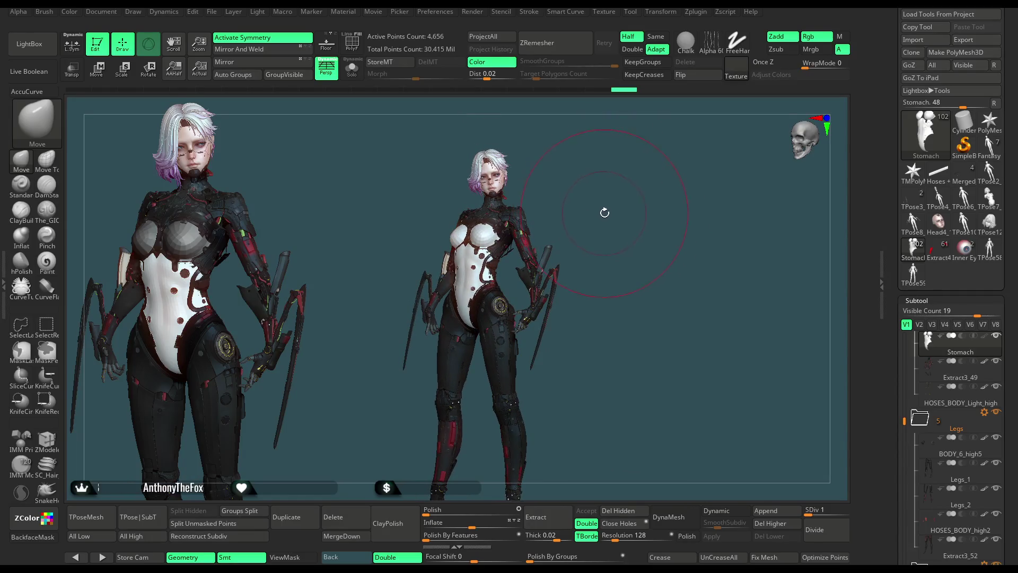
{"action": "left_click_drag", "start_coordinate": [605, 213], "coordinate": [606, 215]}
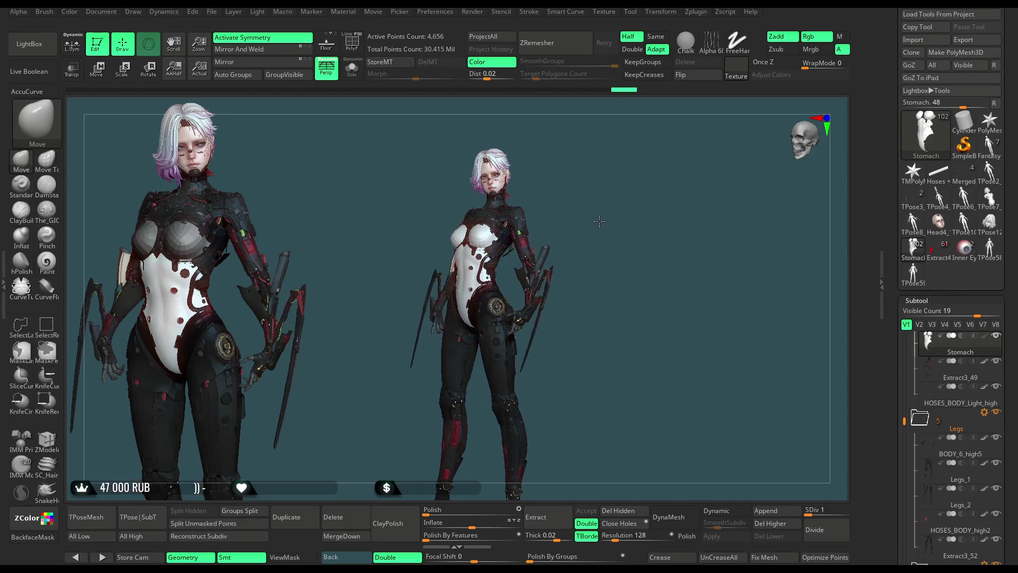
{"action": "mouse_move", "coordinate": [595, 221]}
{"action": "left_mouse_down"}
{"action": "mouse_move", "coordinate": [608, 219]}
{"action": "mouse_move", "coordinate": [577, 226]}
{"action": "mouse_move", "coordinate": [618, 221]}
{"action": "mouse_move", "coordinate": [593, 228]}
{"action": "mouse_move", "coordinate": [613, 251]}
{"action": "mouse_move", "coordinate": [503, 374]}
{"action": "left_mouse_up"}
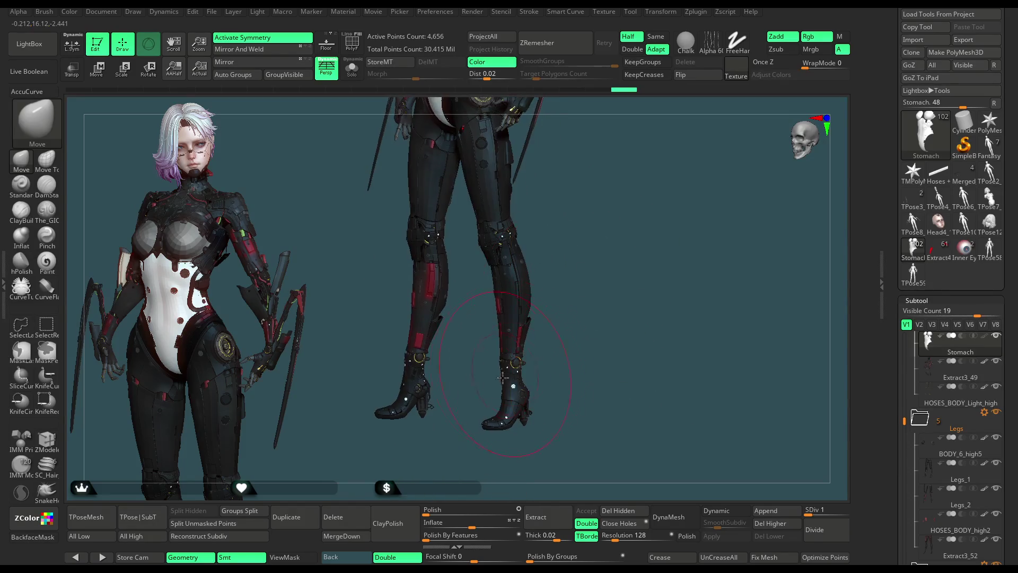
{"action": "left_click", "coordinate": [512, 386], "text": "alt"}
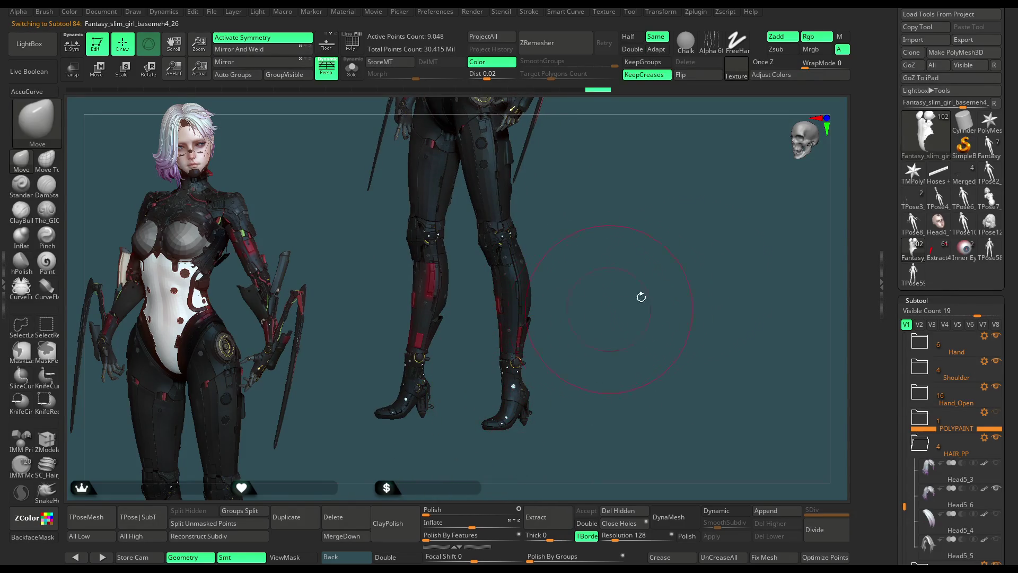
{"action": "scroll", "coordinate": [780, 270], "scroll_direction": "up", "scroll_amount": 5}
{"action": "left_click_drag", "start_coordinate": [780, 270], "coordinate": [647, 324], "text": "alt"}
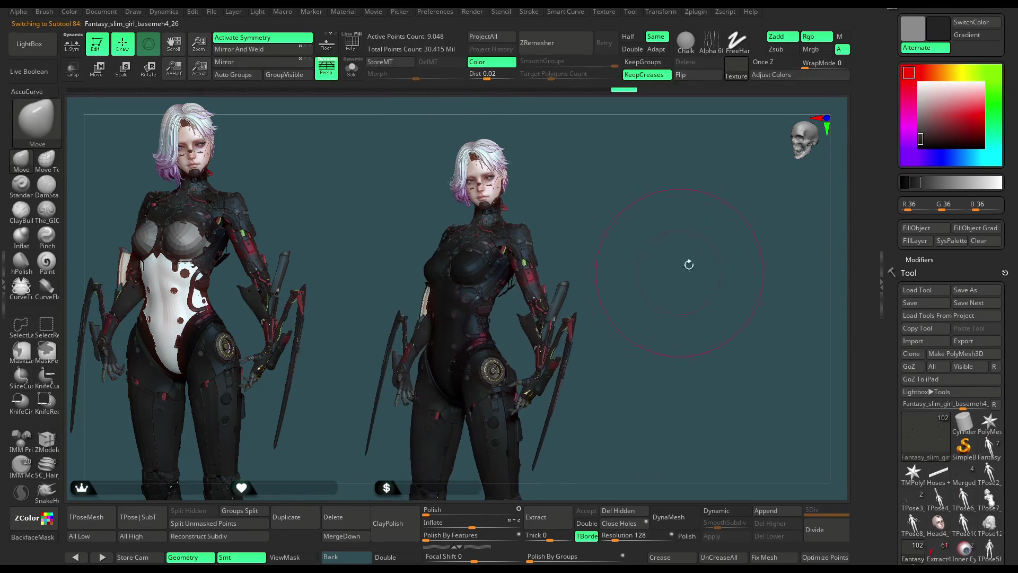
Step: Fill the bodysuit with light grey then white (RGB 255) so the suit reads lighter
{"action": "mouse_move", "coordinate": [918, 135]}
{"action": "left_mouse_down"}
{"action": "mouse_move", "coordinate": [902, 96]}
{"action": "mouse_move", "coordinate": [921, 86]}
{"action": "left_mouse_up"}
{"action": "key", "text": "ctrl+f"}
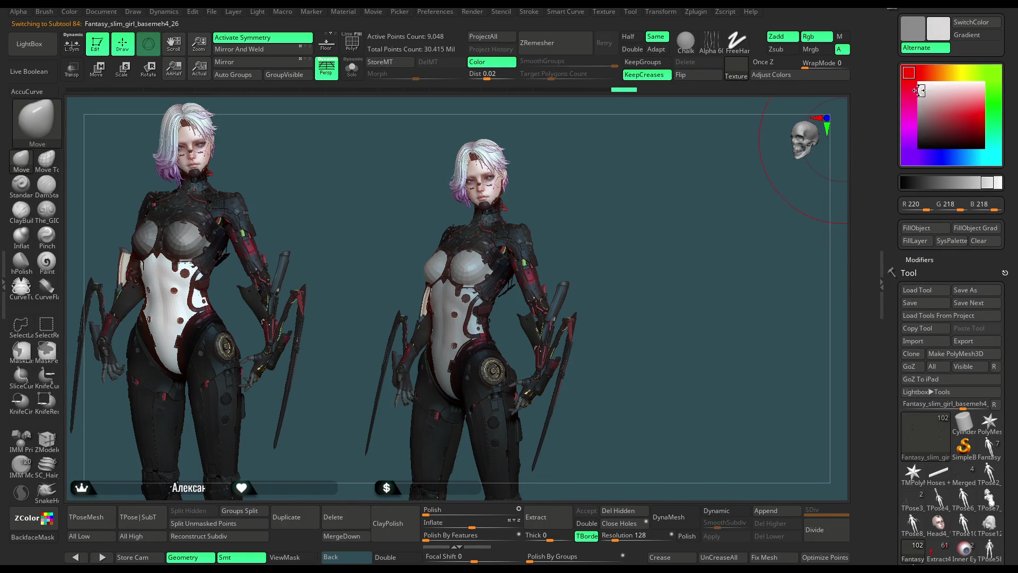
{"action": "key", "text": "ctrl+f"}
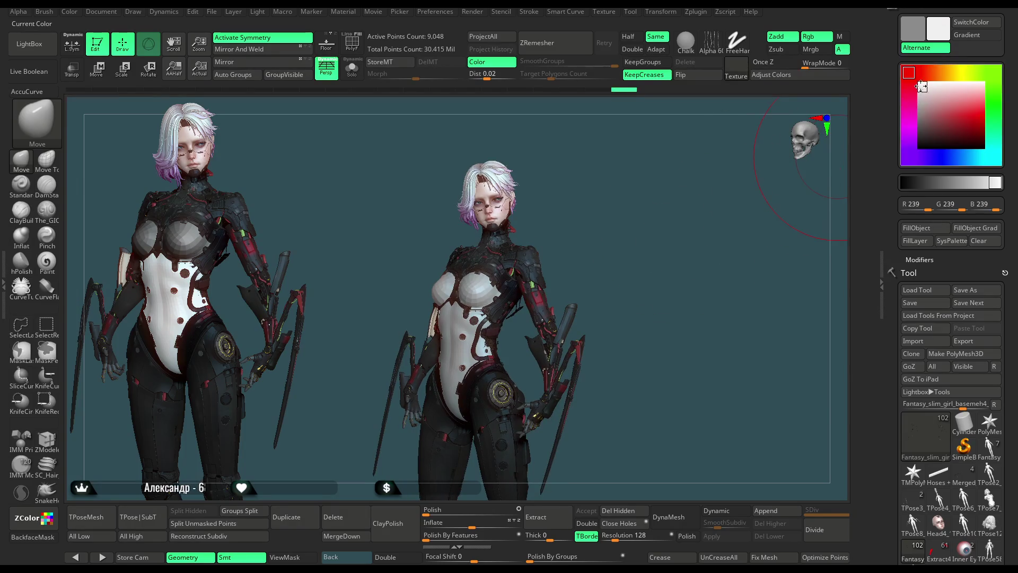
{"action": "left_click_drag", "start_coordinate": [659, 243], "coordinate": [644, 246]}
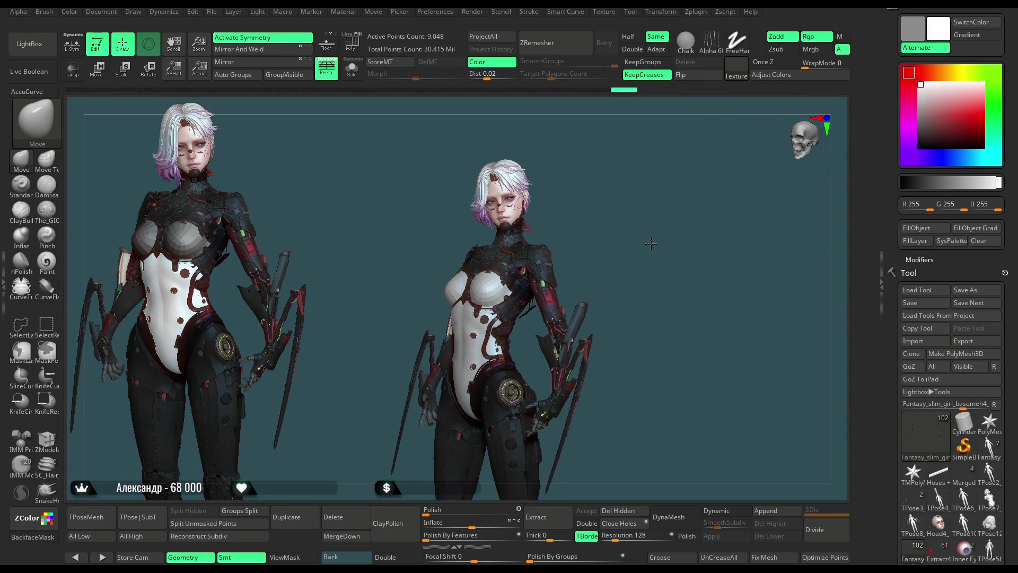
{"action": "key", "text": "space"}
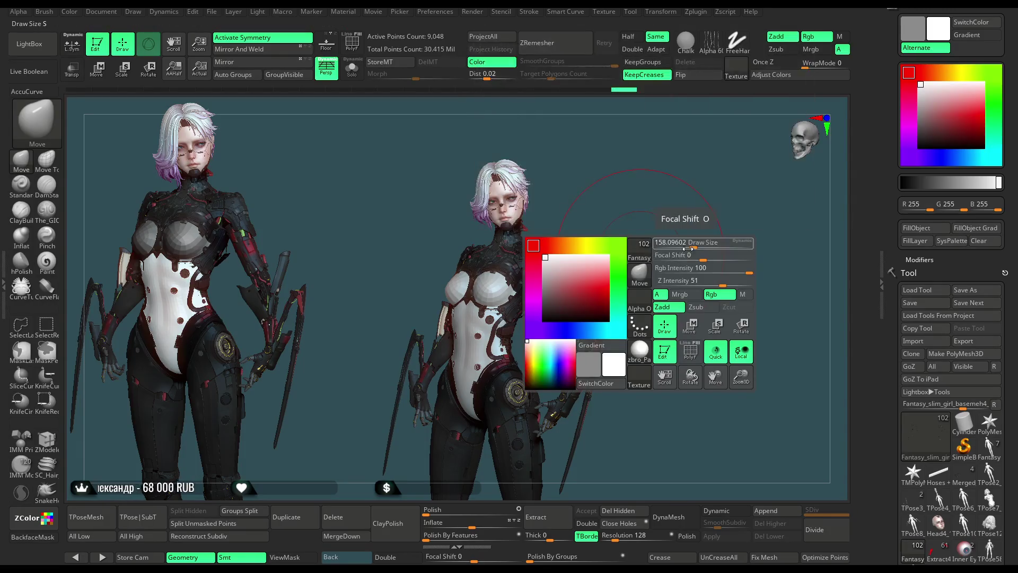
{"action": "mouse_move", "coordinate": [663, 257]}
{"action": "left_mouse_down"}
{"action": "mouse_move", "coordinate": [677, 251]}
{"action": "mouse_move", "coordinate": [656, 254]}
{"action": "left_mouse_up"}
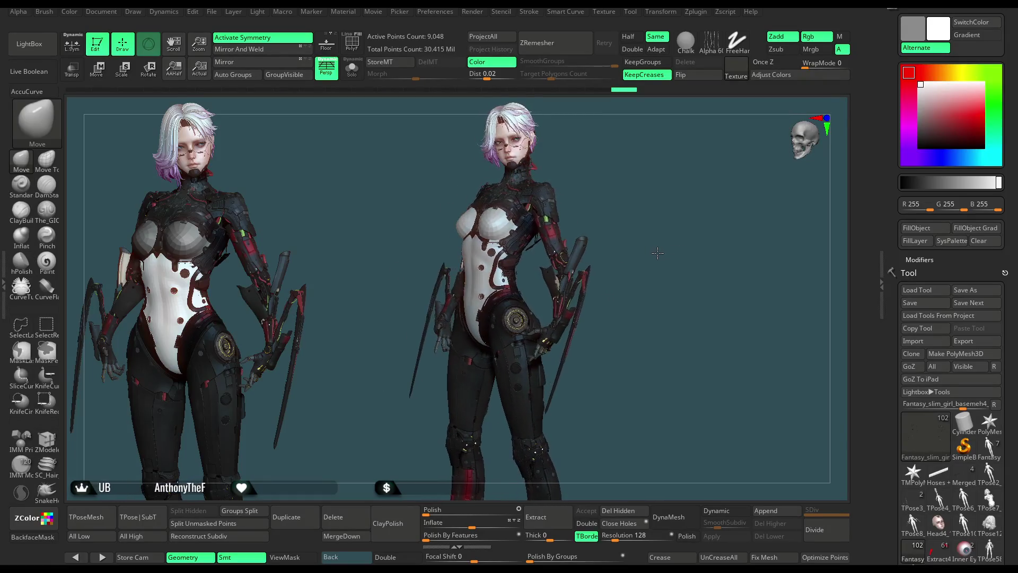
Step: Save the current project from the File menu with Ctrl+S
{"action": "left_click", "coordinate": [212, 13]}
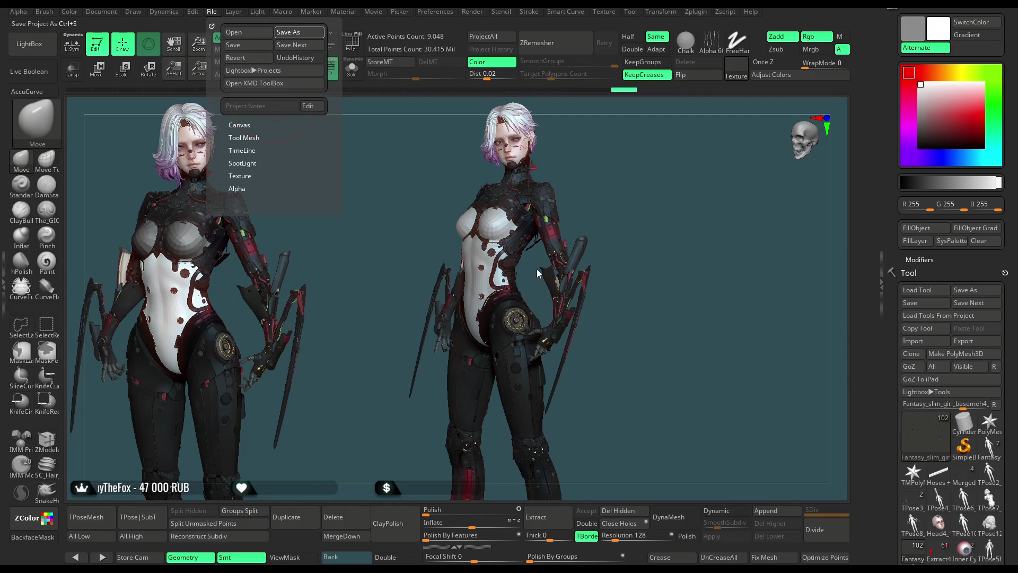
{"action": "key", "text": "ctrl+s"}
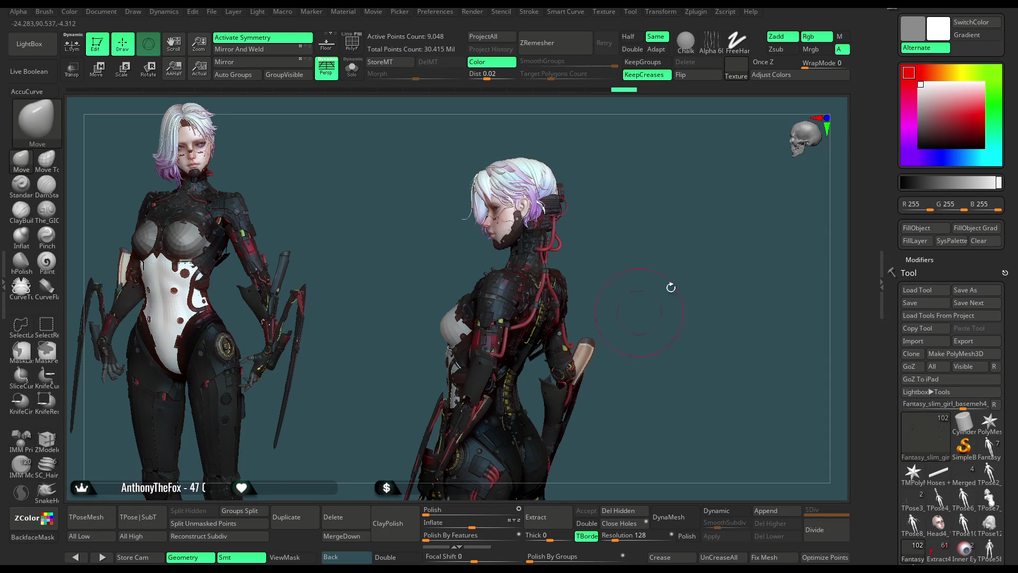
{"action": "mouse_move", "coordinate": [649, 261]}
{"action": "left_mouse_down"}
{"action": "mouse_move", "coordinate": [631, 224]}
{"action": "mouse_move", "coordinate": [632, 240]}
{"action": "left_mouse_up"}
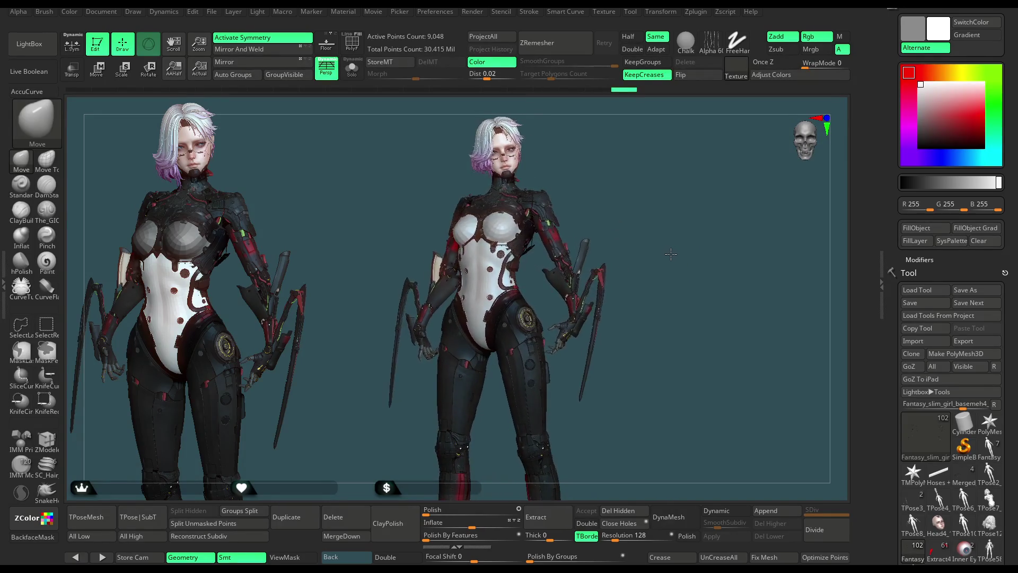
{"action": "left_click_drag", "start_coordinate": [679, 255], "coordinate": [628, 284]}
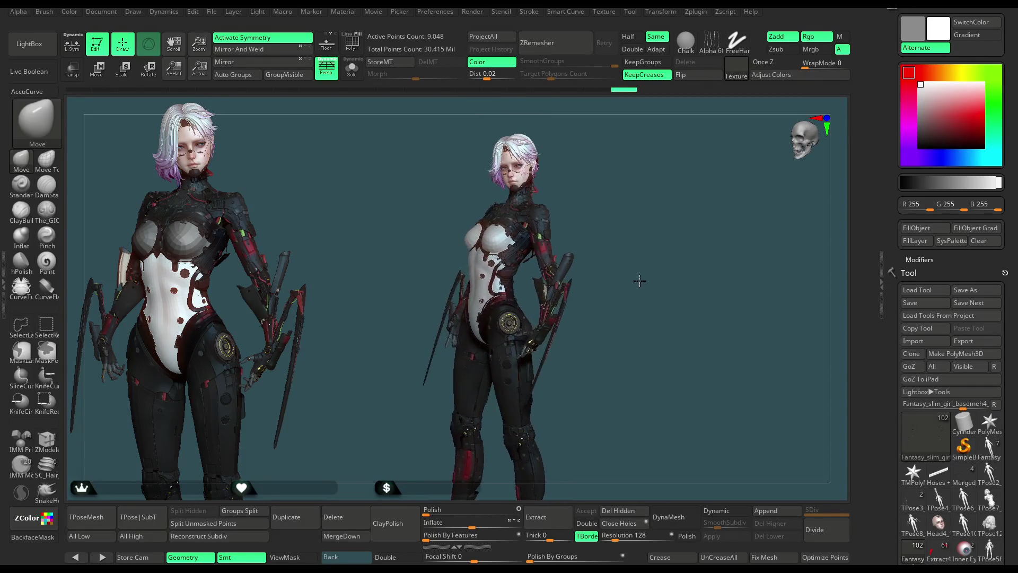
{"action": "mouse_move", "coordinate": [633, 280]}
{"action": "left_mouse_down"}
{"action": "mouse_move", "coordinate": [621, 278]}
{"action": "mouse_move", "coordinate": [632, 276]}
{"action": "left_mouse_up"}
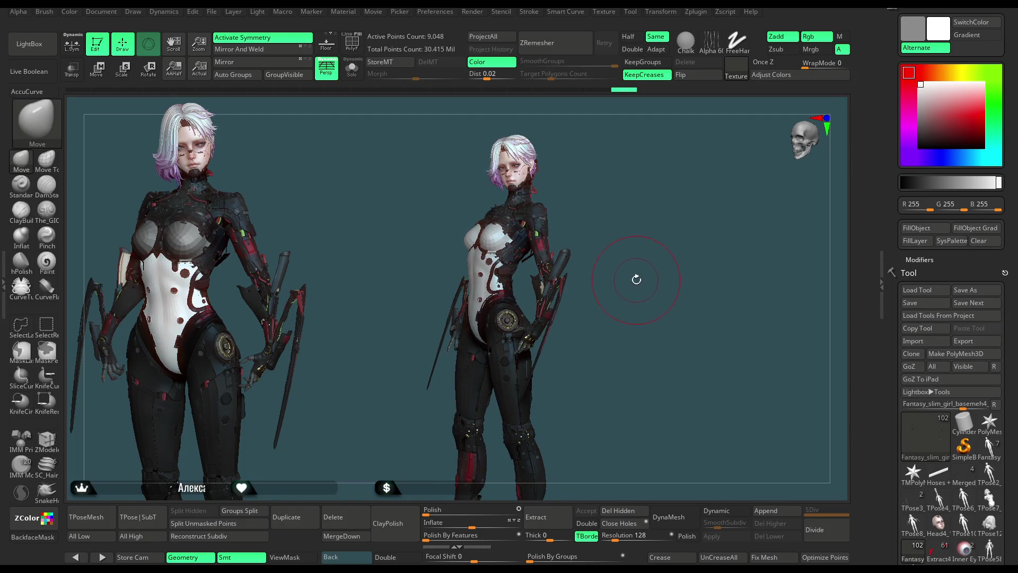
{"action": "mouse_move", "coordinate": [623, 280]}
{"action": "left_mouse_down"}
{"action": "mouse_move", "coordinate": [707, 250]}
{"action": "mouse_move", "coordinate": [673, 236]}
{"action": "mouse_move", "coordinate": [660, 255]}
{"action": "mouse_move", "coordinate": [641, 259]}
{"action": "left_mouse_up"}
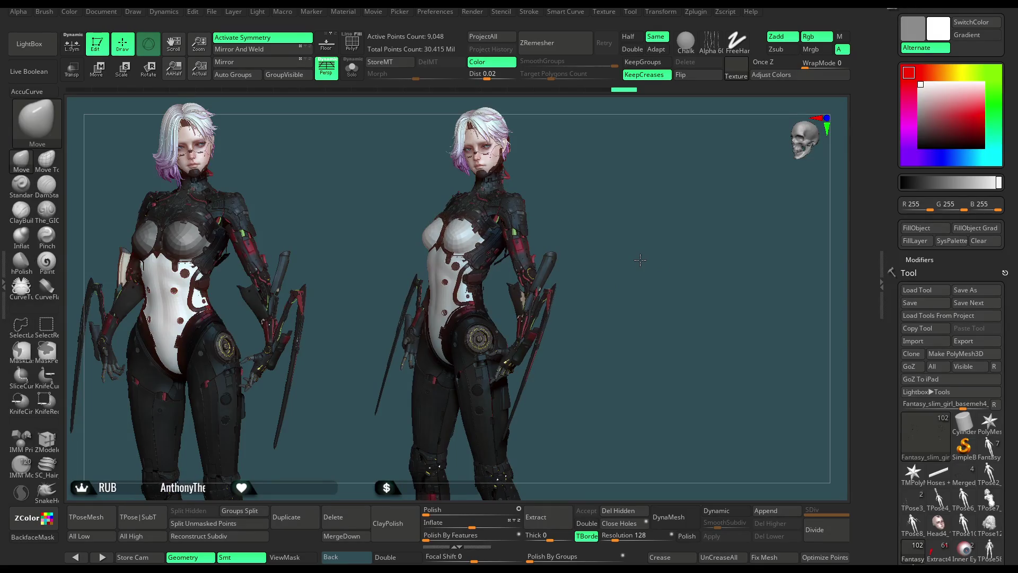
{"action": "left_click_drag", "start_coordinate": [640, 258], "coordinate": [622, 273]}
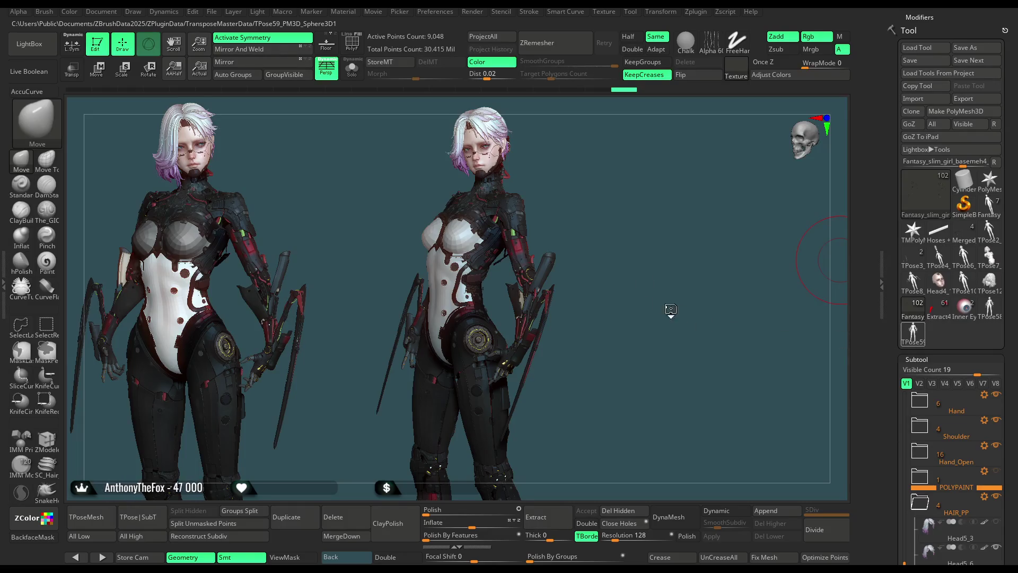
{"action": "mouse_move", "coordinate": [620, 220]}
{"action": "left_mouse_down"}
{"action": "mouse_move", "coordinate": [680, 164]}
{"action": "mouse_move", "coordinate": [825, 211]}
{"action": "left_mouse_up"}
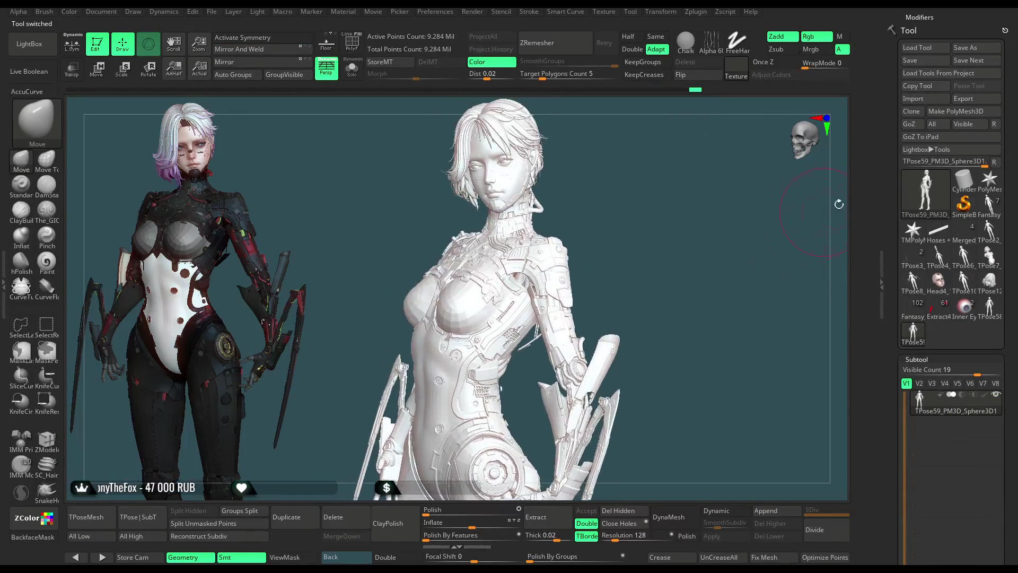
{"action": "scroll", "coordinate": [906, 109], "scroll_direction": "up", "scroll_amount": 5}
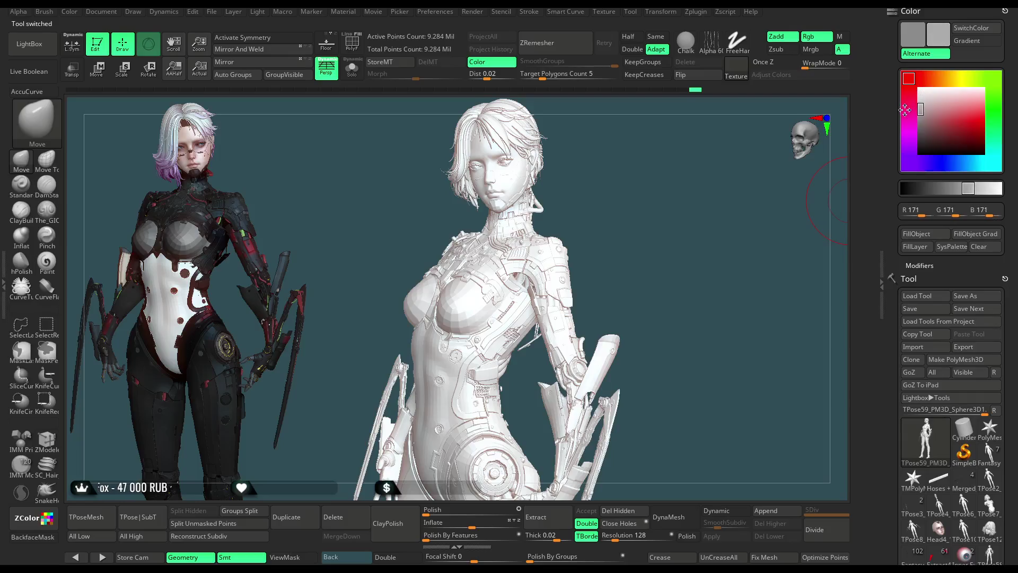
Step: Turn on PolyF polygroup display on the TPose59 sculpt and orbit to a side view
{"action": "mouse_move", "coordinate": [705, 258]}
{"action": "left_mouse_down"}
{"action": "mouse_move", "coordinate": [716, 273]}
{"action": "mouse_move", "coordinate": [688, 273]}
{"action": "mouse_move", "coordinate": [684, 294]}
{"action": "mouse_move", "coordinate": [707, 273]}
{"action": "left_mouse_up"}
{"action": "key", "text": "shift+f"}
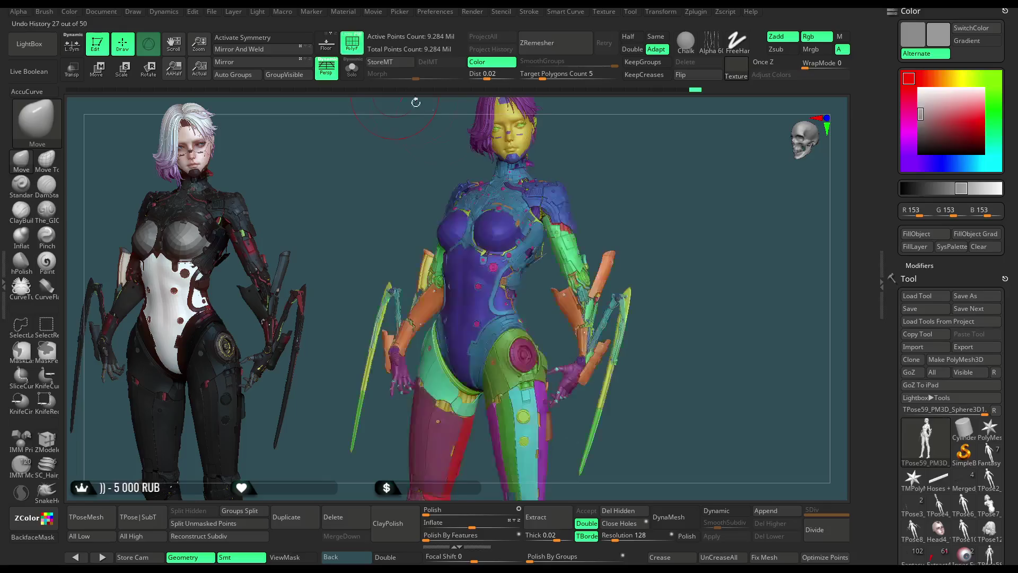
{"action": "left_click_drag", "start_coordinate": [636, 181], "coordinate": [638, 184]}
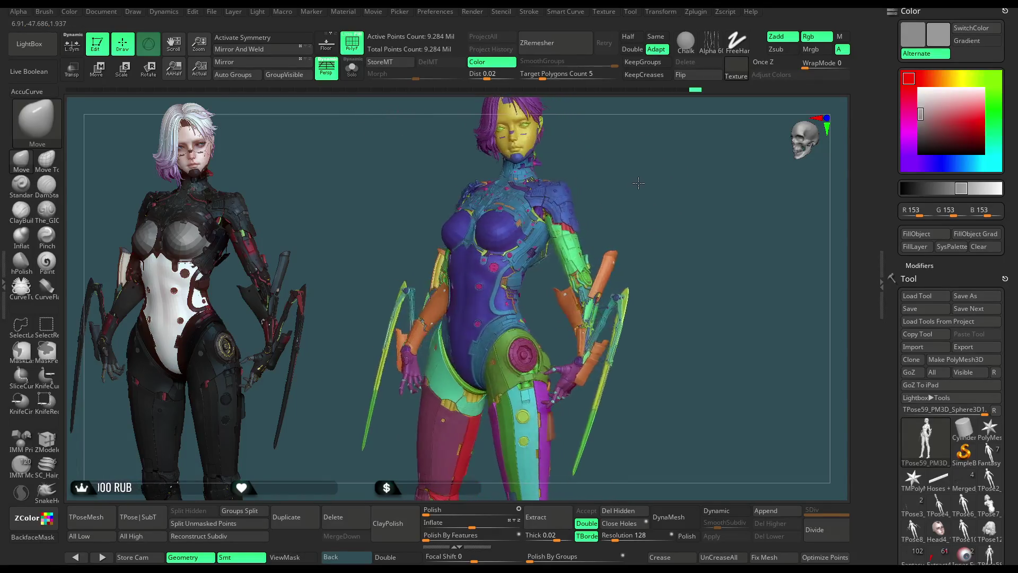
{"action": "mouse_move", "coordinate": [638, 182]}
{"action": "left_mouse_down"}
{"action": "mouse_move", "coordinate": [624, 185]}
{"action": "mouse_move", "coordinate": [683, 196]}
{"action": "mouse_move", "coordinate": [681, 170]}
{"action": "left_mouse_up"}
{"action": "key", "text": "ctrl+shift"}
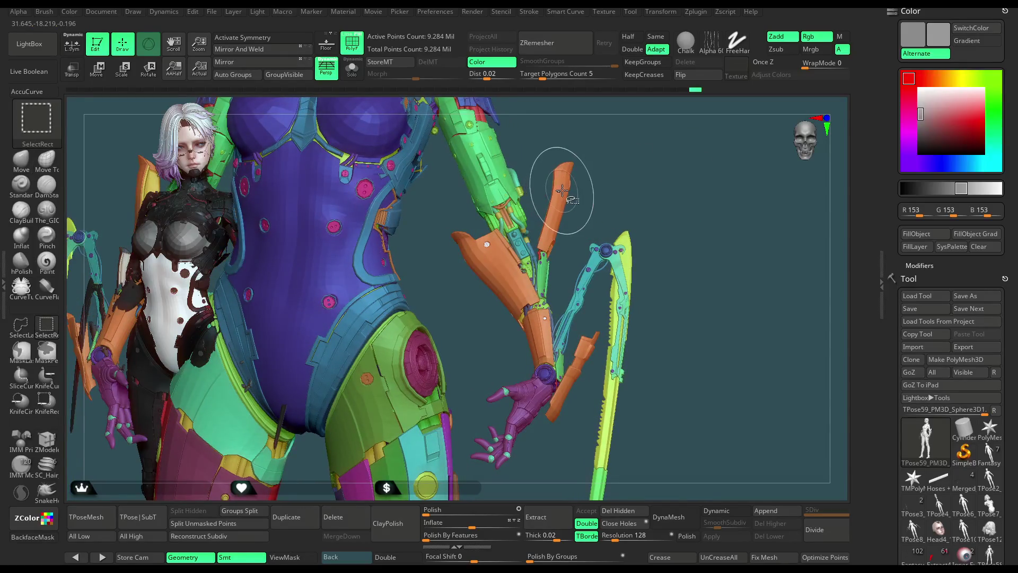
Step: Regroup the orange arm pieces with Ctrl+W and hide the green and yellow forearm armour
{"action": "left_click", "coordinate": [562, 192], "text": "ctrl+shift"}
{"action": "key", "text": "ctrl+w"}
{"action": "left_click", "coordinate": [608, 195], "text": "ctrl+shift"}
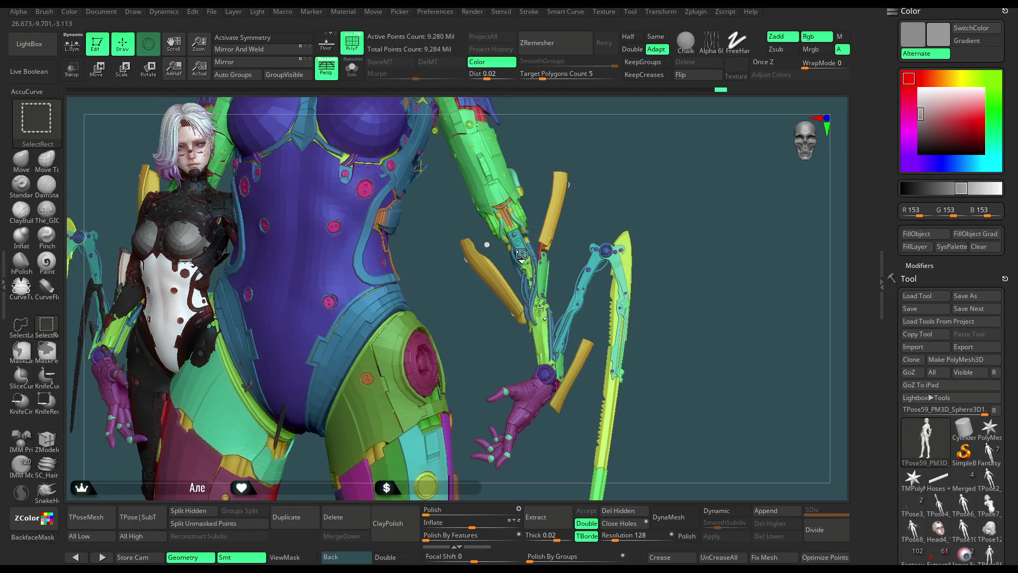
{"action": "left_click", "coordinate": [484, 249], "text": "ctrl+alt+shift"}
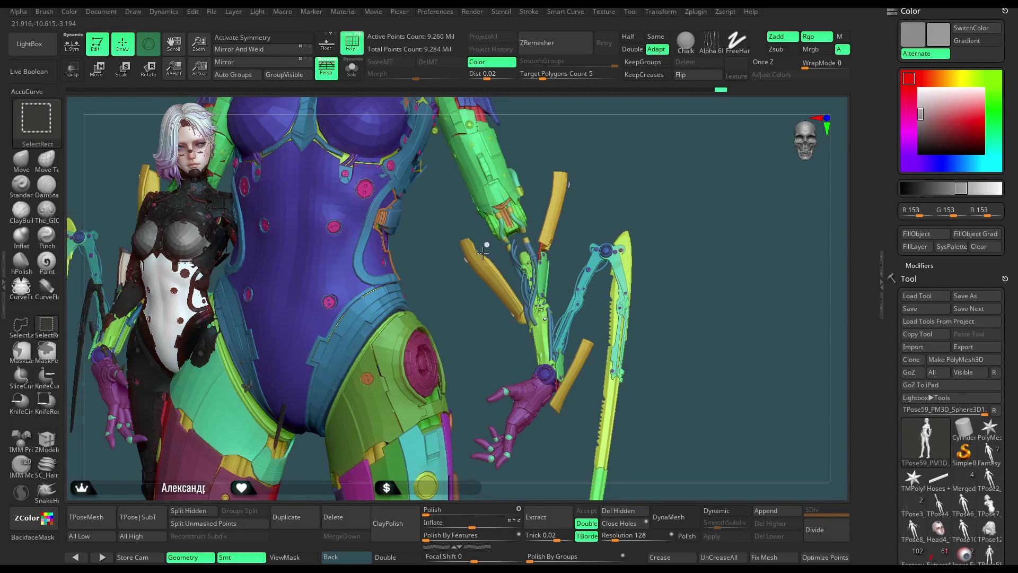
{"action": "left_click", "coordinate": [513, 280], "text": "ctrl+alt+shift"}
Step: Hide the blue cables, red rods, lime panels and purple spheres, leaving the hose ends
{"action": "mouse_move", "coordinate": [624, 190]}
{"action": "left_mouse_down"}
{"action": "mouse_move", "coordinate": [629, 248]}
{"action": "mouse_move", "coordinate": [633, 236]}
{"action": "left_mouse_up"}
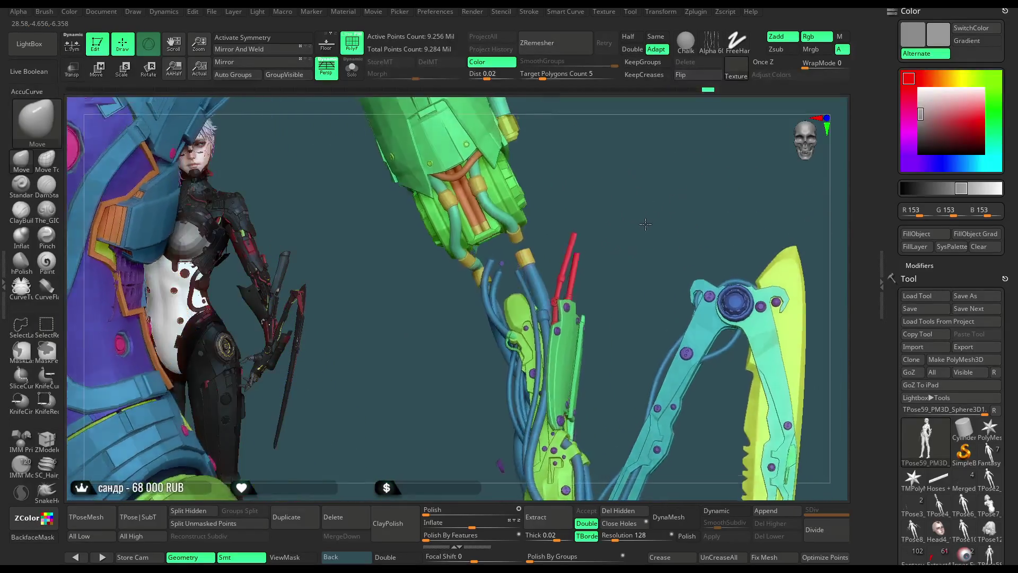
{"action": "mouse_move", "coordinate": [631, 237]}
{"action": "left_mouse_down"}
{"action": "mouse_move", "coordinate": [626, 223]}
{"action": "mouse_move", "coordinate": [531, 324]}
{"action": "left_mouse_up"}
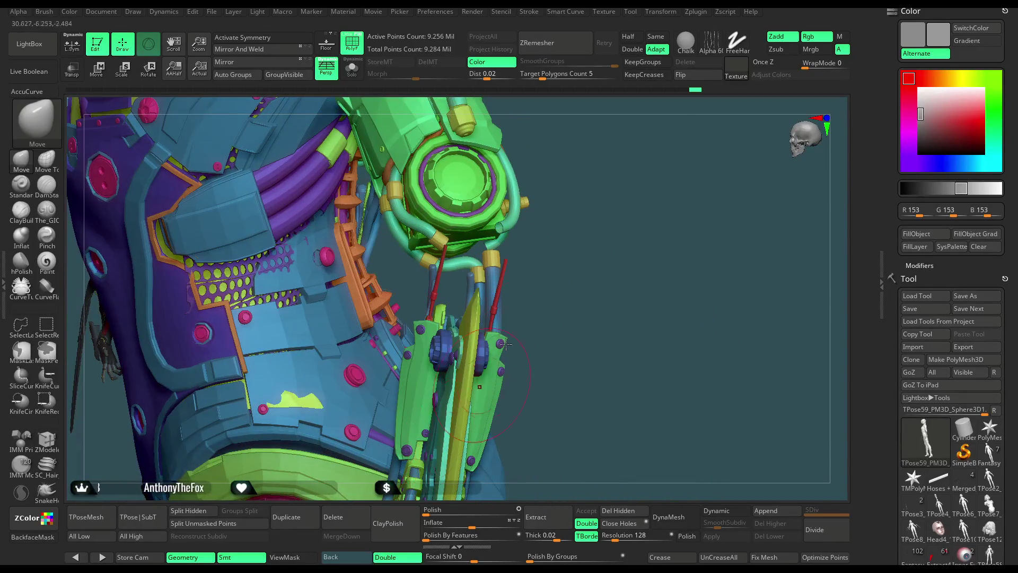
{"action": "left_click_drag", "start_coordinate": [618, 204], "coordinate": [634, 205]}
{"action": "left_click_drag", "start_coordinate": [632, 205], "coordinate": [624, 217]}
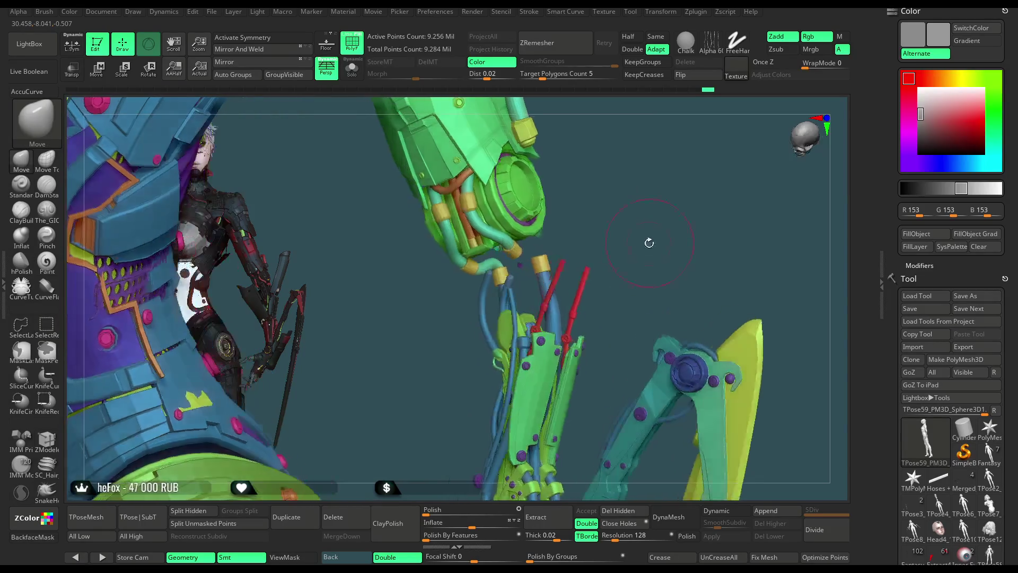
{"action": "left_click", "coordinate": [557, 319], "text": "ctrl+alt+shift"}
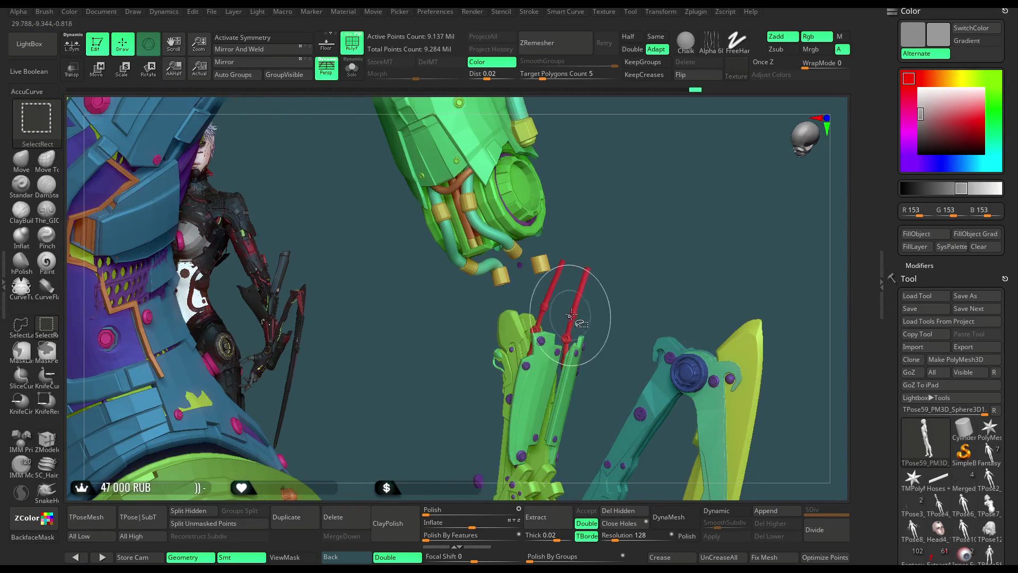
{"action": "left_click", "coordinate": [540, 340], "text": "ctrl+alt+shift"}
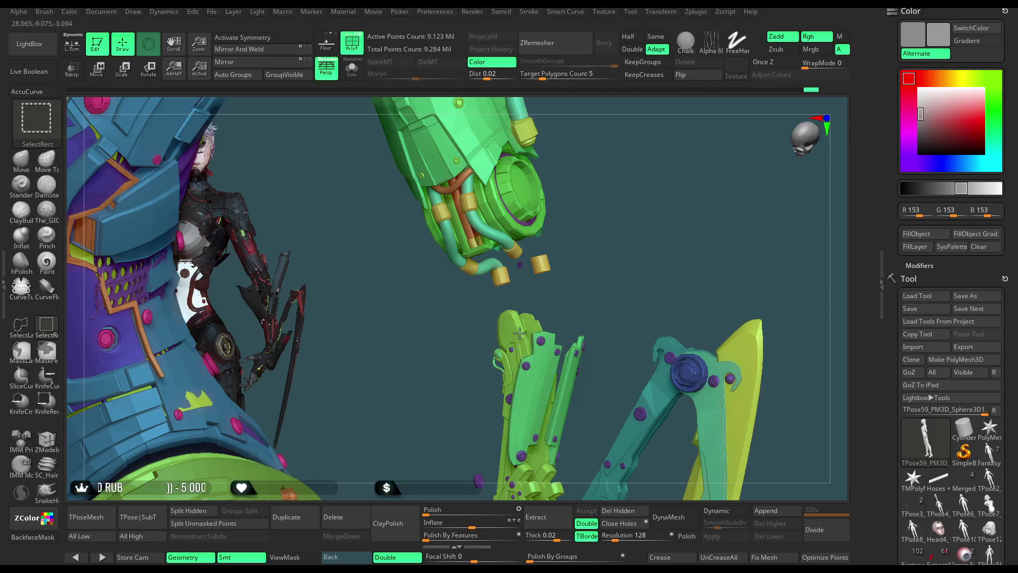
{"action": "left_click", "coordinate": [520, 332], "text": "ctrl+alt+shift"}
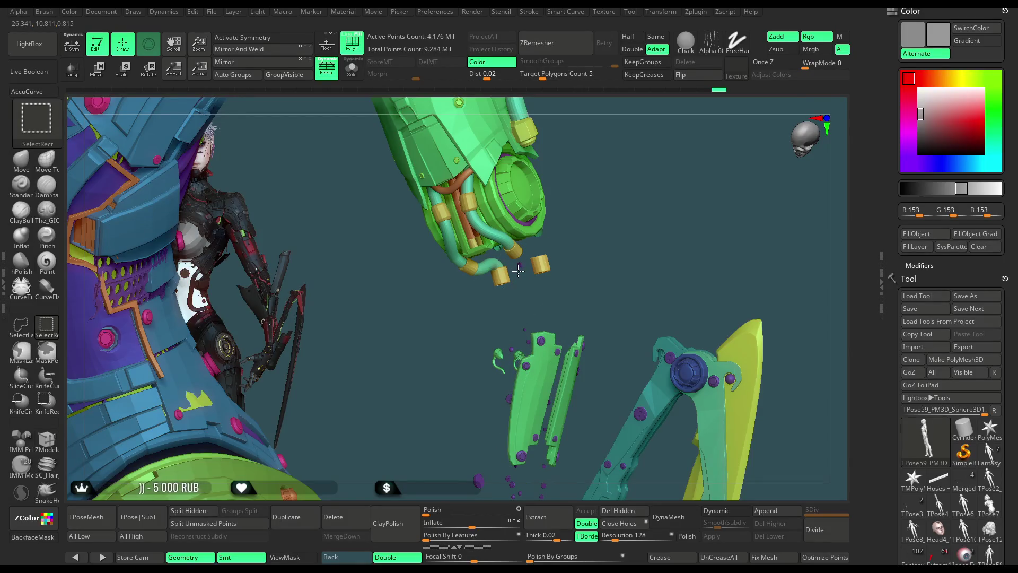
{"action": "left_click", "coordinate": [540, 342], "text": "ctrl+alt+shift"}
{"action": "left_click", "coordinate": [538, 347], "text": "ctrl+alt+shift"}
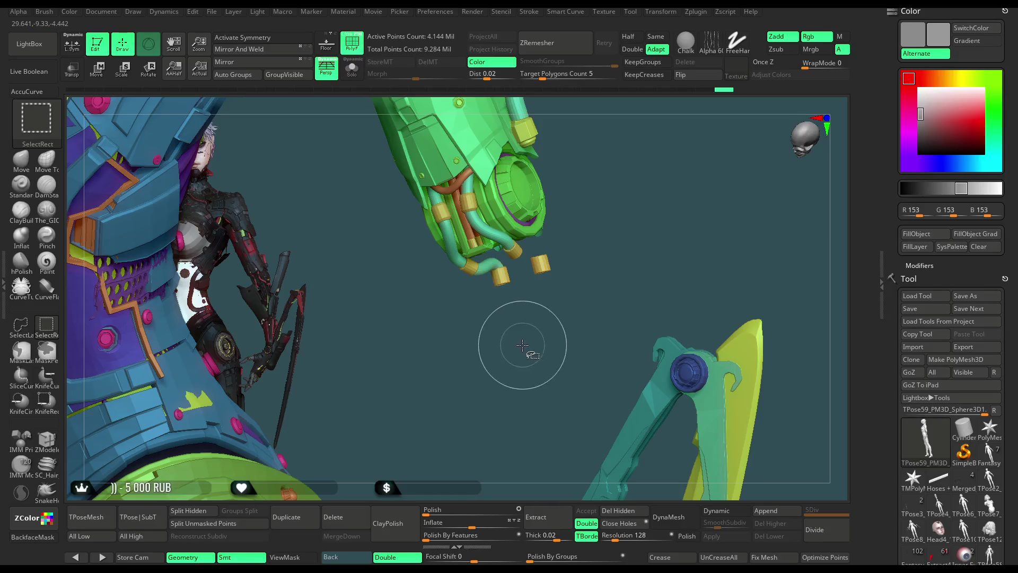
Step: Zoom in on the green hose piece and pick the ZModeler brush
{"action": "left_click_drag", "start_coordinate": [550, 301], "coordinate": [558, 393]}
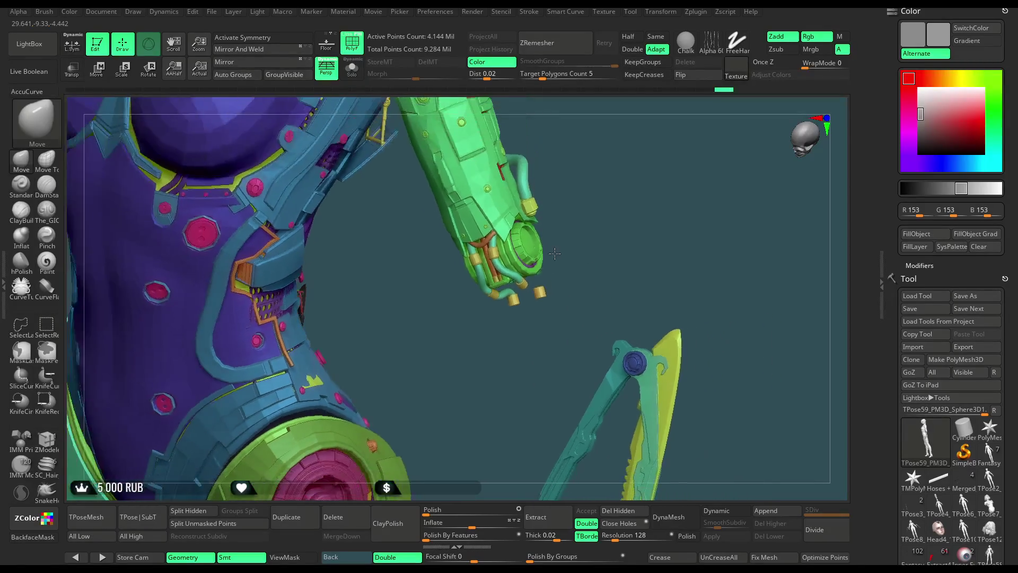
{"action": "left_click", "coordinate": [50, 443]}
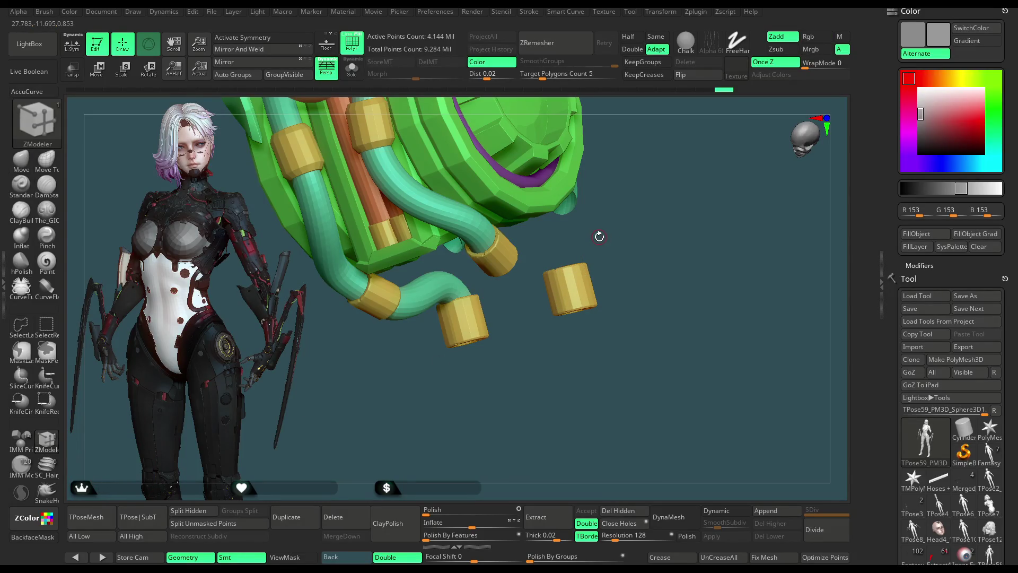
Step: Set ZModeler's polygon action to PolyGroup > Fill on the hose cylinders
{"action": "left_click_drag", "start_coordinate": [615, 230], "coordinate": [620, 238]}
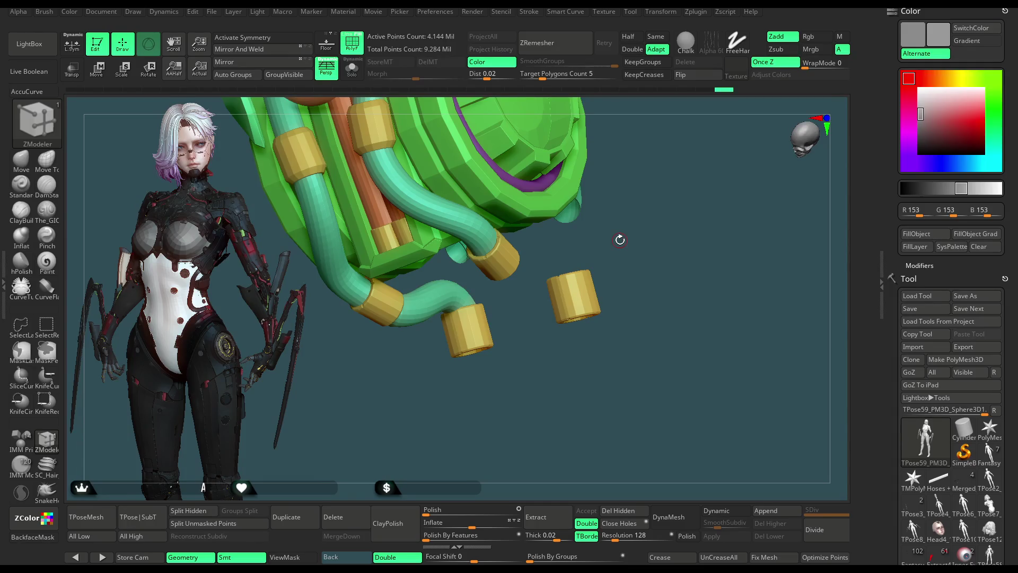
{"action": "mouse_move", "coordinate": [623, 232]}
{"action": "right_mouse_down", "text": "alt"}
{"action": "mouse_move", "coordinate": [643, 266]}
{"action": "mouse_move", "coordinate": [522, 276]}
{"action": "right_mouse_up", "text": "alt"}
{"action": "key", "text": "space"}
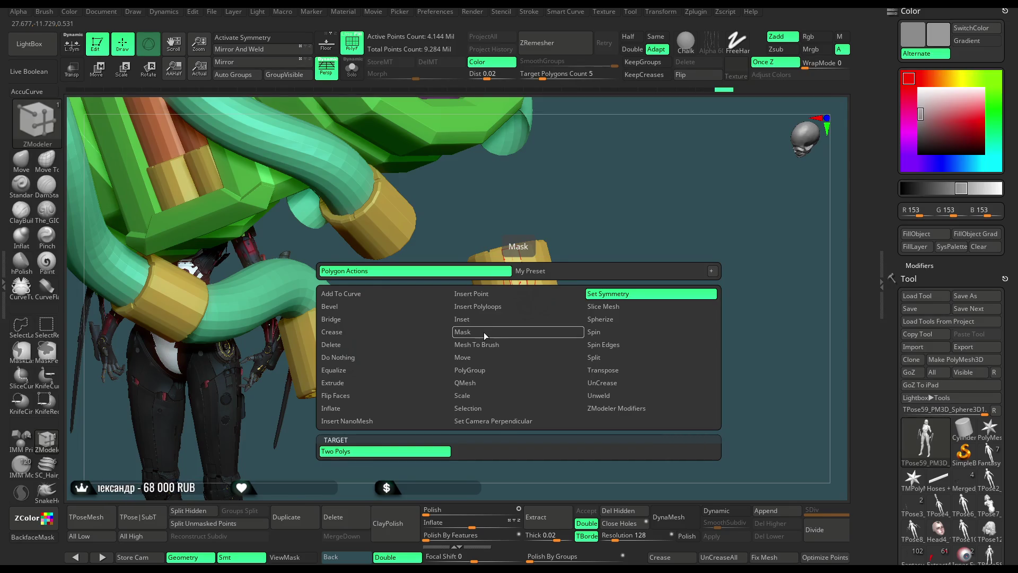
{"action": "left_click", "coordinate": [485, 369]}
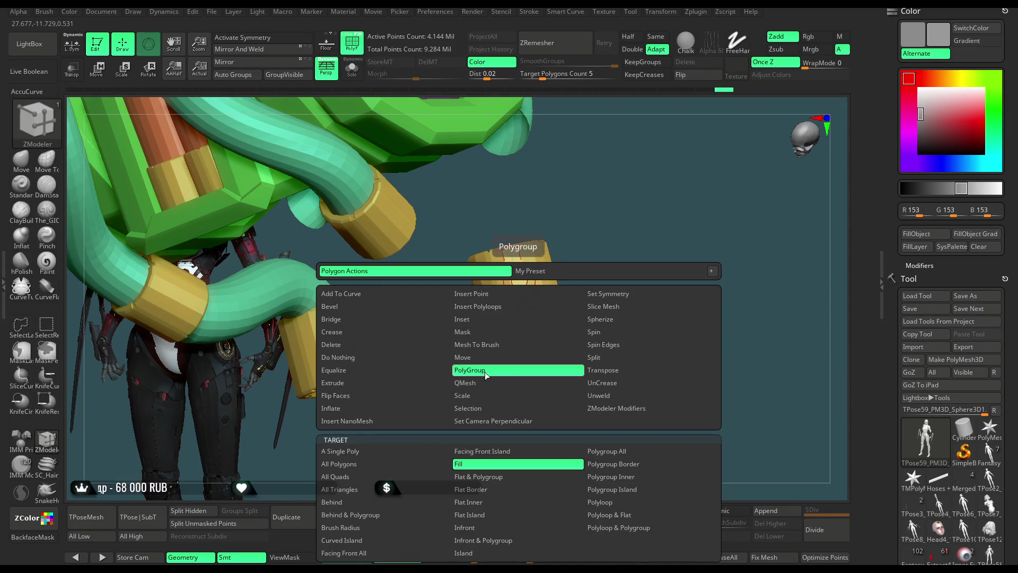
{"action": "key", "text": "space"}
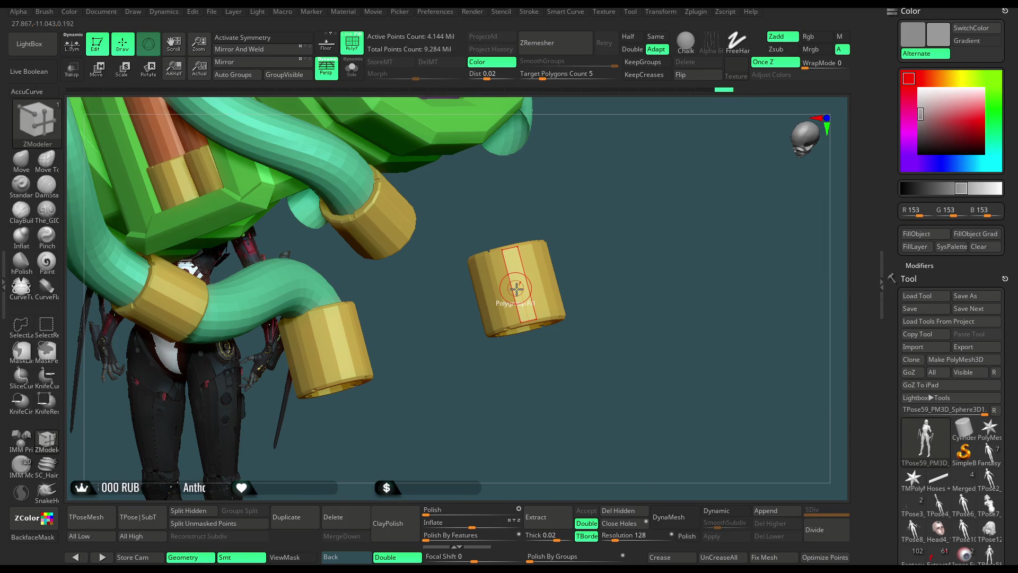
Step: Fill both cuff cylinders with new polygroups and unhide the full character
{"action": "left_click", "coordinate": [516, 288]}
{"action": "left_click_drag", "start_coordinate": [509, 382], "coordinate": [428, 325]}
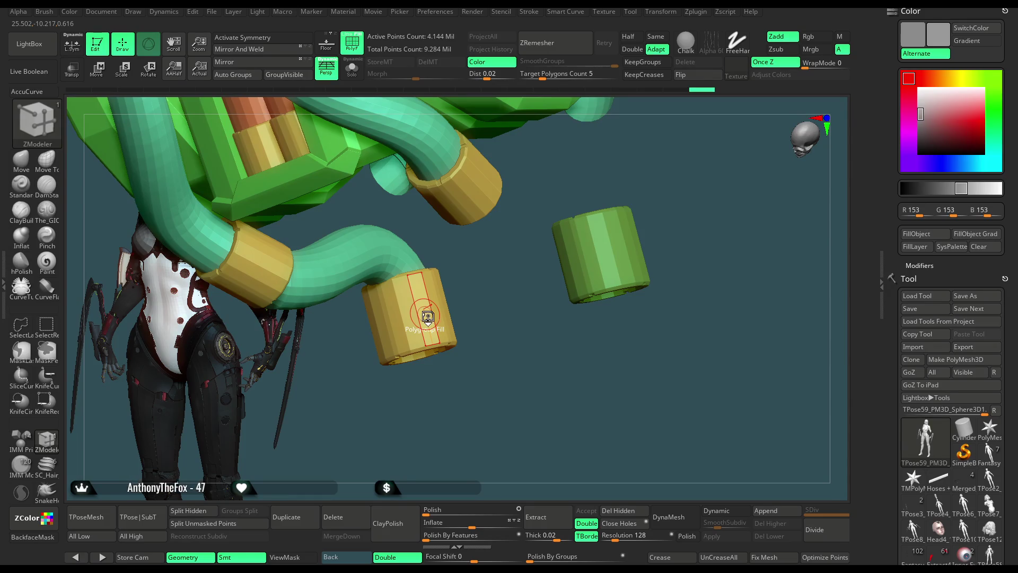
{"action": "left_click", "coordinate": [427, 318]}
{"action": "key", "text": "ctrl+shift"}
{"action": "left_click", "coordinate": [578, 214], "text": "ctrl+shift"}
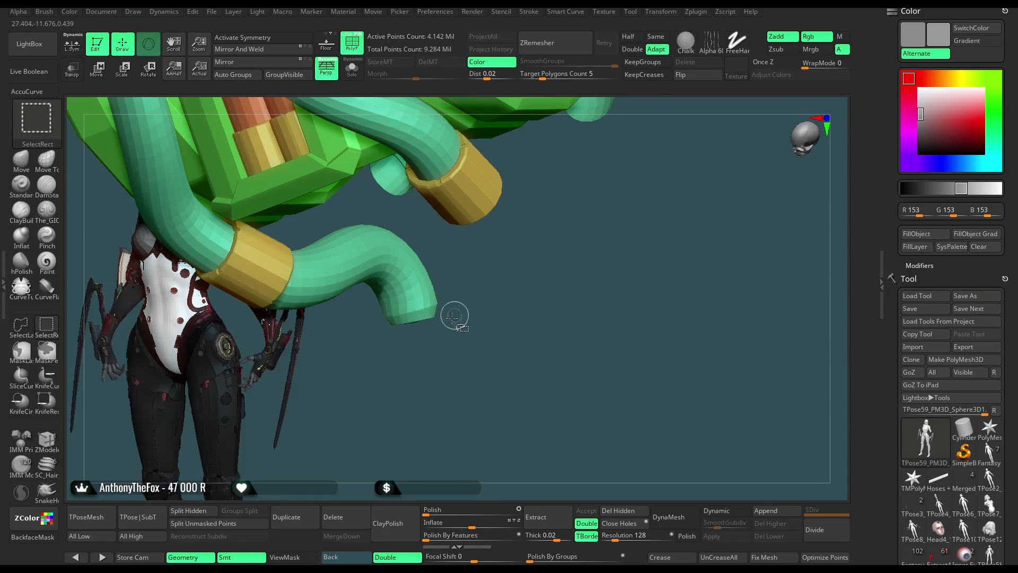
{"action": "mouse_move", "coordinate": [466, 303]}
{"action": "left_mouse_down"}
{"action": "mouse_move", "coordinate": [575, 305]}
{"action": "mouse_move", "coordinate": [586, 197]}
{"action": "mouse_move", "coordinate": [609, 179]}
{"action": "mouse_move", "coordinate": [565, 234]}
{"action": "left_mouse_up"}
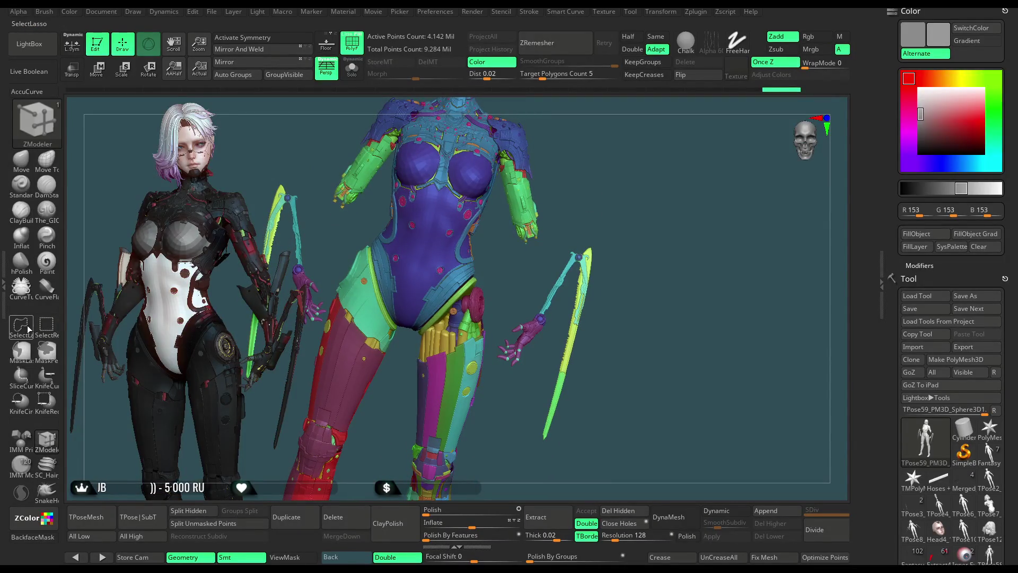
{"action": "key", "text": "ctrl+shift"}
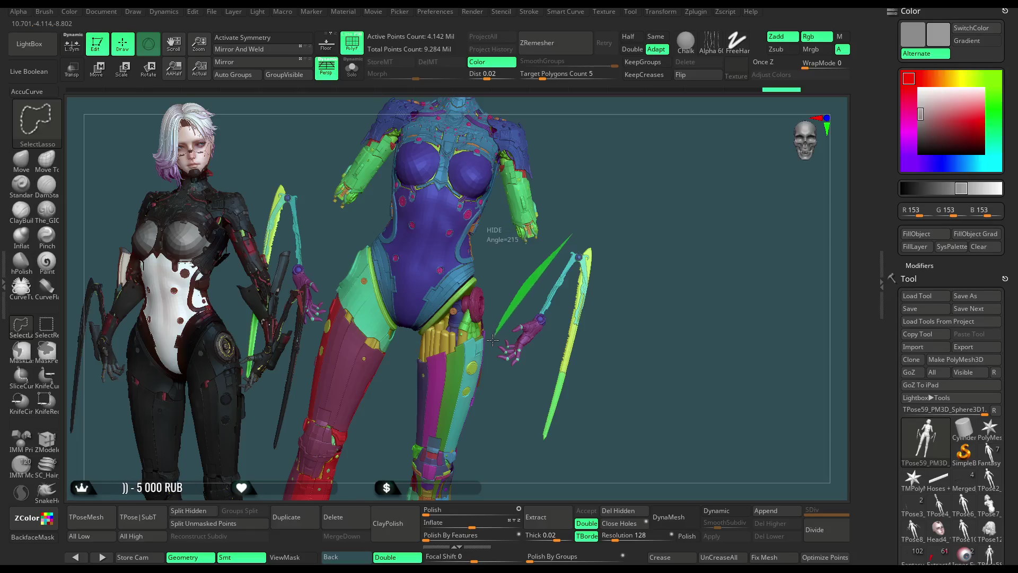
{"action": "left_click_drag", "start_coordinate": [493, 338], "coordinate": [672, 301], "text": "ctrl+shift"}
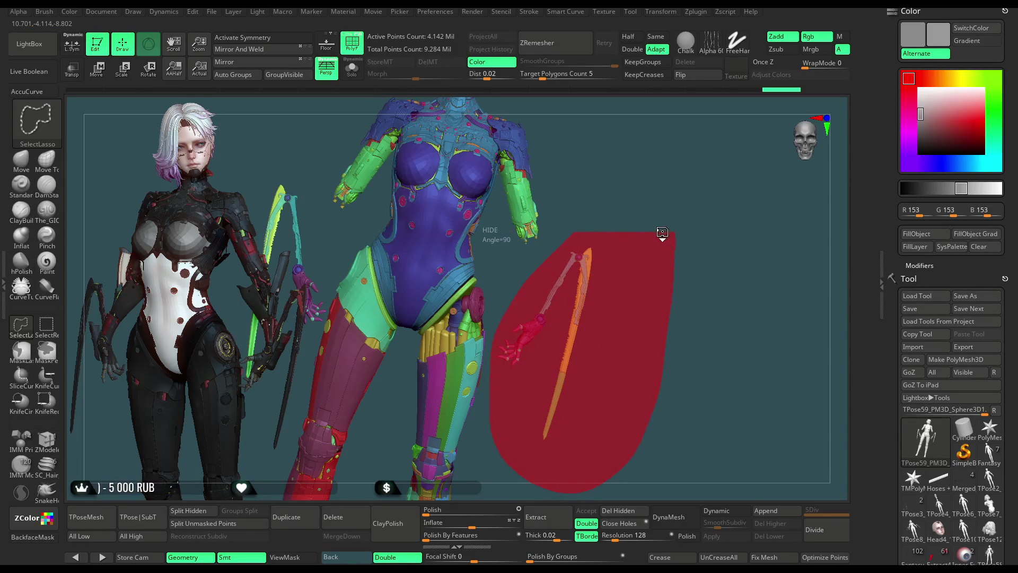
{"action": "left_click_drag", "start_coordinate": [663, 235], "coordinate": [661, 232], "text": "ctrl+shift"}
{"action": "left_click", "coordinate": [652, 262], "text": "ctrl+shift"}
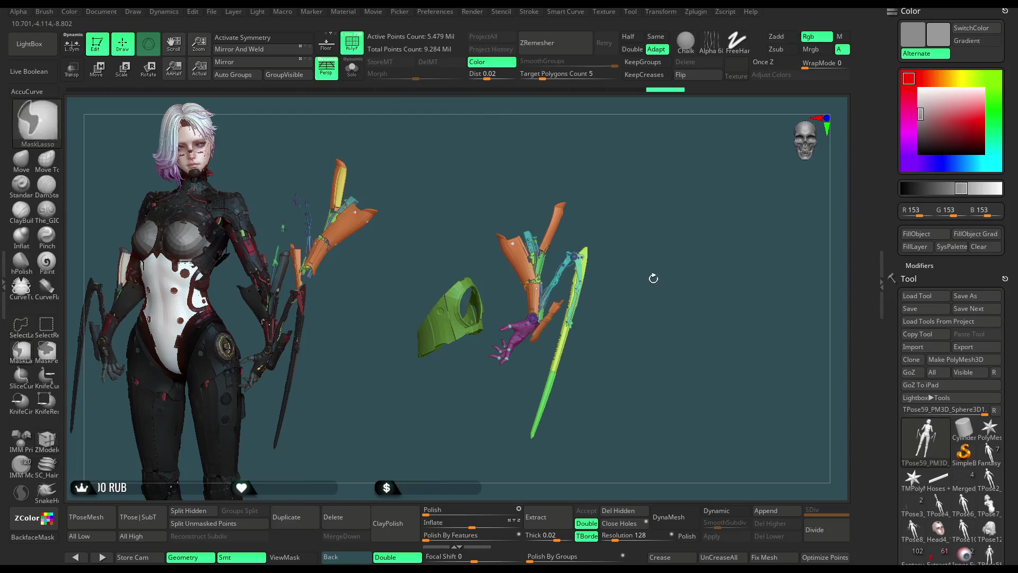
{"action": "left_click_drag", "start_coordinate": [652, 275], "coordinate": [484, 295]}
{"action": "key", "text": "ctrl+shift"}
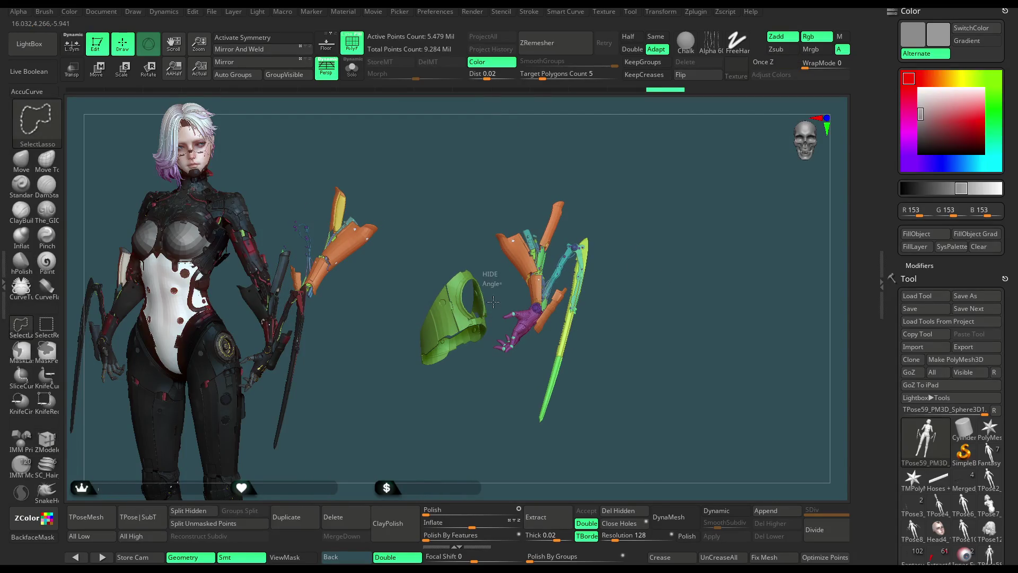
{"action": "mouse_move", "coordinate": [420, 424]}
{"action": "left_mouse_down", "text": "ctrl+shift"}
{"action": "mouse_move", "coordinate": [443, 238]}
{"action": "mouse_move", "coordinate": [416, 204]}
{"action": "mouse_move", "coordinate": [511, 223]}
{"action": "left_mouse_up", "text": "ctrl+shift"}
{"action": "left_click_drag", "start_coordinate": [416, 209], "coordinate": [384, 183], "text": "ctrl+shift"}
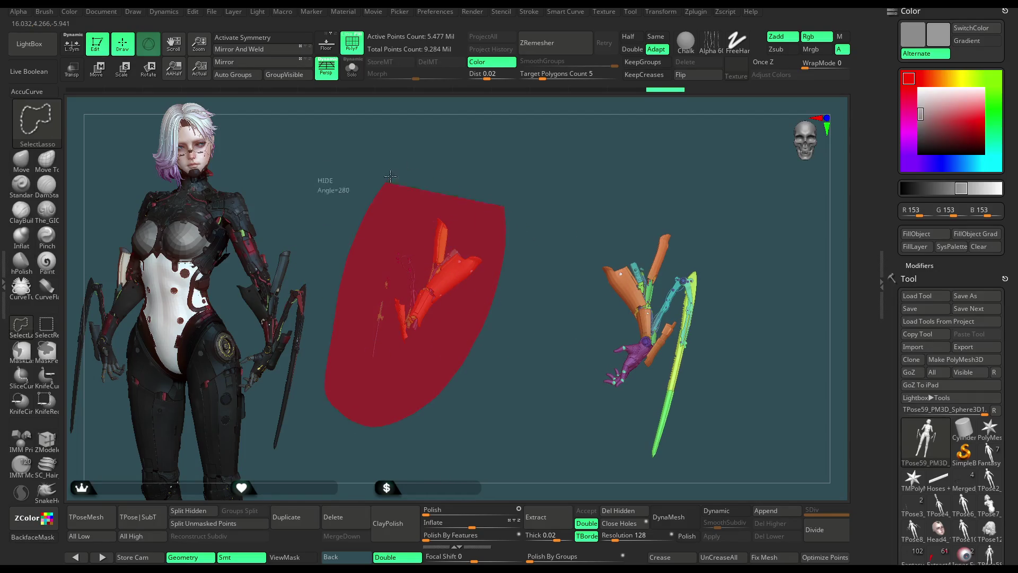
{"action": "mouse_move", "coordinate": [548, 202]}
{"action": "left_mouse_down", "text": "ctrl+shift"}
{"action": "mouse_move", "coordinate": [686, 193]}
{"action": "mouse_move", "coordinate": [652, 205]}
{"action": "left_mouse_up", "text": "ctrl+shift"}
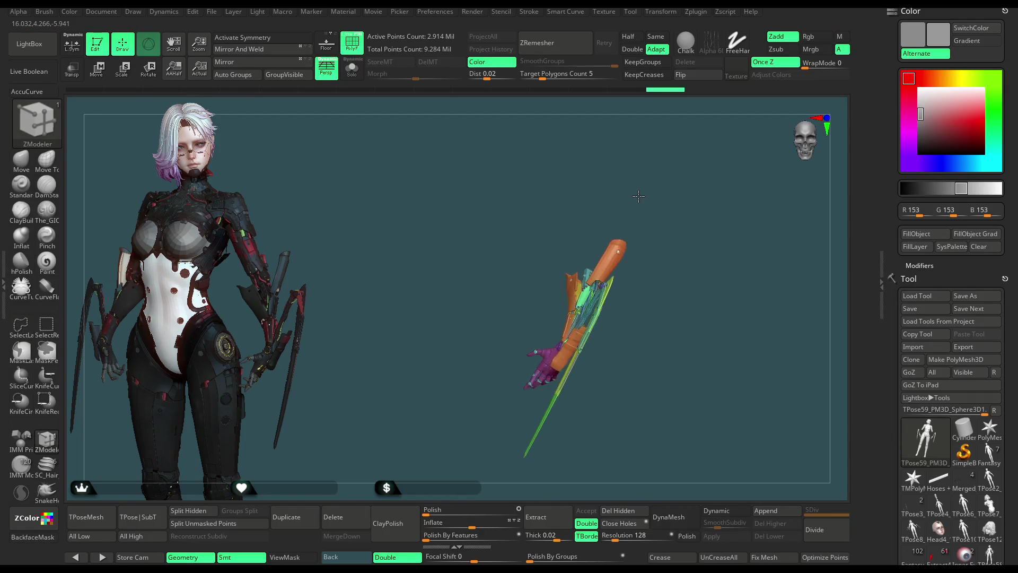
{"action": "left_click", "coordinate": [660, 216], "text": "ctrl+shift"}
{"action": "mouse_move", "coordinate": [675, 204]}
{"action": "left_mouse_down"}
{"action": "mouse_move", "coordinate": [710, 197]}
{"action": "mouse_move", "coordinate": [669, 210]}
{"action": "mouse_move", "coordinate": [639, 274]}
{"action": "mouse_move", "coordinate": [620, 262]}
{"action": "left_mouse_up"}
{"action": "key", "text": "w"}
Step: Position the Transpose gizmo at the arm joint of the forearm armour
{"action": "left_click_drag", "start_coordinate": [561, 302], "coordinate": [604, 257]}
{"action": "left_click", "coordinate": [546, 221]}
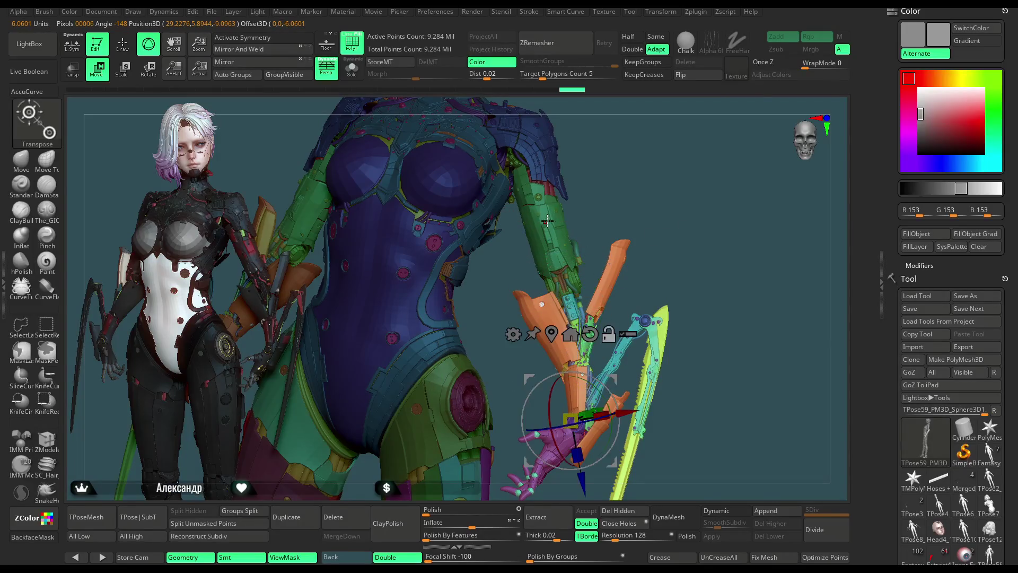
{"action": "left_click_drag", "start_coordinate": [688, 261], "coordinate": [669, 271]}
{"action": "left_click_drag", "start_coordinate": [570, 420], "coordinate": [606, 253]}
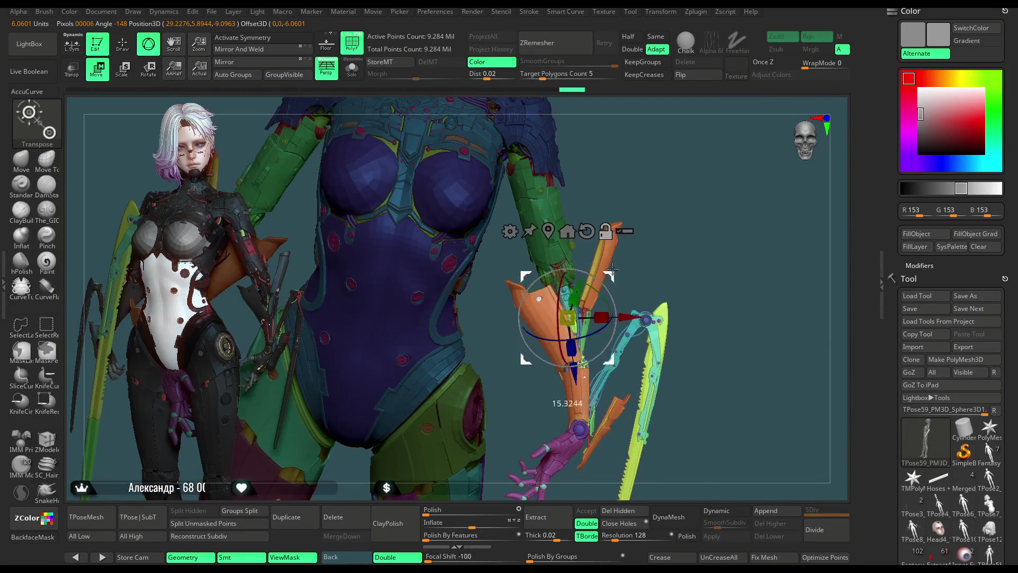
{"action": "right_click_drag", "start_coordinate": [606, 253], "coordinate": [606, 223], "text": "alt"}
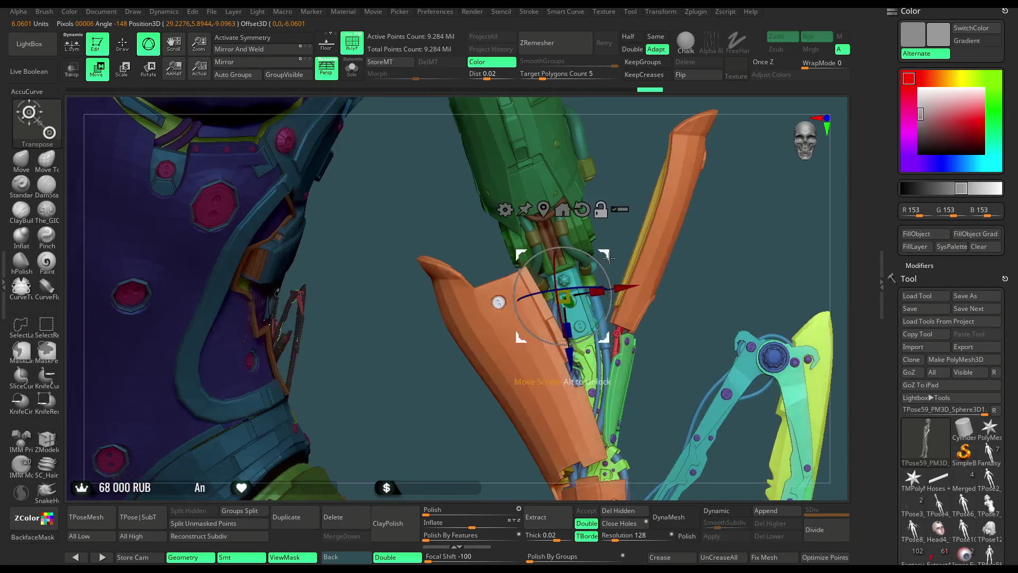
{"action": "mouse_move", "coordinate": [727, 261]}
{"action": "left_mouse_down"}
{"action": "mouse_move", "coordinate": [718, 246]}
{"action": "mouse_move", "coordinate": [551, 308]}
{"action": "left_mouse_up"}
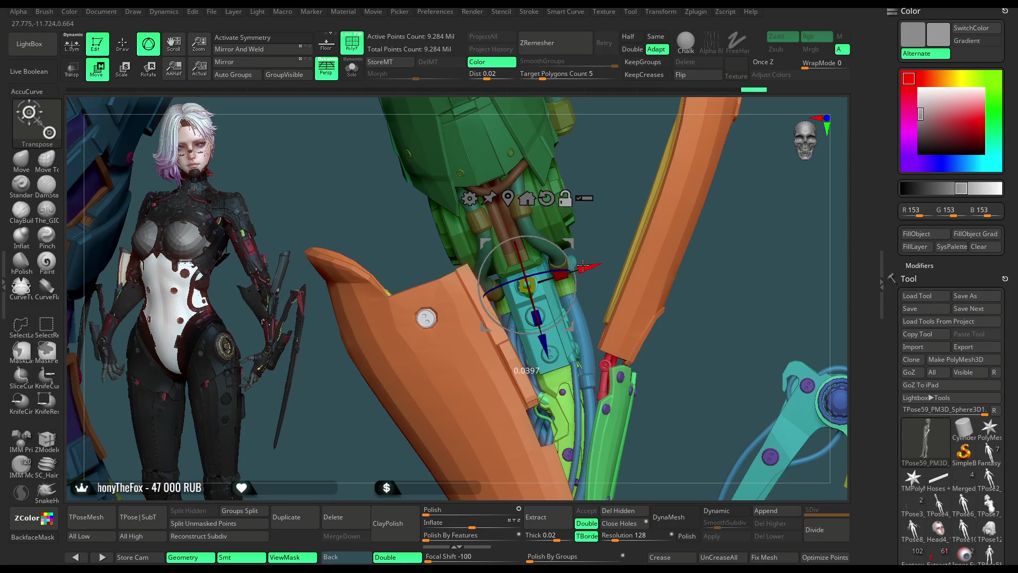
Step: Rotate the arm and blade down beside the hip, orbiting to check the angles
{"action": "left_click_drag", "start_coordinate": [716, 253], "coordinate": [598, 292]}
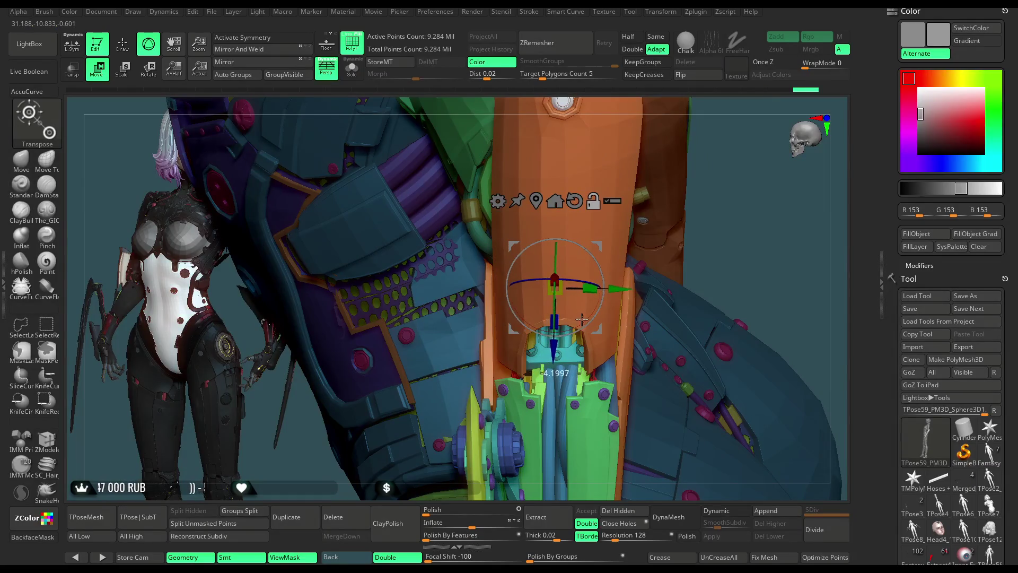
{"action": "left_click_drag", "start_coordinate": [745, 203], "coordinate": [755, 203]}
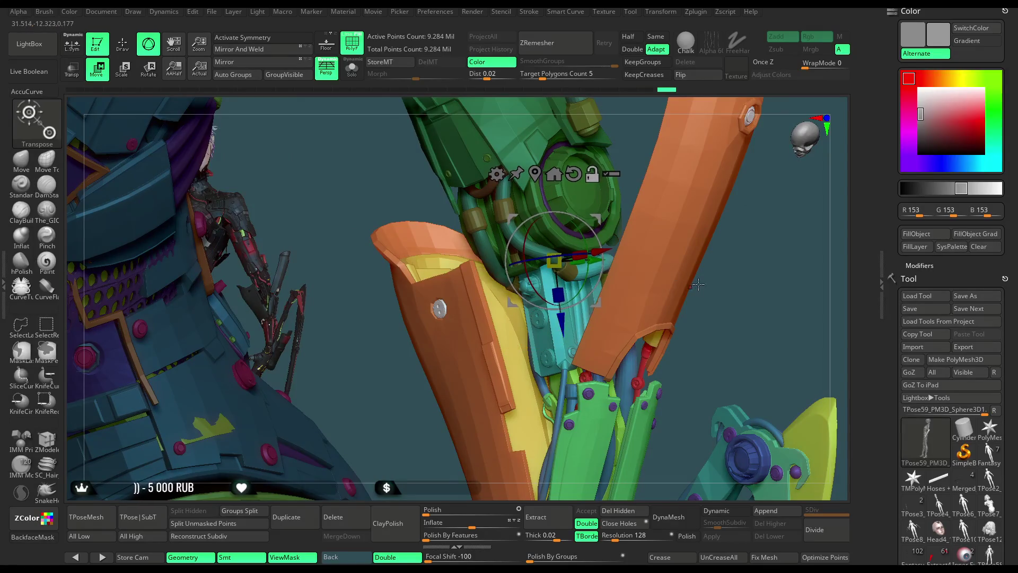
{"action": "mouse_move", "coordinate": [696, 283]}
{"action": "left_mouse_down"}
{"action": "mouse_move", "coordinate": [705, 215]}
{"action": "mouse_move", "coordinate": [638, 291]}
{"action": "mouse_move", "coordinate": [671, 196]}
{"action": "left_mouse_up"}
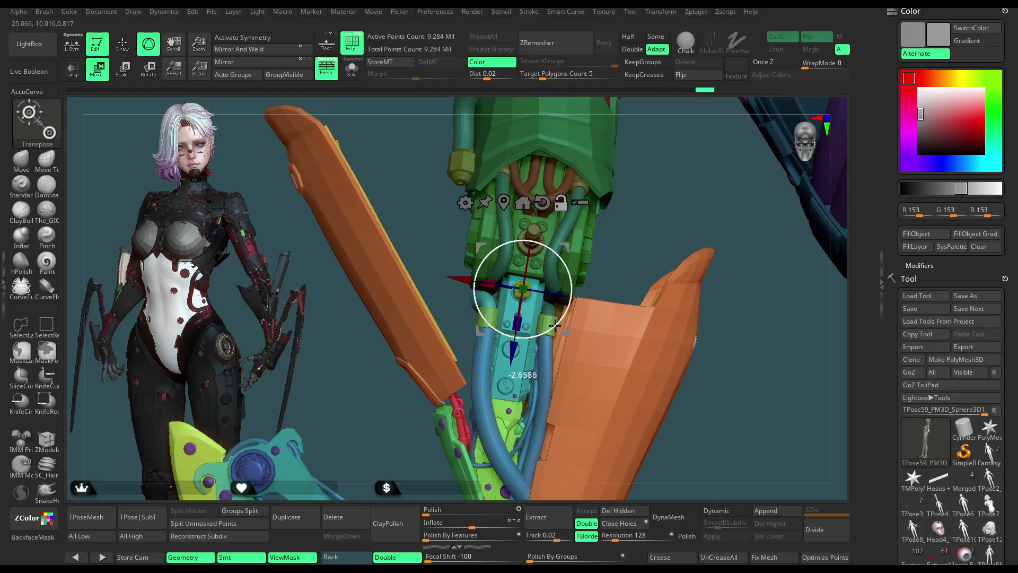
{"action": "left_click_drag", "start_coordinate": [660, 279], "coordinate": [708, 207]}
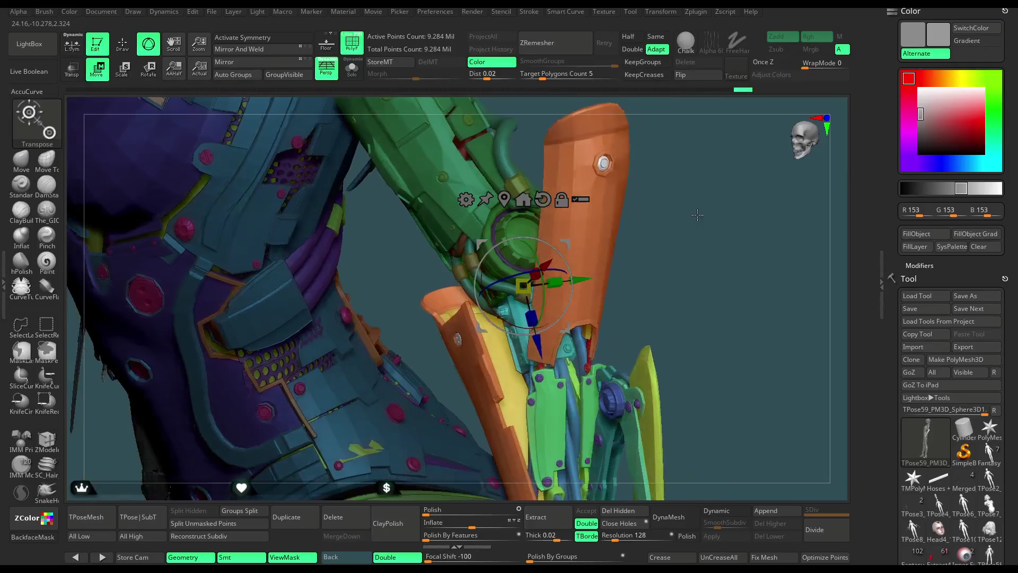
{"action": "left_click_drag", "start_coordinate": [708, 208], "coordinate": [517, 327]}
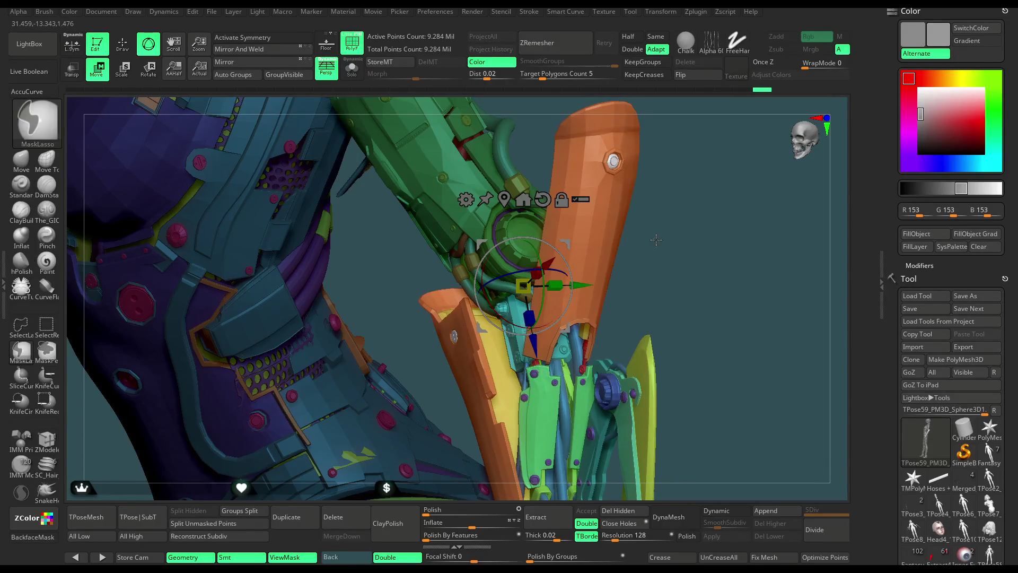
{"action": "mouse_move", "coordinate": [692, 209]}
{"action": "left_mouse_down"}
{"action": "mouse_move", "coordinate": [695, 184]}
{"action": "mouse_move", "coordinate": [538, 305]}
{"action": "left_mouse_up"}
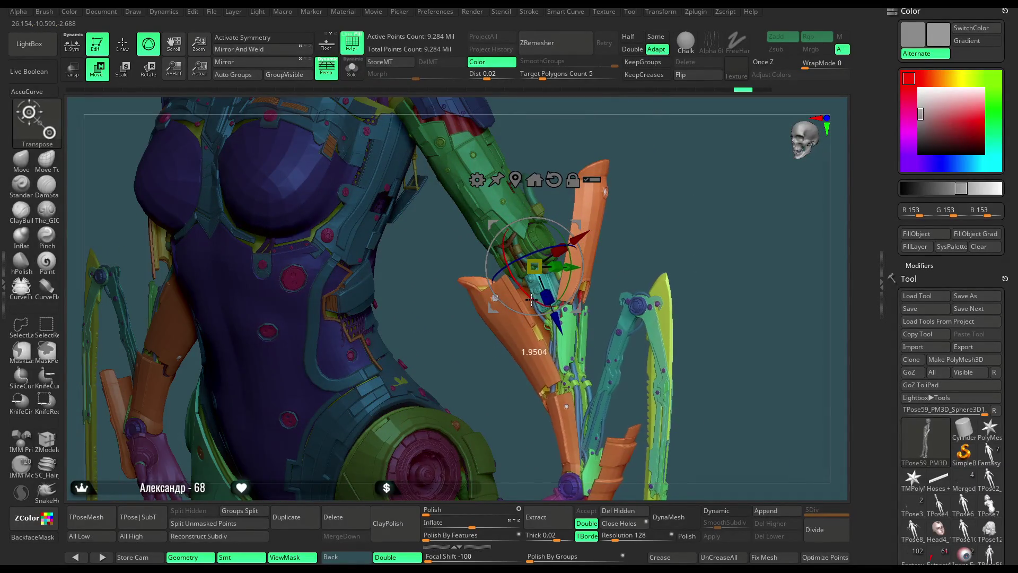
{"action": "mouse_move", "coordinate": [676, 211]}
{"action": "left_mouse_down"}
{"action": "mouse_move", "coordinate": [621, 205]}
{"action": "mouse_move", "coordinate": [562, 314]}
{"action": "mouse_move", "coordinate": [695, 209]}
{"action": "left_mouse_up"}
{"action": "left_click_drag", "start_coordinate": [728, 156], "coordinate": [534, 329], "text": "alt"}
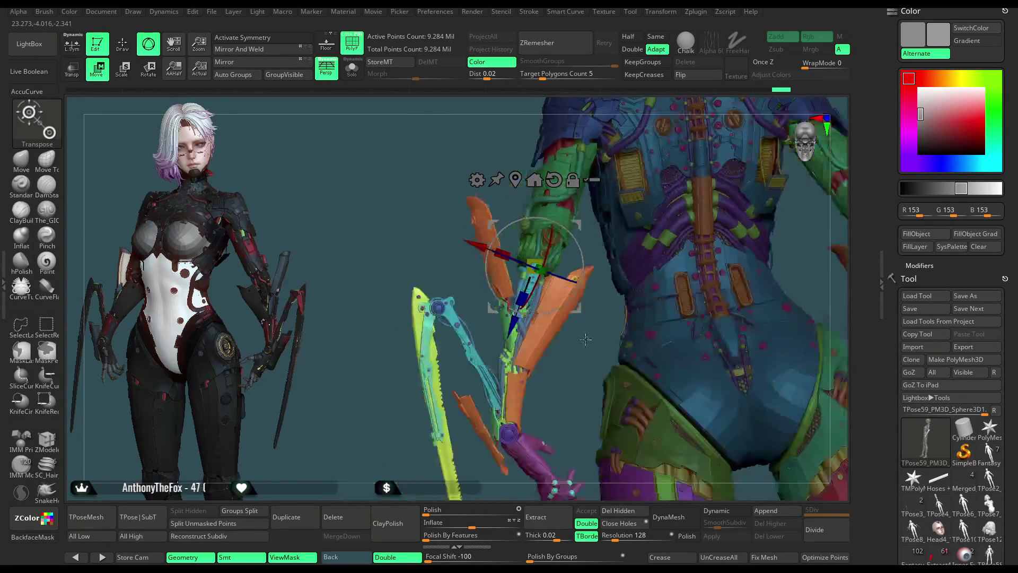
{"action": "mouse_move", "coordinate": [602, 427]}
{"action": "left_mouse_down"}
{"action": "mouse_move", "coordinate": [525, 215]}
{"action": "mouse_move", "coordinate": [647, 171]}
{"action": "mouse_move", "coordinate": [638, 185]}
{"action": "mouse_move", "coordinate": [666, 190]}
{"action": "mouse_move", "coordinate": [633, 194]}
{"action": "left_mouse_up"}
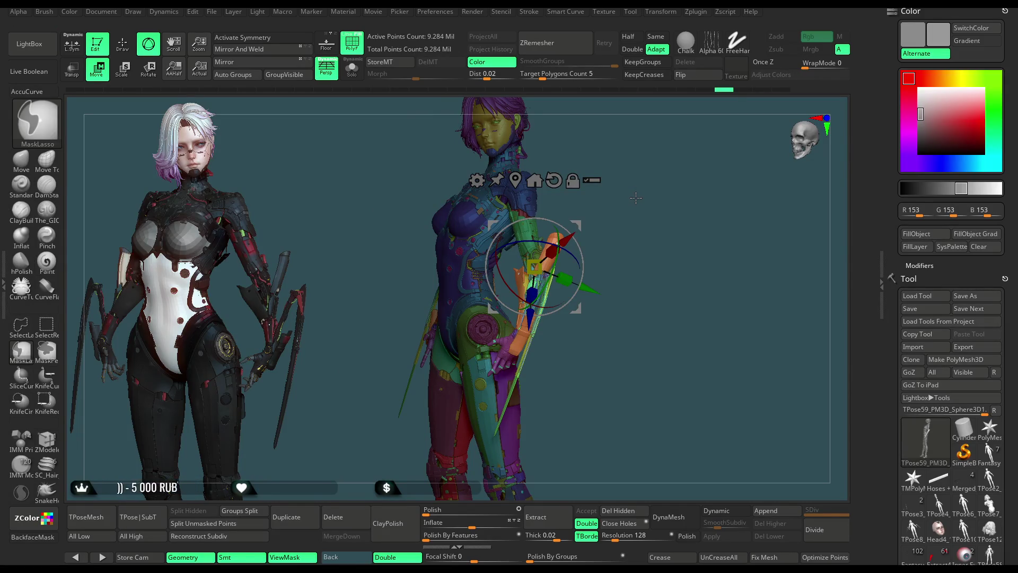
{"action": "key", "text": "ctrl+shift"}
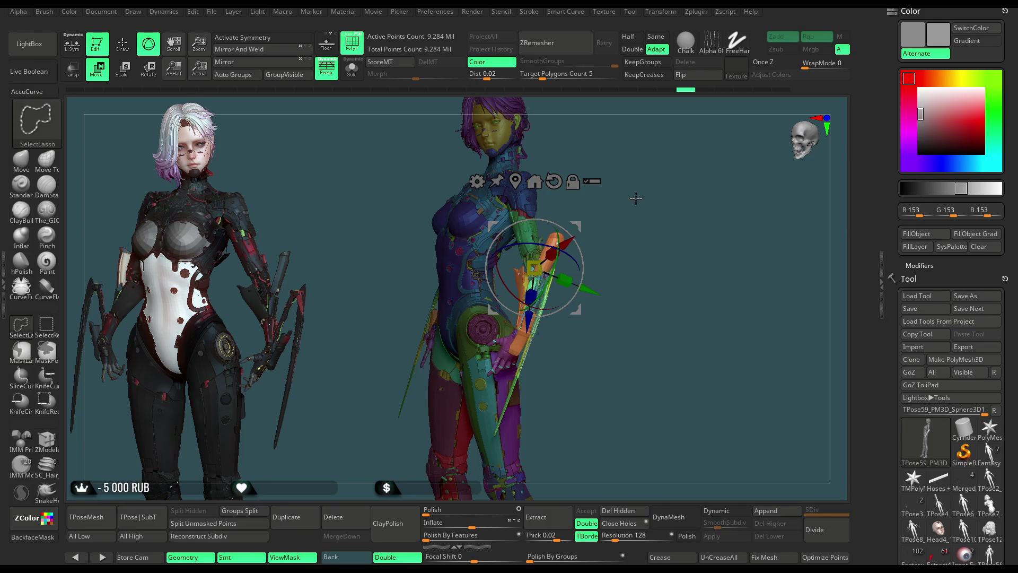
Step: Orbit to check the lowered arm and return to the ZModeler brush (BZM)
{"action": "mouse_move", "coordinate": [636, 198]}
{"action": "left_mouse_down"}
{"action": "mouse_move", "coordinate": [548, 313]}
{"action": "mouse_move", "coordinate": [641, 209]}
{"action": "mouse_move", "coordinate": [622, 193]}
{"action": "left_mouse_up"}
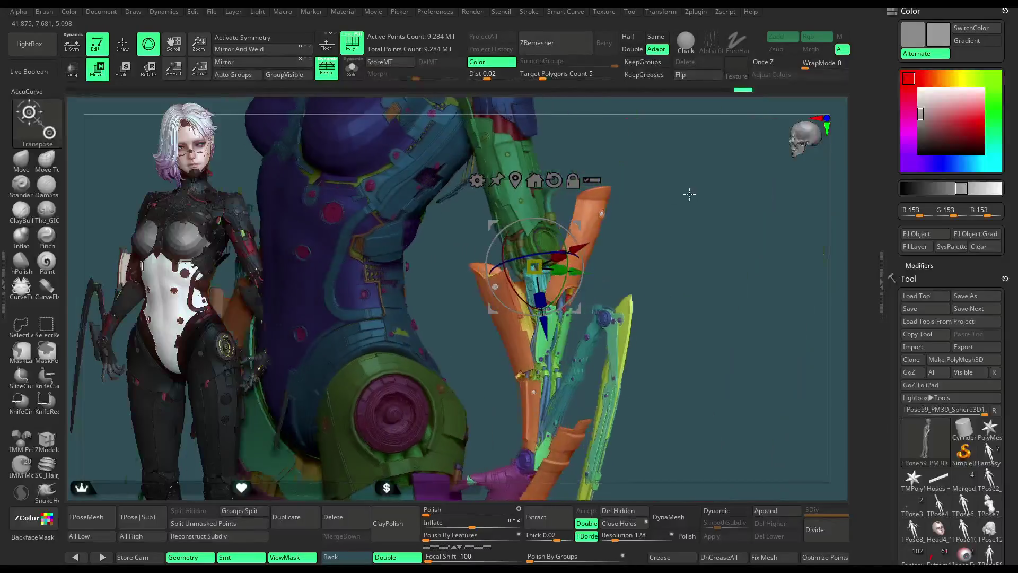
{"action": "mouse_move", "coordinate": [622, 193]}
{"action": "left_mouse_down"}
{"action": "mouse_move", "coordinate": [686, 211]}
{"action": "mouse_move", "coordinate": [662, 292]}
{"action": "left_mouse_up"}
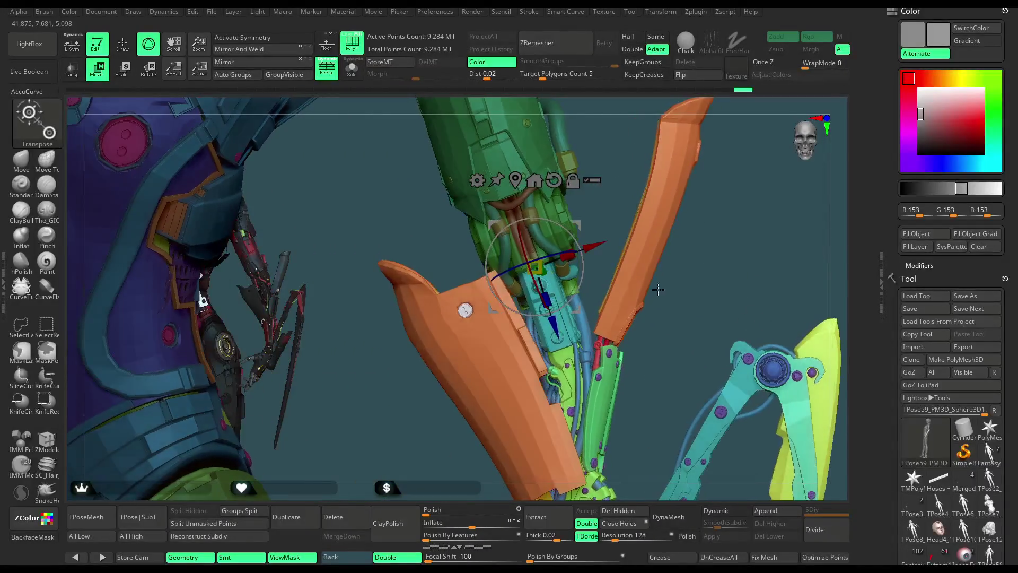
{"action": "key", "text": "b"}
{"action": "key", "text": "z"}
{"action": "key", "text": "m"}
{"action": "mouse_move", "coordinate": [637, 257]}
{"action": "left_mouse_down"}
{"action": "mouse_move", "coordinate": [703, 220]}
{"action": "mouse_move", "coordinate": [681, 146]}
{"action": "mouse_move", "coordinate": [676, 176]}
{"action": "left_mouse_up"}
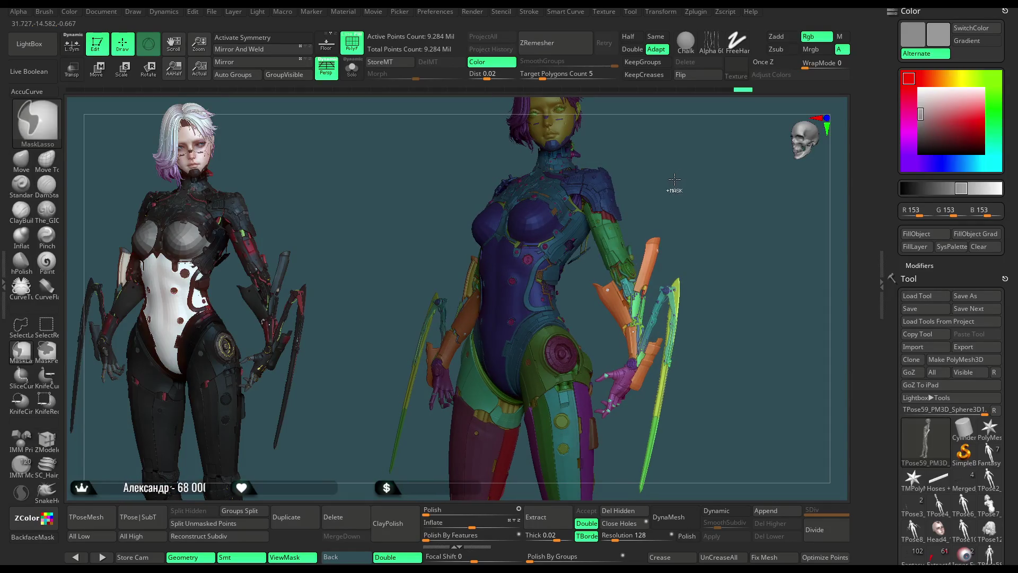
Step: Fine-tune the arm rotation with the gizmo, then drop back to Draw with ZModeler
{"action": "key", "text": "w"}
{"action": "mouse_move", "coordinate": [714, 194]}
{"action": "left_mouse_down", "text": "alt"}
{"action": "mouse_move", "coordinate": [786, 279]}
{"action": "mouse_move", "coordinate": [681, 248]}
{"action": "left_mouse_up", "text": "alt"}
{"action": "mouse_move", "coordinate": [807, 235]}
{"action": "left_mouse_down"}
{"action": "mouse_move", "coordinate": [617, 294]}
{"action": "mouse_move", "coordinate": [611, 284]}
{"action": "mouse_move", "coordinate": [624, 288]}
{"action": "left_mouse_up"}
{"action": "left_click_drag", "start_coordinate": [798, 310], "coordinate": [734, 192]}
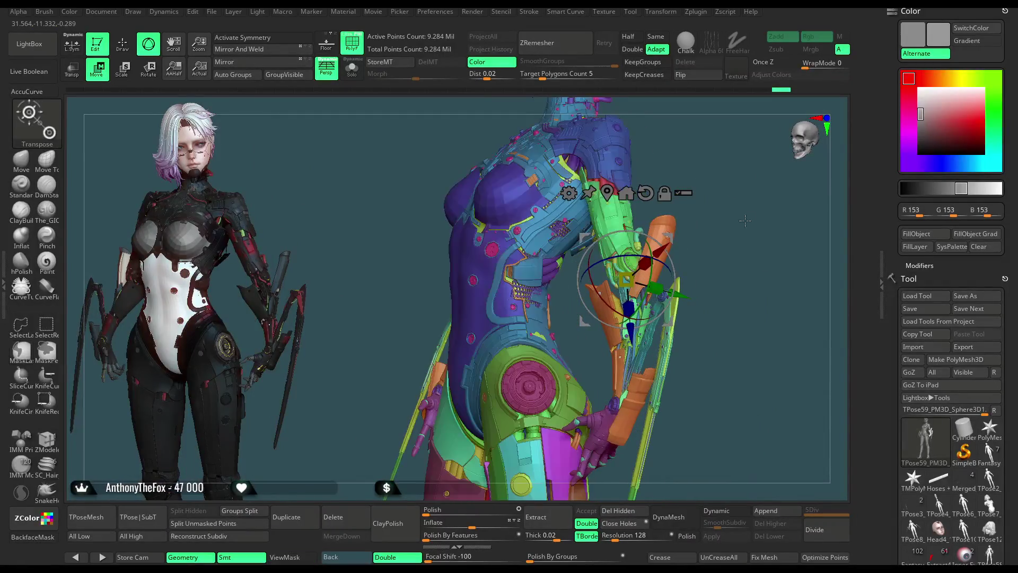
{"action": "mouse_move", "coordinate": [735, 193]}
{"action": "left_mouse_down"}
{"action": "mouse_move", "coordinate": [757, 222]}
{"action": "mouse_move", "coordinate": [740, 178]}
{"action": "mouse_move", "coordinate": [598, 202]}
{"action": "mouse_move", "coordinate": [548, 267]}
{"action": "left_mouse_up"}
{"action": "key", "text": "q"}
{"action": "key", "text": "b"}
{"action": "key", "text": "z"}
{"action": "key", "text": "m"}
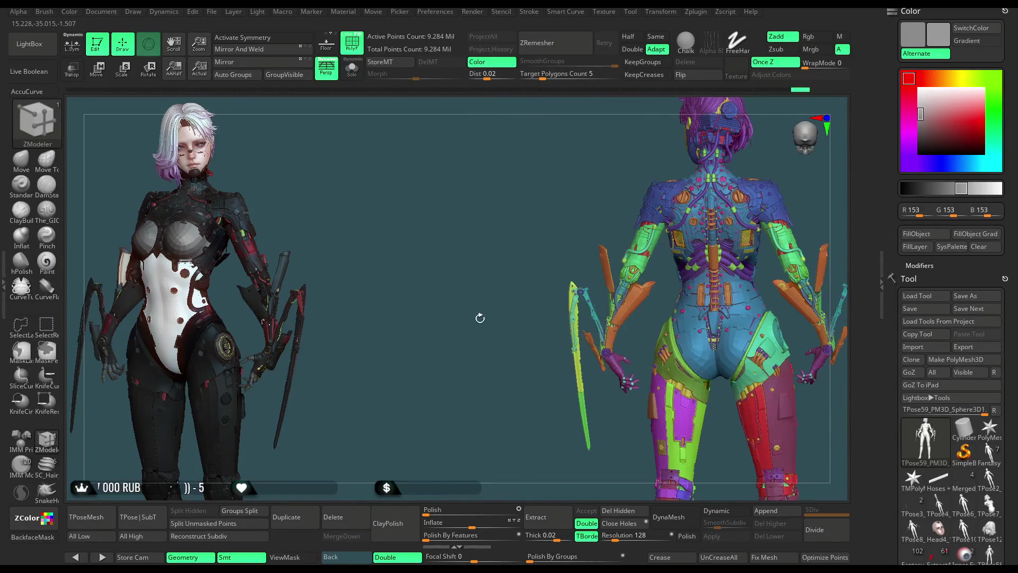
Step: Hide the shoulder armour piece on the right side, keeping the rest of the model visible
{"action": "left_click_drag", "start_coordinate": [480, 316], "coordinate": [636, 238]}
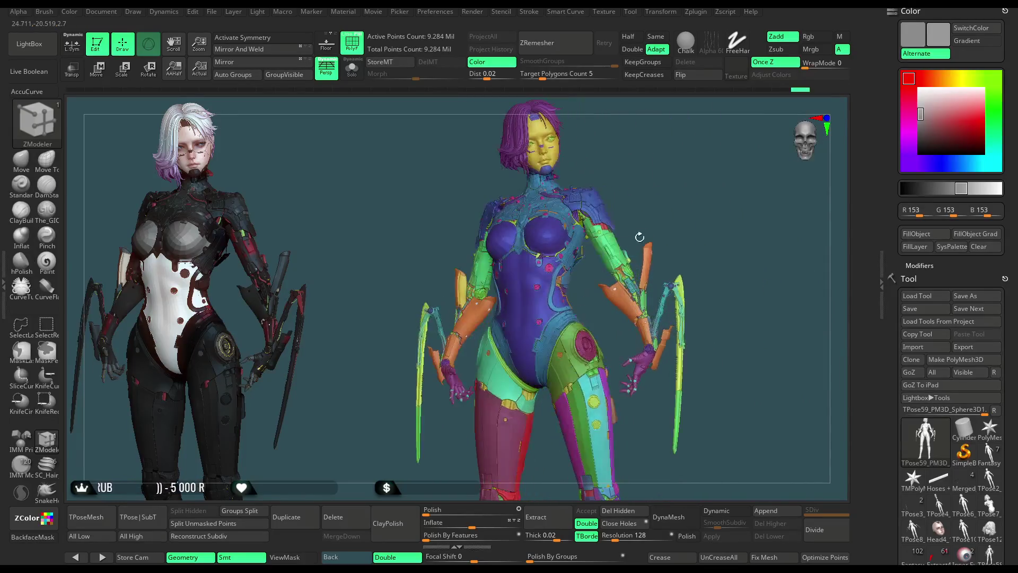
{"action": "scroll", "coordinate": [685, 199], "scroll_direction": "up", "scroll_amount": 2}
{"action": "scroll", "coordinate": [684, 197], "scroll_direction": "up", "scroll_amount": 2}
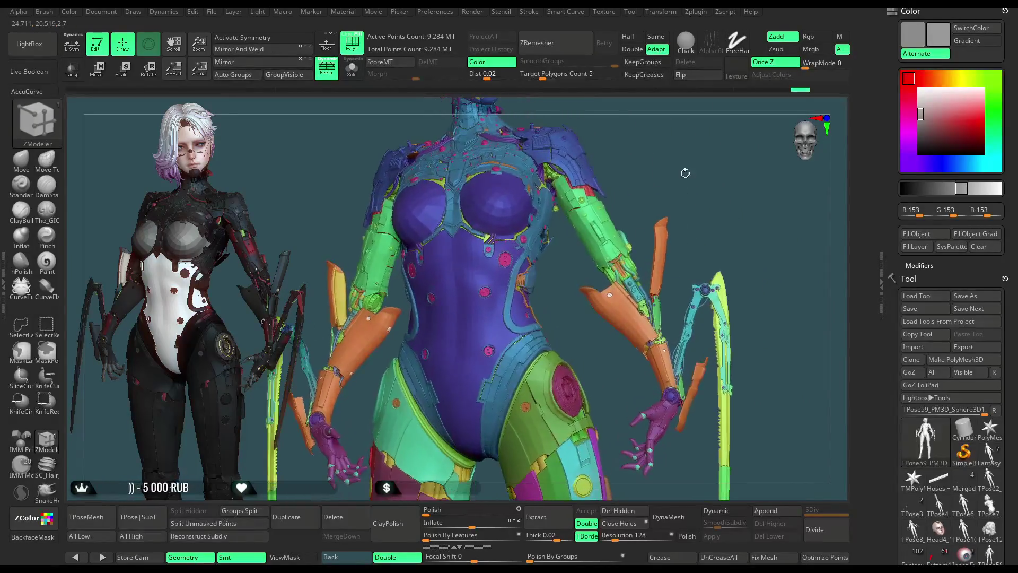
{"action": "scroll", "coordinate": [681, 196], "scroll_direction": "up", "scroll_amount": 2}
{"action": "left_click_drag", "start_coordinate": [681, 196], "coordinate": [682, 200]}
{"action": "left_click_drag", "start_coordinate": [678, 194], "coordinate": [678, 215], "text": "alt"}
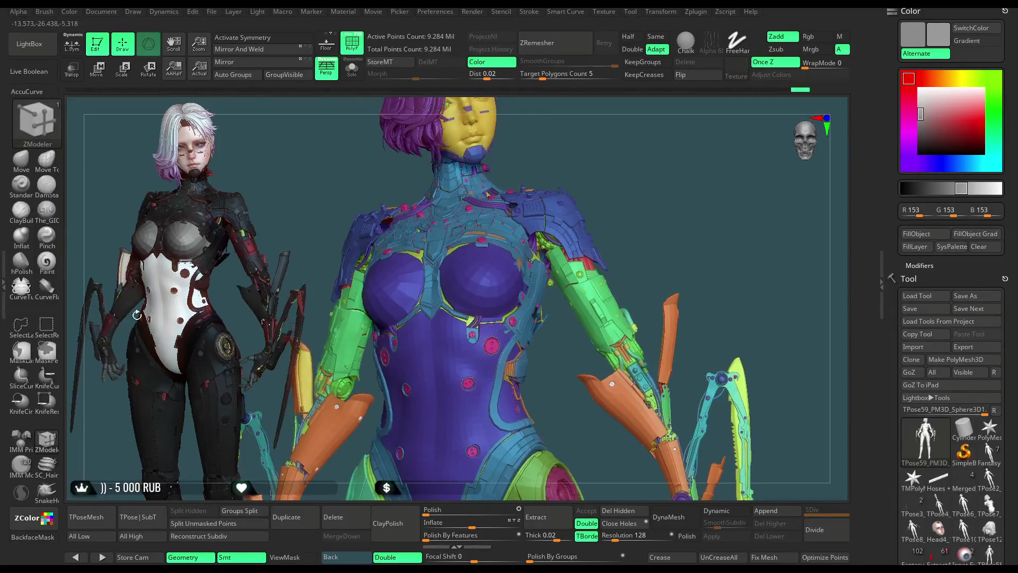
{"action": "right_click_drag", "start_coordinate": [678, 216], "coordinate": [637, 186], "text": "ctrl"}
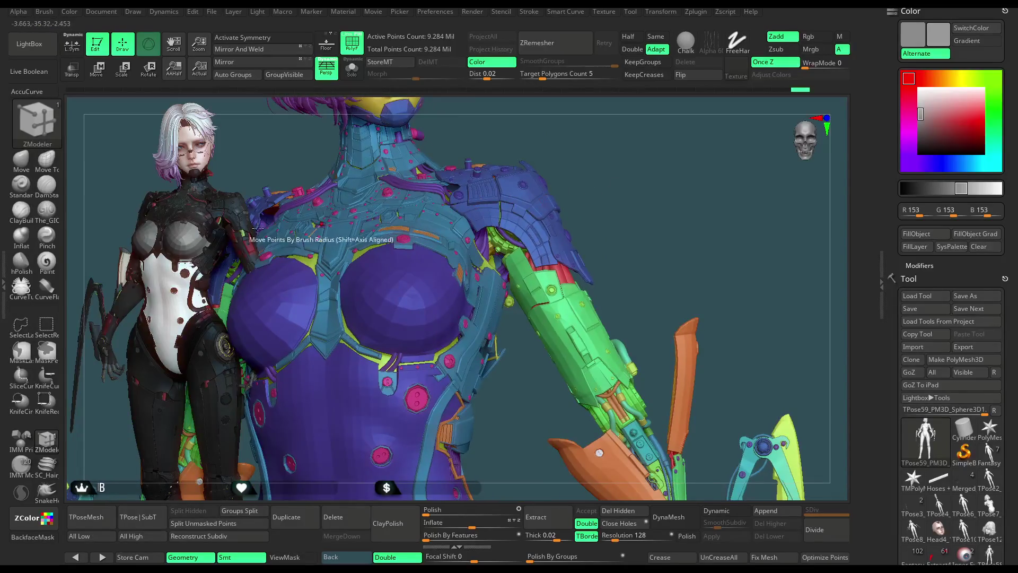
{"action": "key", "text": "ctrl+shift"}
{"action": "left_click", "coordinate": [527, 198], "text": "ctrl+shift"}
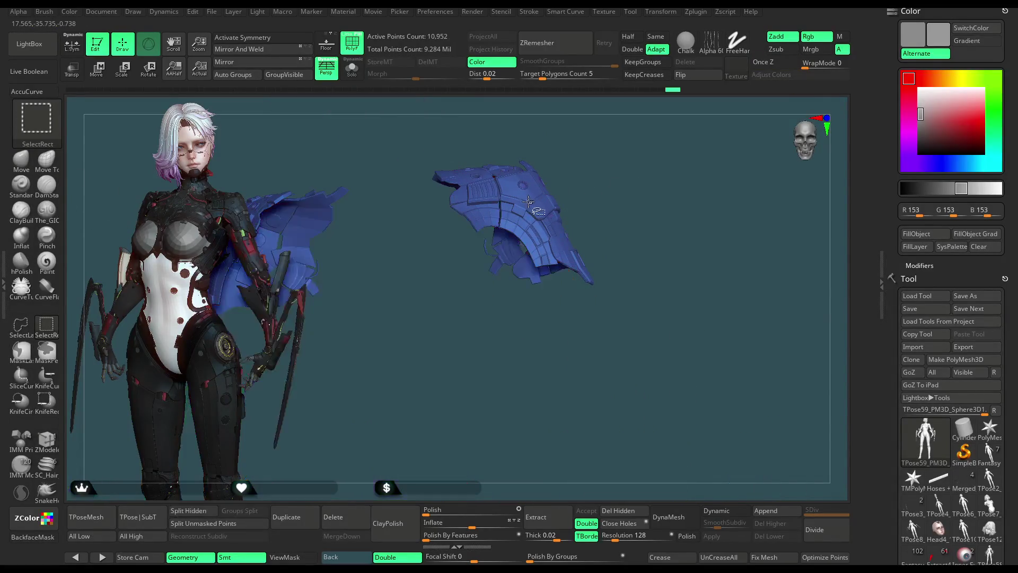
{"action": "left_click", "coordinate": [529, 195], "text": "ctrl+shift"}
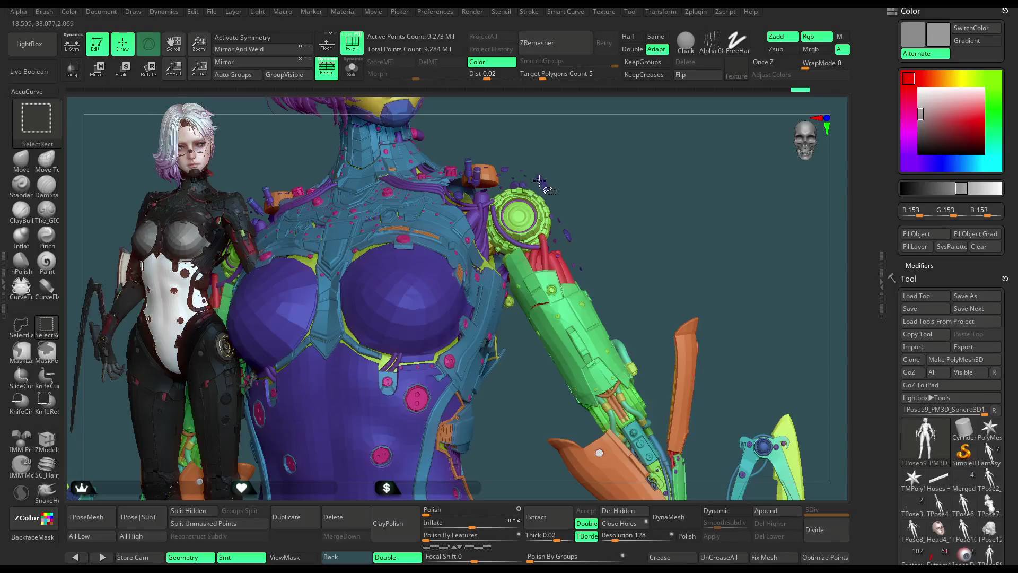
{"action": "left_click_drag", "start_coordinate": [542, 180], "coordinate": [512, 225]}
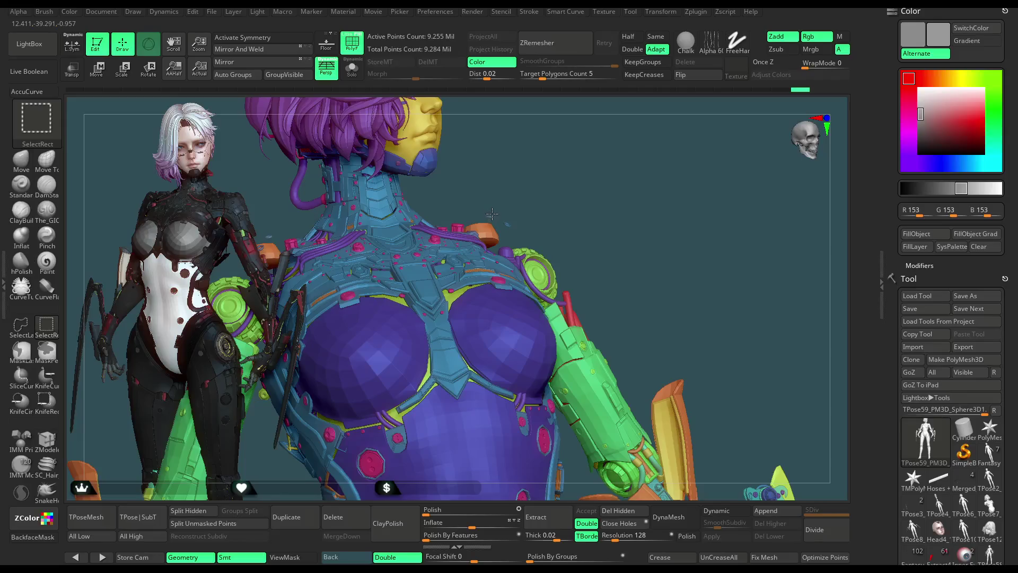
Step: Hide the green and red shoulder pieces, the purple cables and the green upper-arm piece
{"action": "key", "text": "ctrl"}
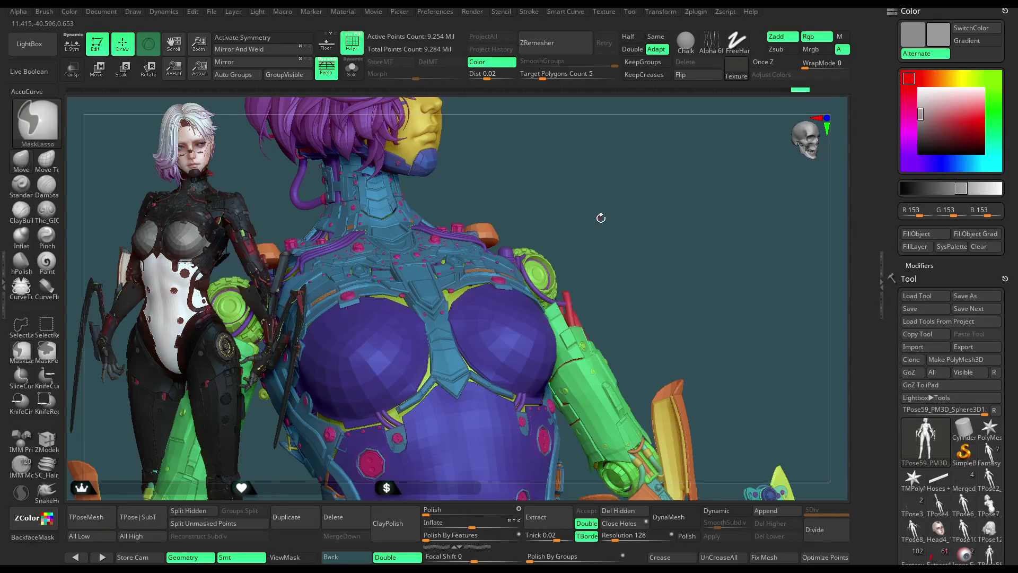
{"action": "left_click_drag", "start_coordinate": [600, 217], "coordinate": [607, 218]}
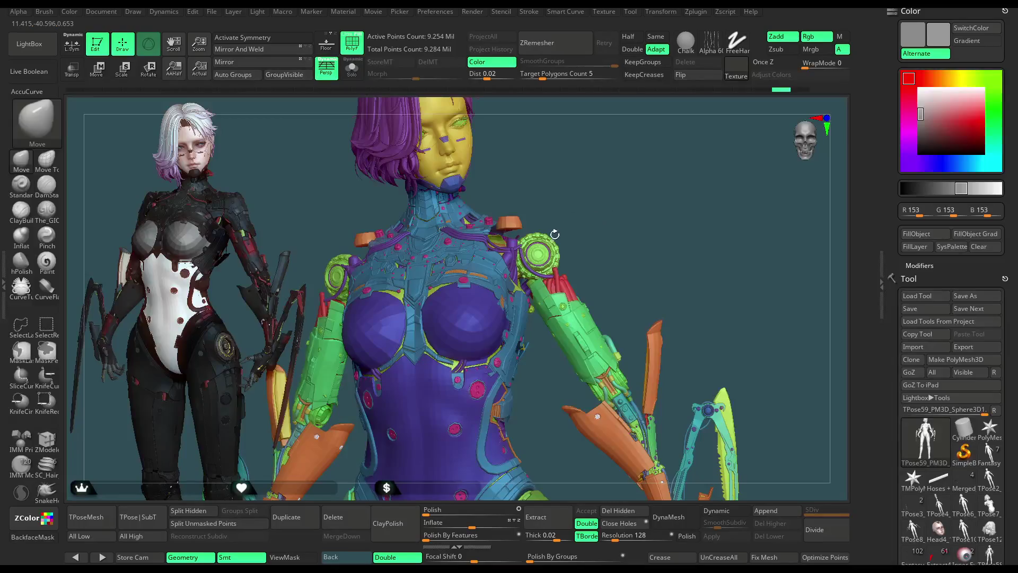
{"action": "key", "text": "ctrl+shift"}
{"action": "left_click", "coordinate": [548, 247], "text": "ctrl+shift"}
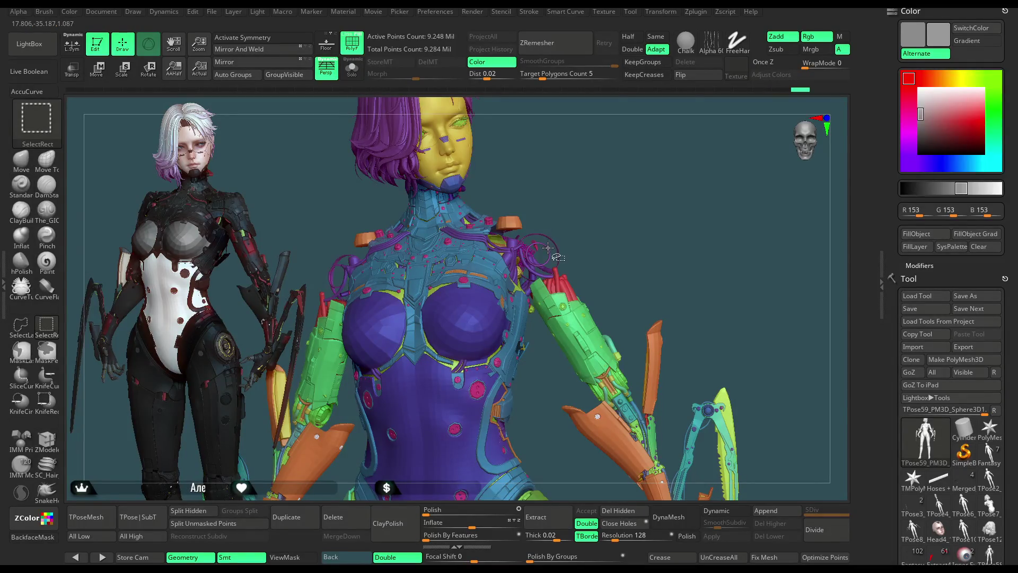
{"action": "left_click", "coordinate": [545, 251], "text": "ctrl+shift"}
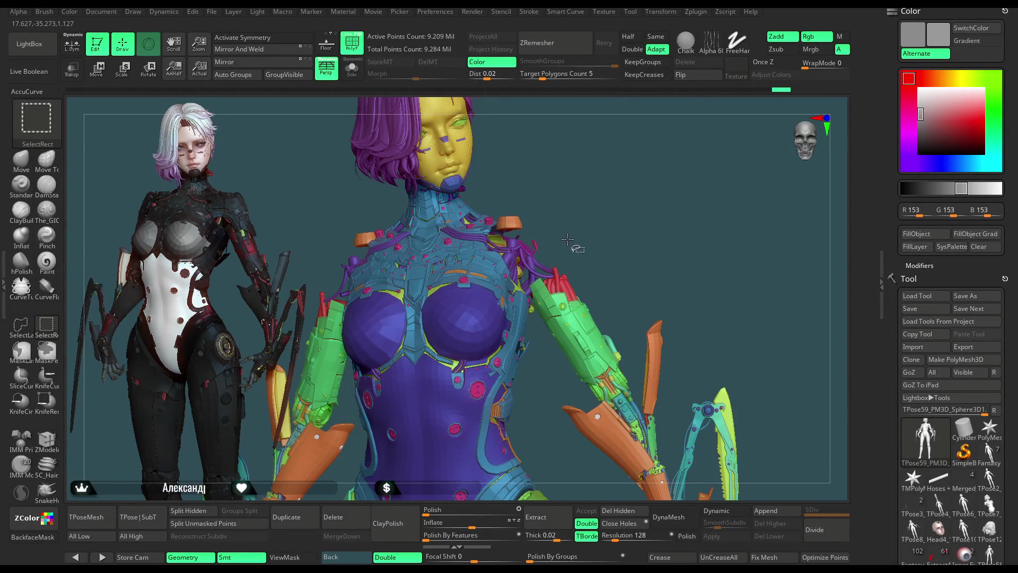
{"action": "left_click", "coordinate": [561, 274], "text": "ctrl+shift"}
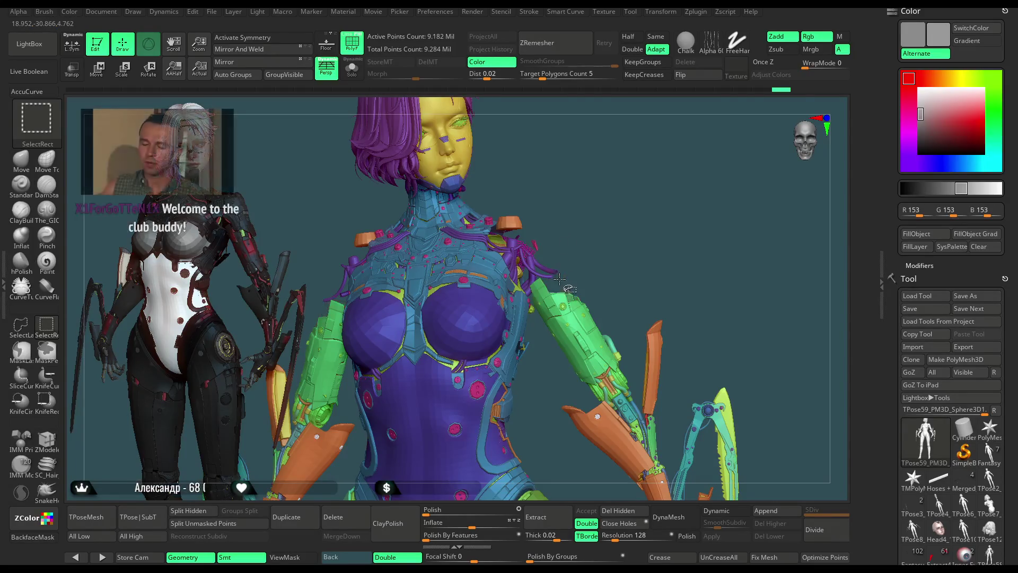
{"action": "left_click", "coordinate": [563, 307], "text": "ctrl+shift"}
{"action": "mouse_move", "coordinate": [563, 307]}
{"action": "left_mouse_down"}
{"action": "mouse_move", "coordinate": [516, 231]}
{"action": "mouse_move", "coordinate": [505, 246]}
{"action": "mouse_move", "coordinate": [496, 293]}
{"action": "mouse_move", "coordinate": [590, 237]}
{"action": "mouse_move", "coordinate": [600, 208]}
{"action": "mouse_move", "coordinate": [542, 234]}
{"action": "left_mouse_up"}
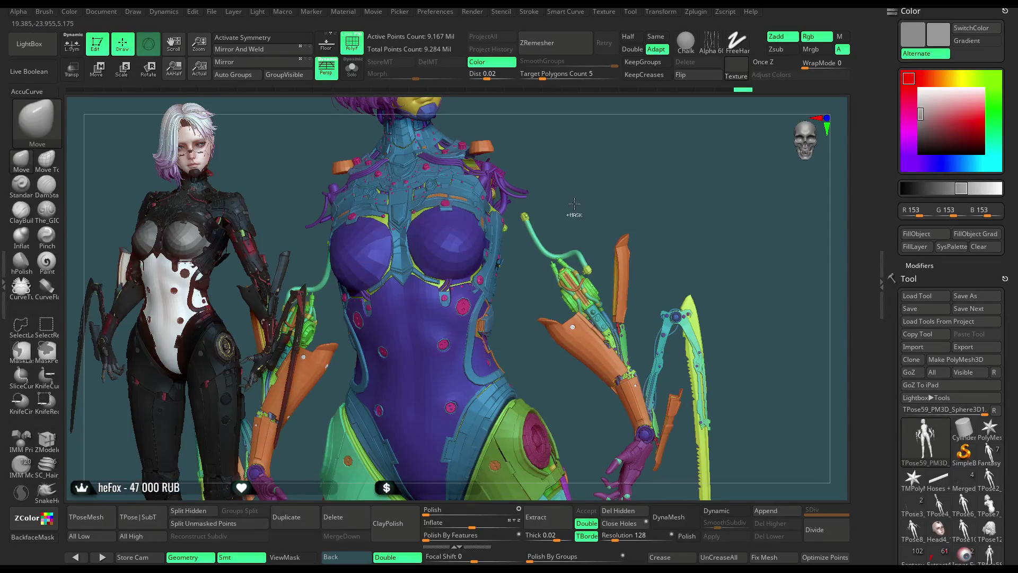
Step: With the Transpose gizmo, rotate the arm and shoulder pad upward and slightly around the shoulder joint
{"action": "key", "text": "ctrl+shift"}
{"action": "key", "text": "w"}
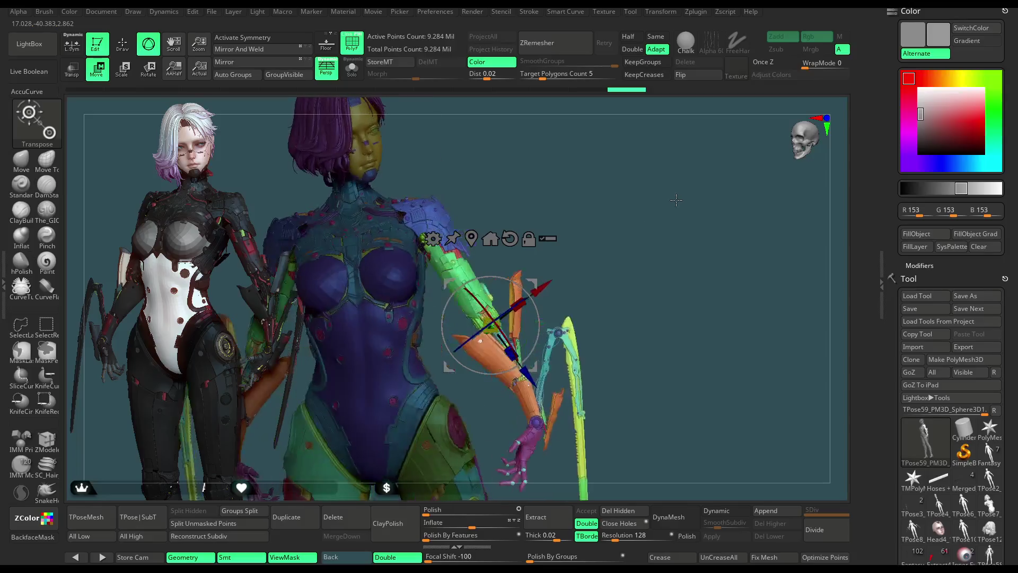
{"action": "left_click_drag", "start_coordinate": [525, 238], "coordinate": [470, 176]}
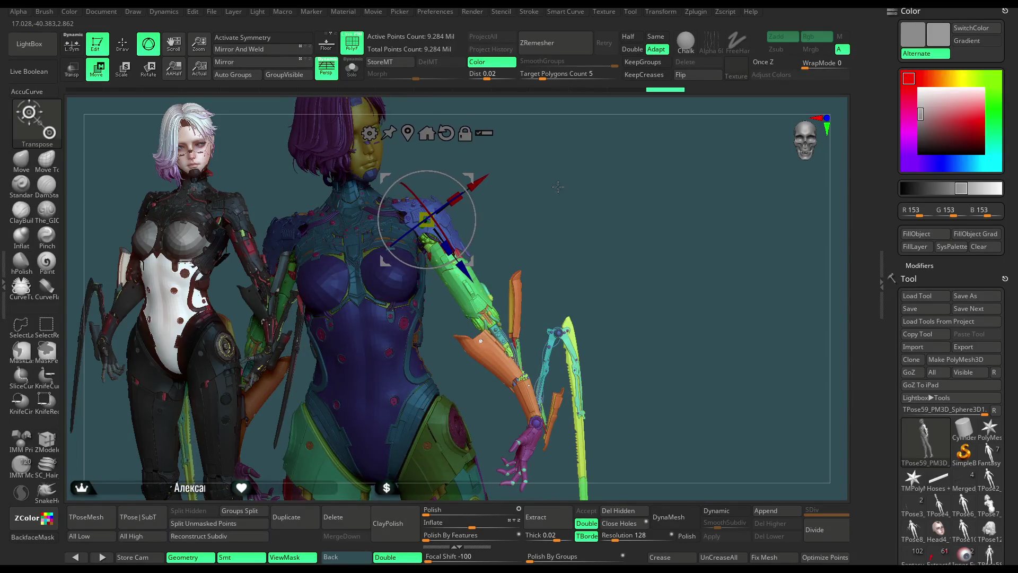
{"action": "right_click_drag", "start_coordinate": [470, 173], "coordinate": [489, 254], "text": "ctrl"}
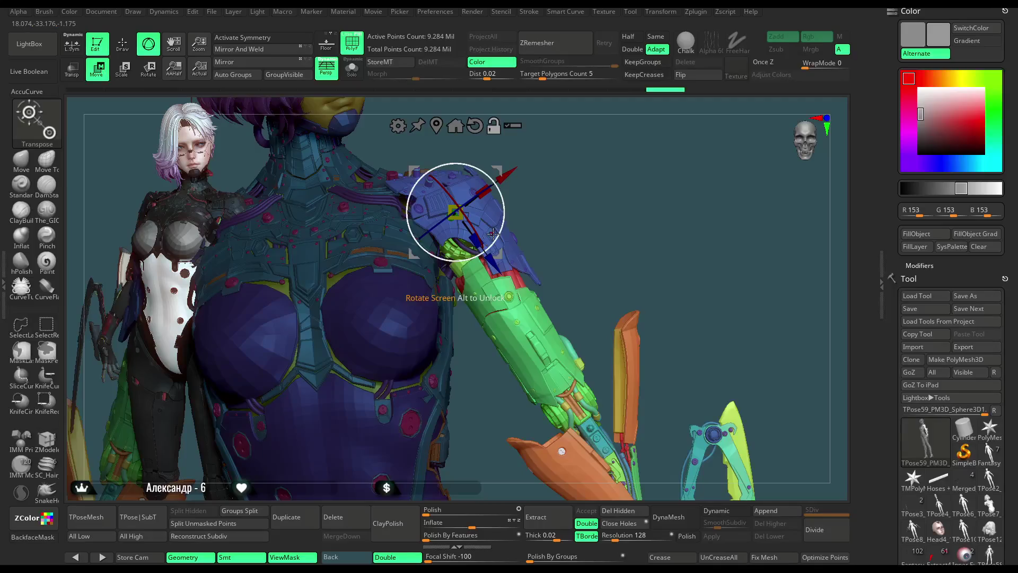
{"action": "mouse_move", "coordinate": [518, 181]}
{"action": "right_mouse_down"}
{"action": "mouse_move", "coordinate": [534, 216]}
{"action": "mouse_move", "coordinate": [513, 201]}
{"action": "right_mouse_up"}
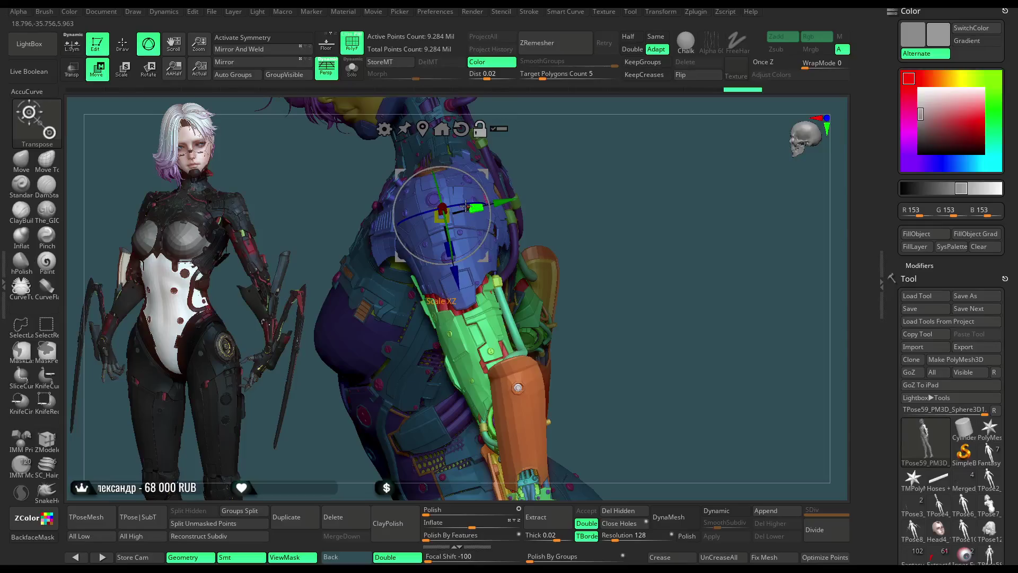
{"action": "right_click_drag", "start_coordinate": [440, 214], "coordinate": [485, 250]}
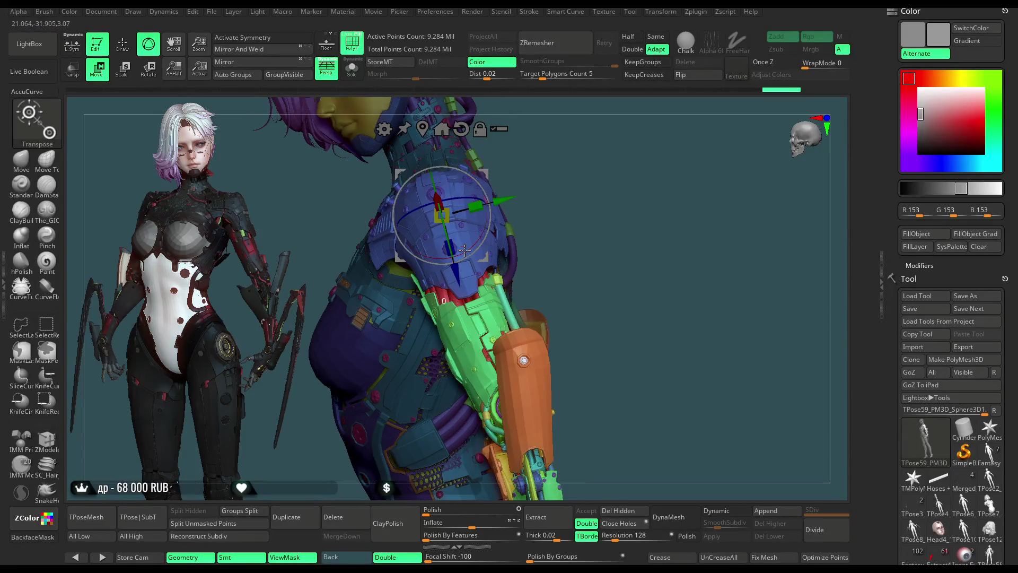
{"action": "mouse_move", "coordinate": [463, 249]}
{"action": "left_mouse_down"}
{"action": "mouse_move", "coordinate": [592, 173]}
{"action": "mouse_move", "coordinate": [508, 196]}
{"action": "left_mouse_up"}
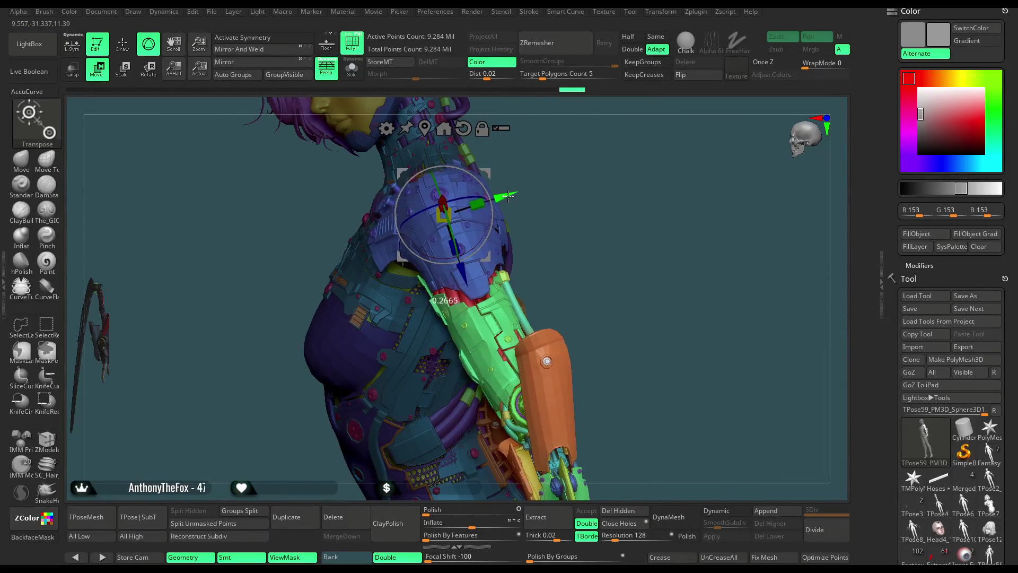
{"action": "mouse_move", "coordinate": [526, 189]}
{"action": "left_mouse_down"}
{"action": "mouse_move", "coordinate": [640, 155]}
{"action": "mouse_move", "coordinate": [577, 159]}
{"action": "mouse_move", "coordinate": [598, 181]}
{"action": "left_mouse_up"}
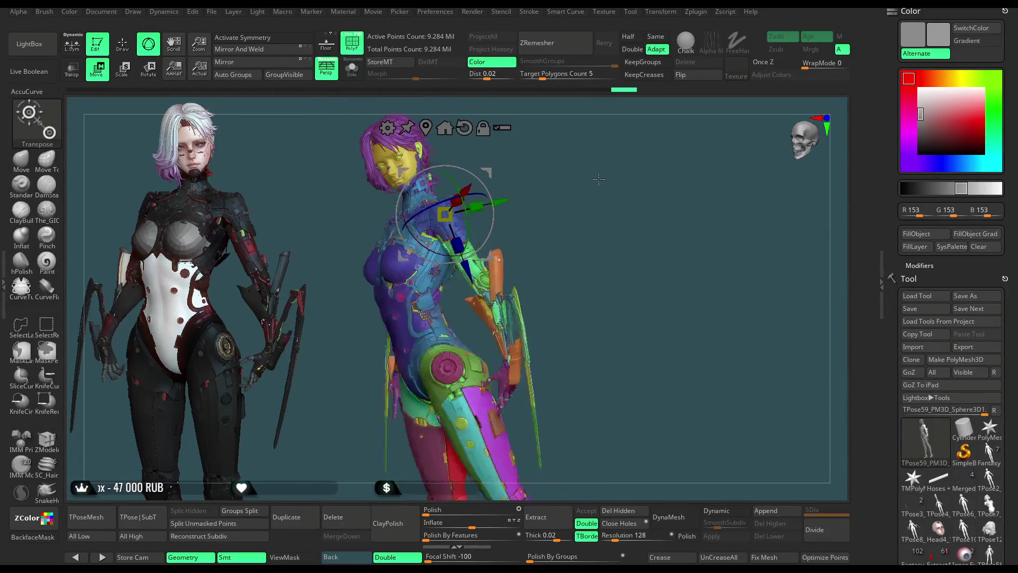
{"action": "key", "text": "q"}
Step: Rotate the arm slightly inward at the shoulder and check the pose from the back
{"action": "left_click_drag", "start_coordinate": [356, 136], "coordinate": [540, 192]}
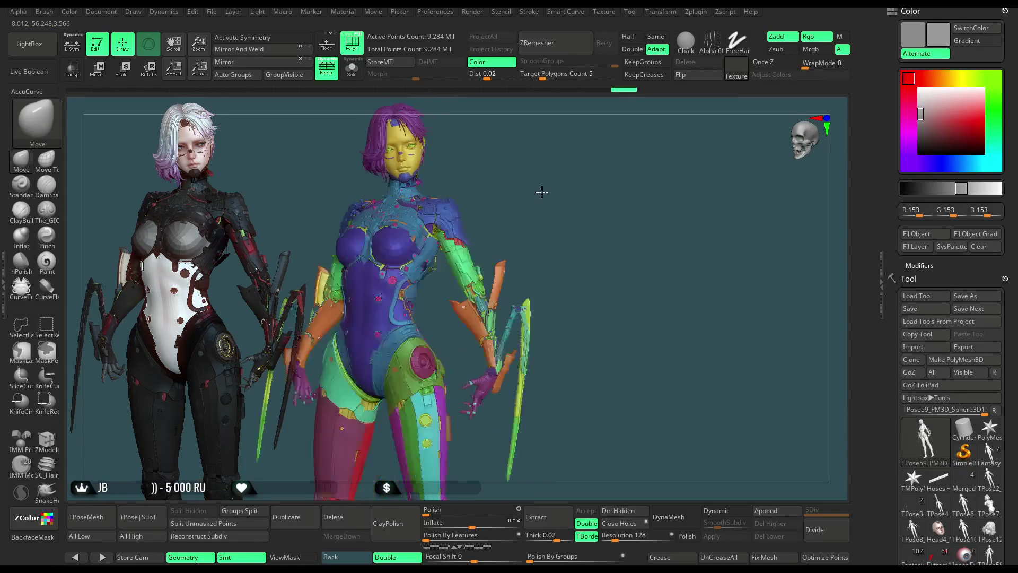
{"action": "mouse_move", "coordinate": [541, 172]}
{"action": "left_mouse_down", "text": "alt"}
{"action": "mouse_move", "coordinate": [545, 209]}
{"action": "mouse_move", "coordinate": [518, 177]}
{"action": "left_mouse_up", "text": "alt"}
{"action": "key", "text": "w"}
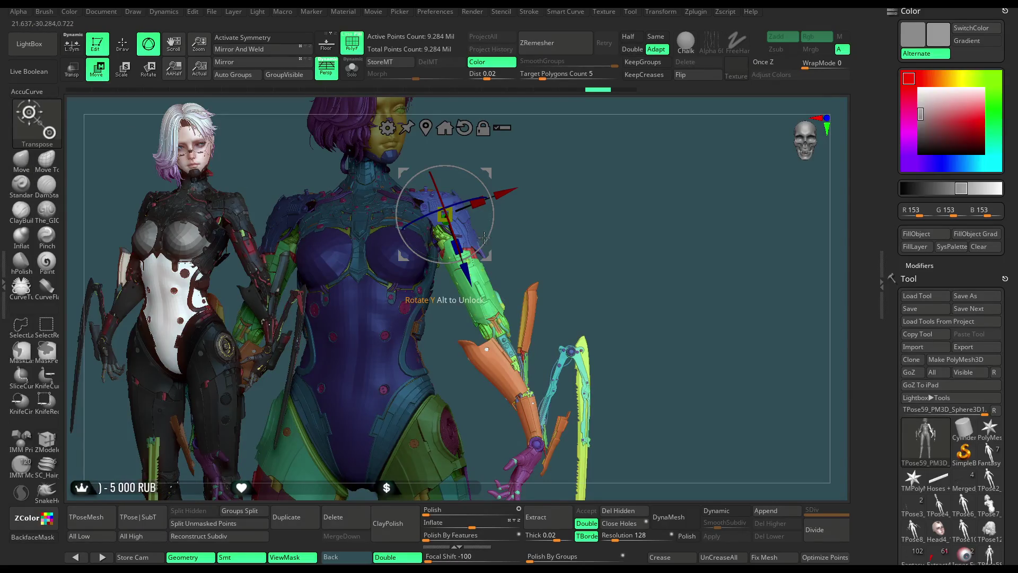
{"action": "mouse_move", "coordinate": [483, 236]}
{"action": "left_mouse_down"}
{"action": "mouse_move", "coordinate": [569, 207]}
{"action": "mouse_move", "coordinate": [480, 202]}
{"action": "left_mouse_up"}
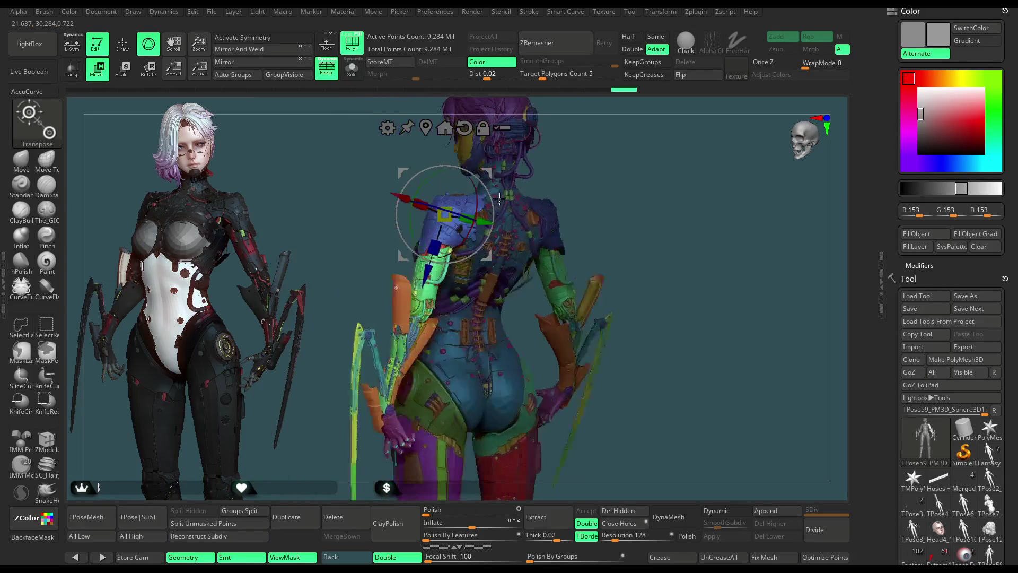
{"action": "mouse_move", "coordinate": [555, 175]}
{"action": "left_mouse_down"}
{"action": "mouse_move", "coordinate": [573, 179]}
{"action": "mouse_move", "coordinate": [578, 205]}
{"action": "mouse_move", "coordinate": [601, 217]}
{"action": "mouse_move", "coordinate": [427, 281]}
{"action": "mouse_move", "coordinate": [602, 125]}
{"action": "left_mouse_up"}
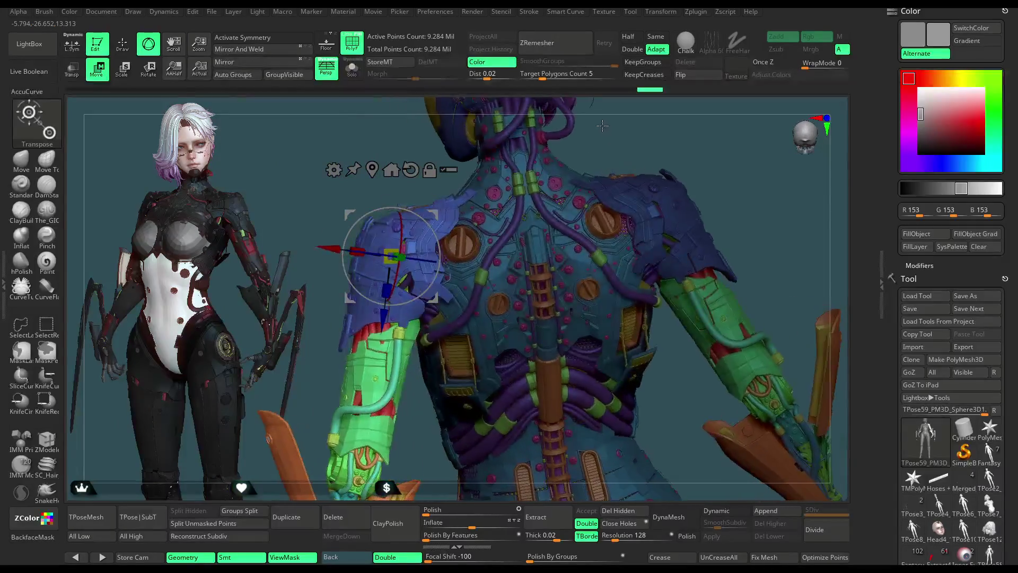
{"action": "left_click_drag", "start_coordinate": [602, 125], "coordinate": [597, 216]}
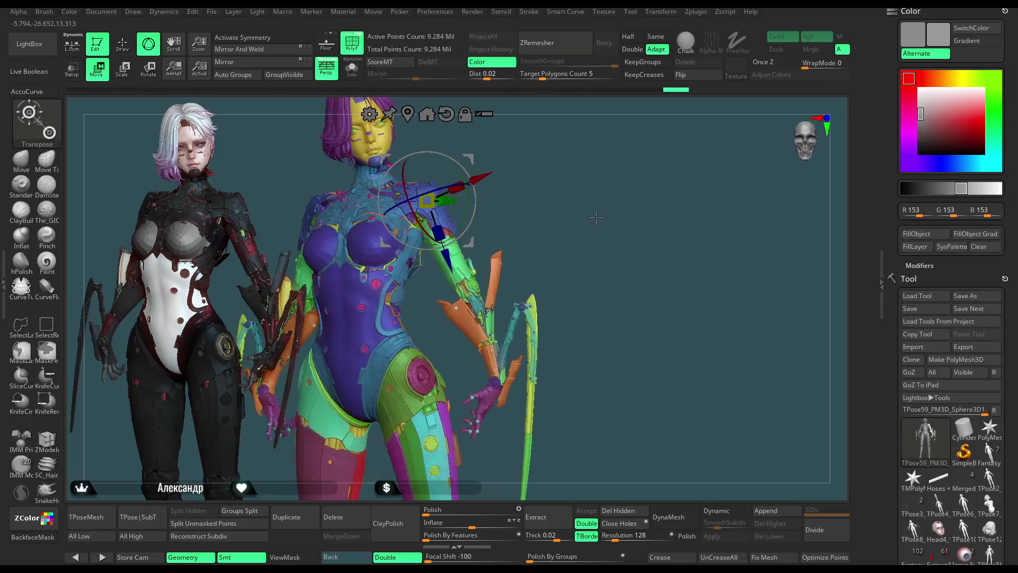
Step: Save the reposed character as a ZBrush project with Ctrl+S
{"action": "left_click", "coordinate": [128, 48]}
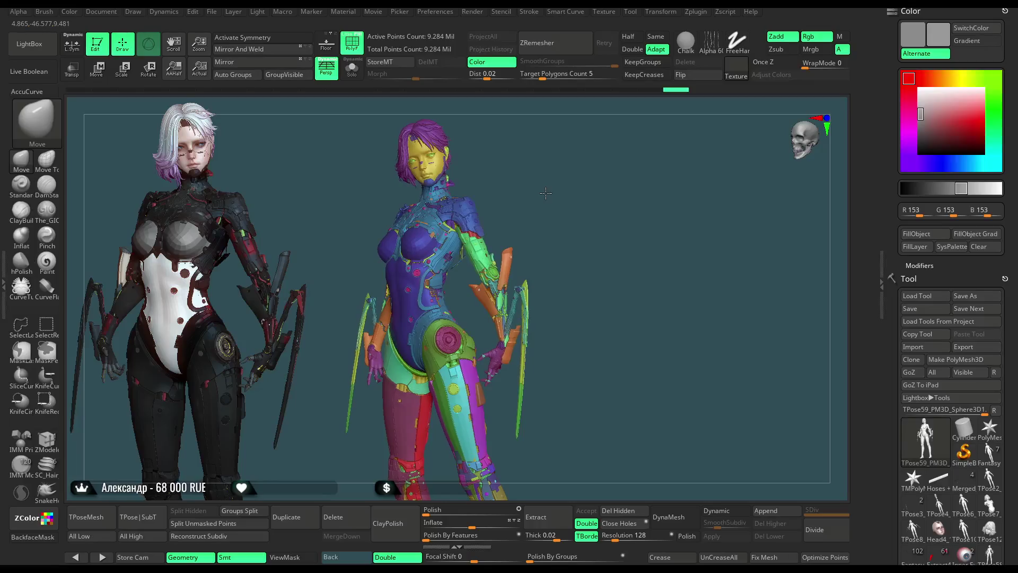
{"action": "left_click", "coordinate": [212, 11]}
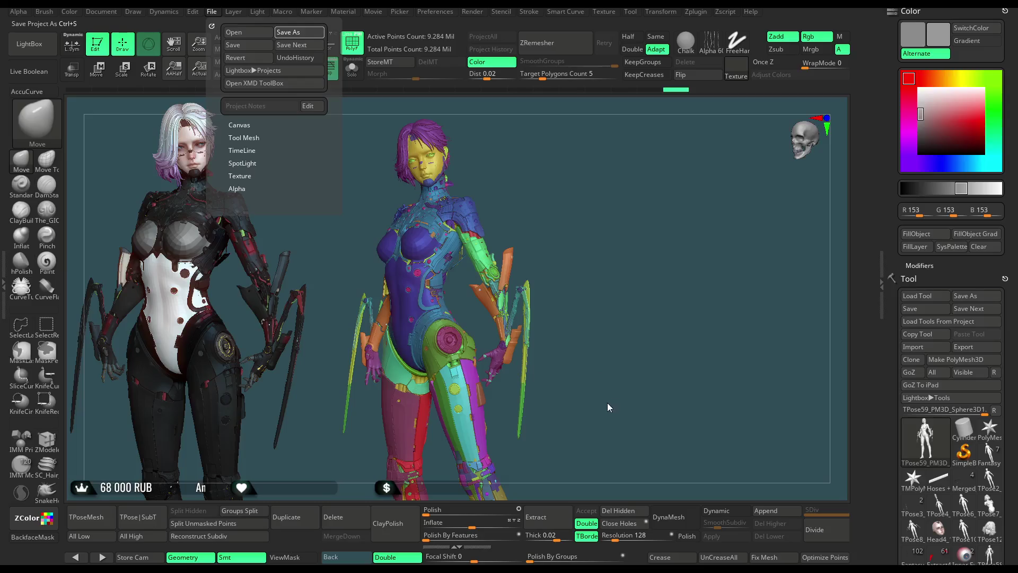
{"action": "key", "text": "ctrl+s"}
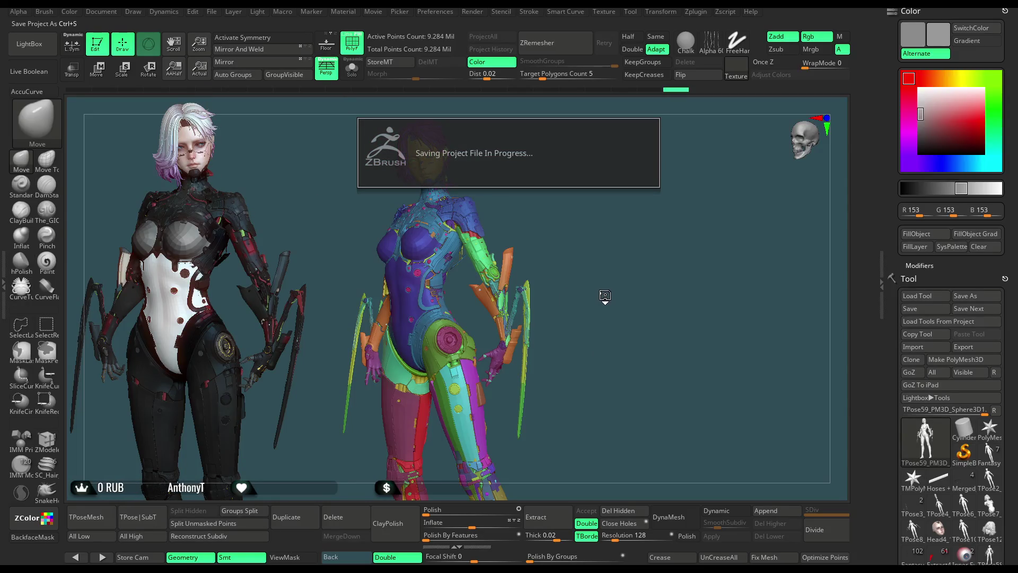
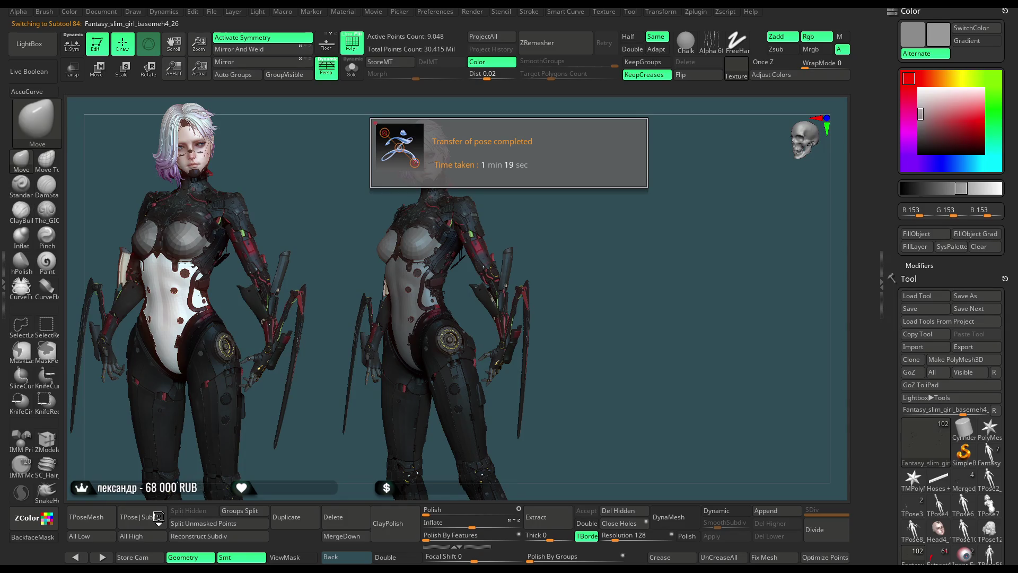
Step: Orbit the posed character through side, three-quarter and front views, then zoom in on it
{"action": "left_click_drag", "start_coordinate": [622, 232], "coordinate": [606, 222]}
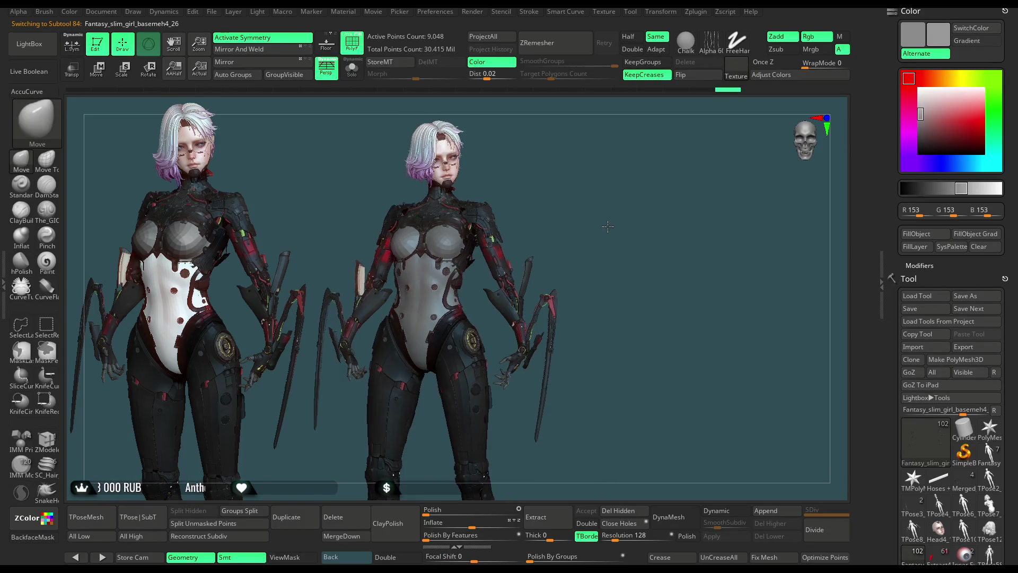
{"action": "mouse_move", "coordinate": [607, 227]}
{"action": "left_mouse_down"}
{"action": "mouse_move", "coordinate": [640, 215]}
{"action": "mouse_move", "coordinate": [598, 220]}
{"action": "left_mouse_up"}
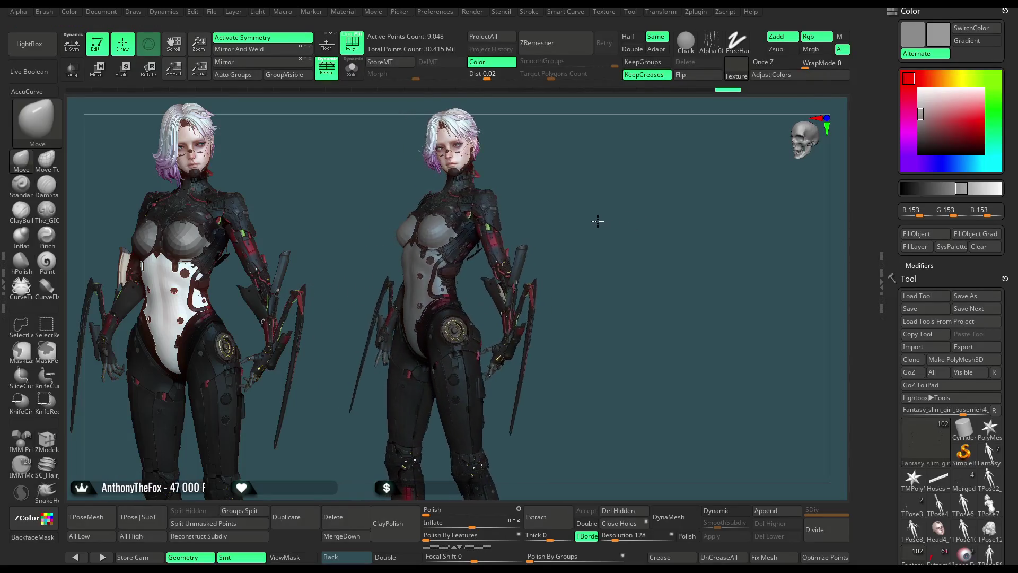
{"action": "mouse_move", "coordinate": [598, 220]}
{"action": "left_mouse_down"}
{"action": "mouse_move", "coordinate": [614, 229]}
{"action": "mouse_move", "coordinate": [607, 225]}
{"action": "mouse_move", "coordinate": [630, 216]}
{"action": "mouse_move", "coordinate": [619, 221]}
{"action": "left_mouse_up"}
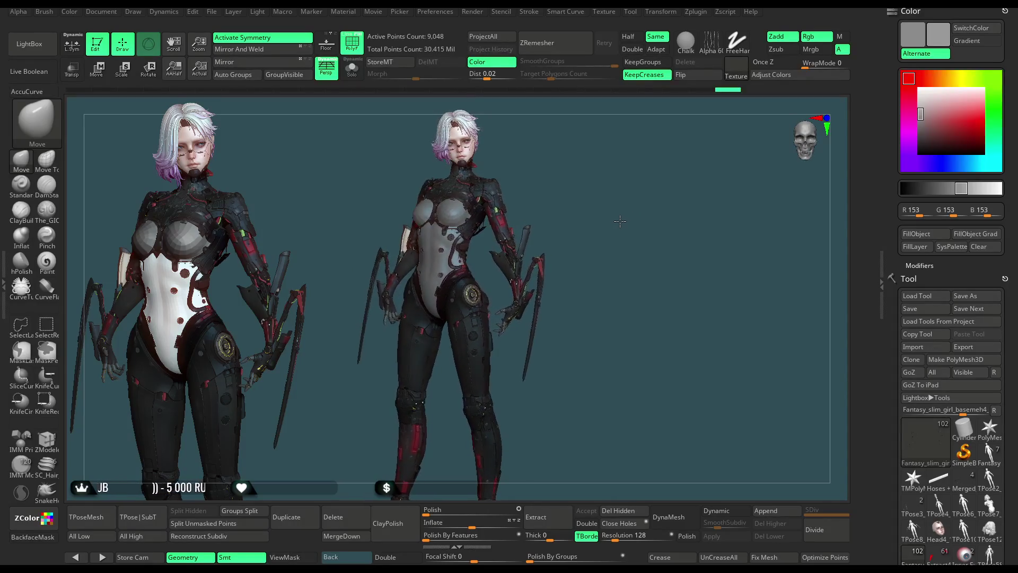
{"action": "mouse_move", "coordinate": [619, 221]}
{"action": "left_mouse_down"}
{"action": "mouse_move", "coordinate": [618, 268]}
{"action": "mouse_move", "coordinate": [599, 233]}
{"action": "left_mouse_up"}
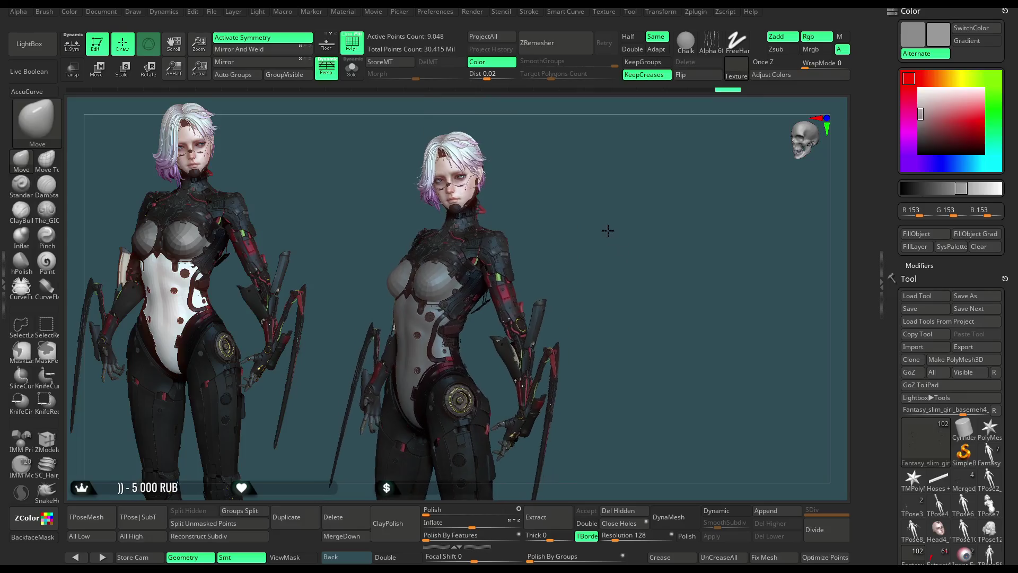
Step: Save the project from the File commands with Ctrl+S
{"action": "left_click", "coordinate": [212, 12]}
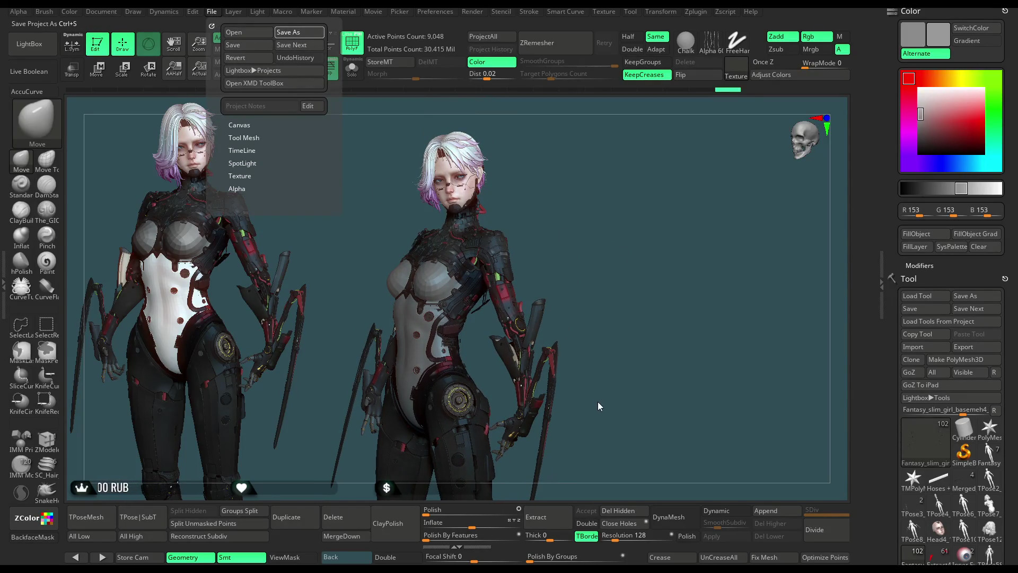
{"action": "key", "text": "ctrl+s"}
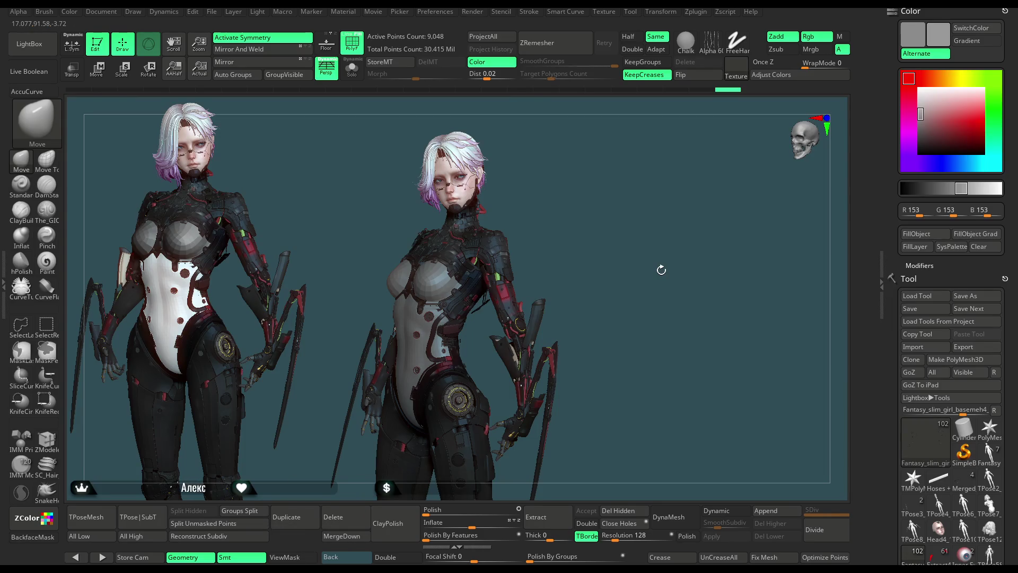
Step: Rotate the TPose59 character to a frontal view and zoom in on it
{"action": "mouse_move", "coordinate": [603, 275]}
{"action": "left_mouse_down"}
{"action": "mouse_move", "coordinate": [588, 231]}
{"action": "mouse_move", "coordinate": [598, 227]}
{"action": "mouse_move", "coordinate": [529, 220]}
{"action": "mouse_move", "coordinate": [593, 221]}
{"action": "left_mouse_up"}
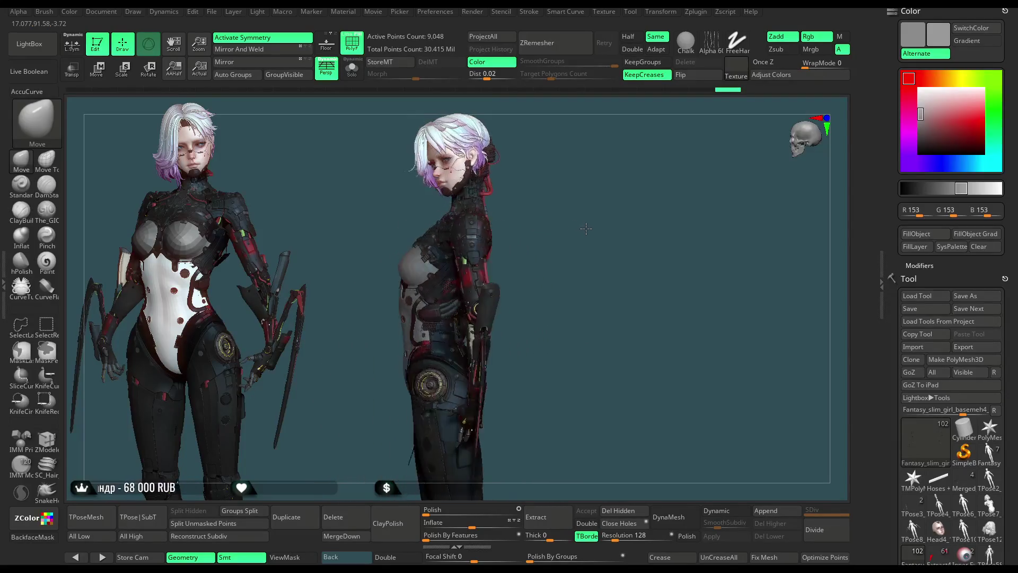
{"action": "left_click_drag", "start_coordinate": [594, 221], "coordinate": [610, 210]}
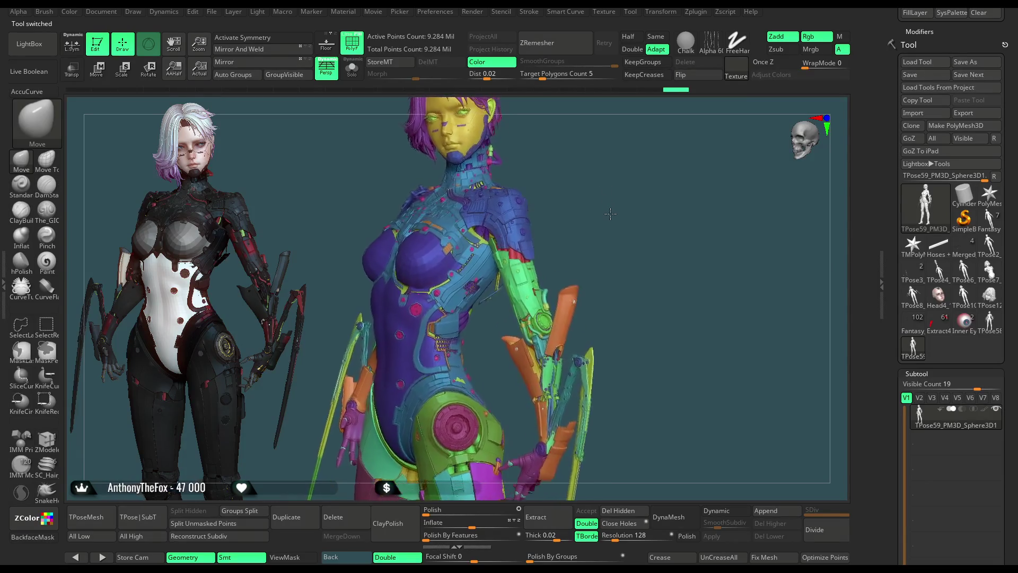
{"action": "mouse_move", "coordinate": [602, 184]}
{"action": "left_mouse_down"}
{"action": "mouse_move", "coordinate": [641, 188]}
{"action": "mouse_move", "coordinate": [412, 339]}
{"action": "left_mouse_up"}
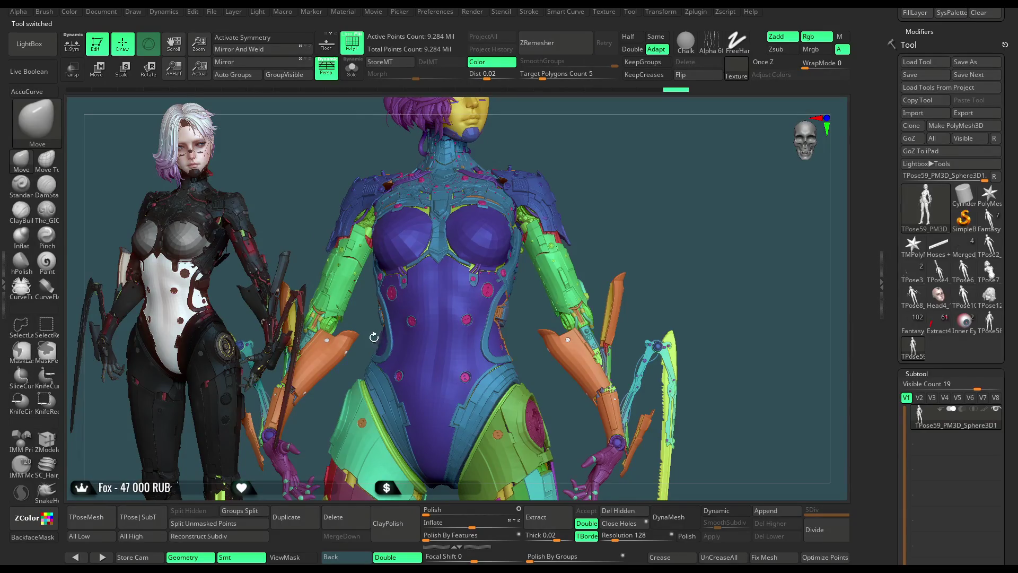
Step: Lasso-mask the torso, head and right arm of the polygrouped character
{"action": "key", "text": "ctrl"}
{"action": "left_click_drag", "start_coordinate": [501, 335], "coordinate": [289, 188], "text": "ctrl"}
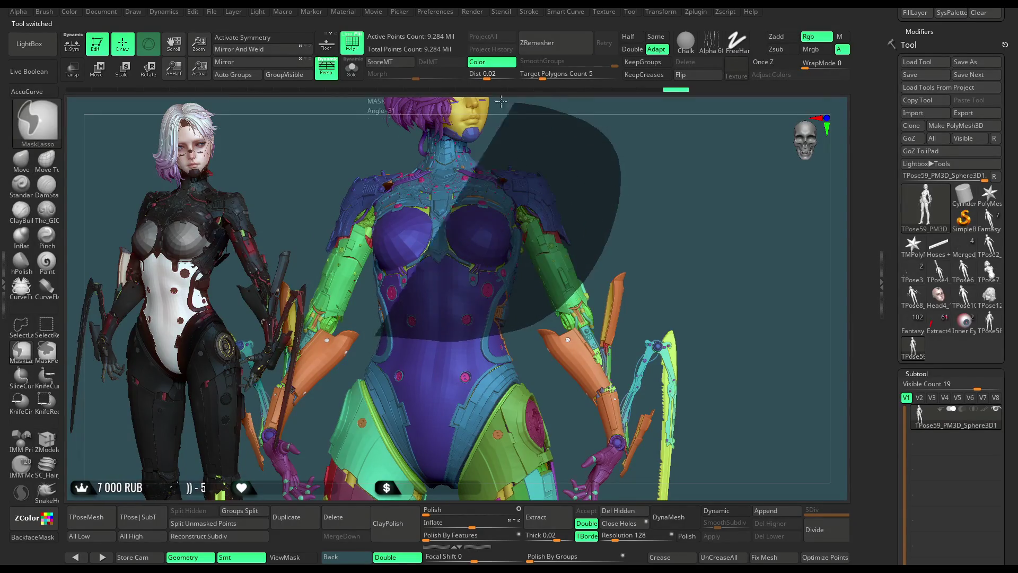
{"action": "left_click_drag", "start_coordinate": [320, 222], "coordinate": [319, 221], "text": "ctrl"}
{"action": "mouse_move", "coordinate": [656, 202]}
{"action": "left_mouse_down"}
{"action": "mouse_move", "coordinate": [534, 234]}
{"action": "mouse_move", "coordinate": [602, 235]}
{"action": "left_mouse_up"}
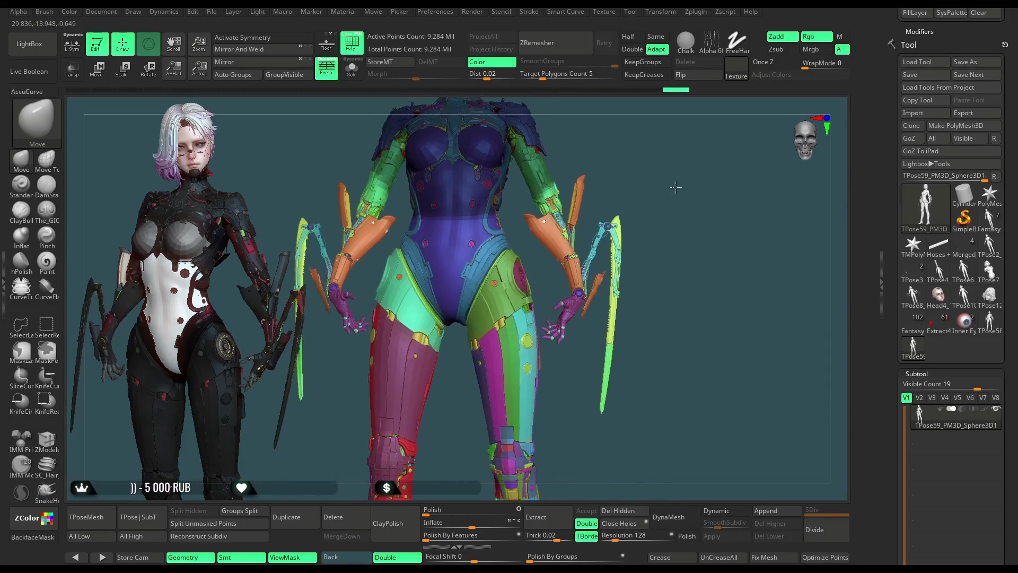
{"action": "key", "text": "ctrl"}
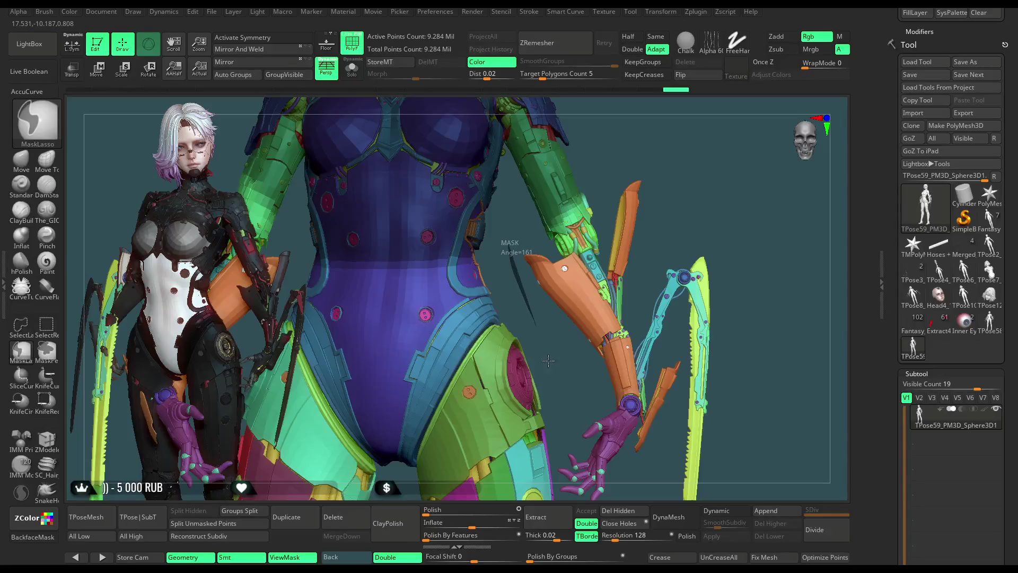
{"action": "left_click_drag", "start_coordinate": [574, 418], "coordinate": [522, 119], "text": "ctrl"}
{"action": "mouse_move", "coordinate": [556, 160]}
{"action": "left_mouse_down"}
{"action": "mouse_move", "coordinate": [733, 197]}
{"action": "mouse_move", "coordinate": [680, 310]}
{"action": "mouse_move", "coordinate": [567, 157]}
{"action": "left_mouse_up"}
Step: Lasso-mask the hand and blade beside the hip and up to the shoulder, then view the legs
{"action": "key", "text": "ctrl"}
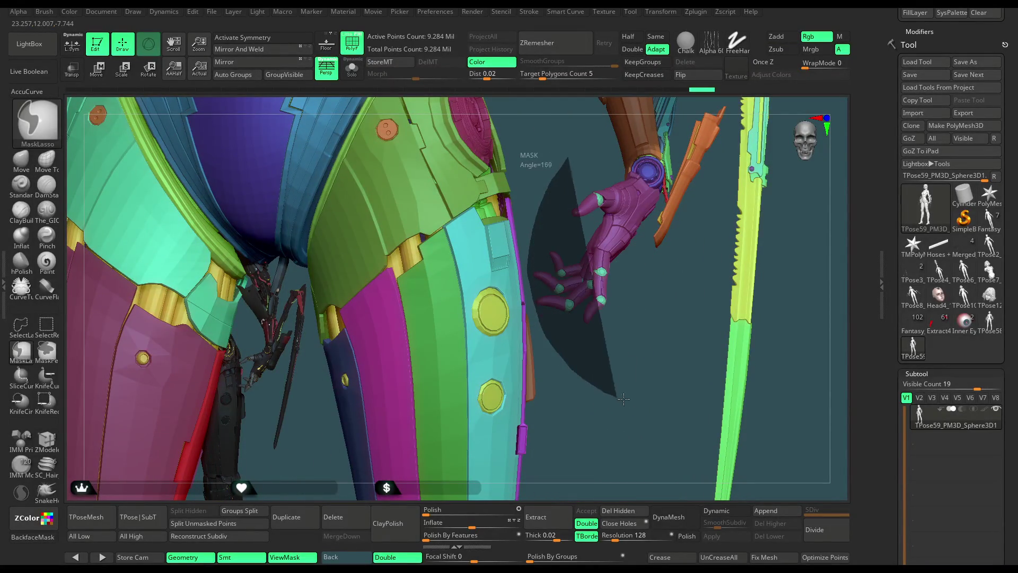
{"action": "left_click_drag", "start_coordinate": [531, 299], "coordinate": [529, 112], "text": "ctrl"}
{"action": "left_click_drag", "start_coordinate": [812, 280], "coordinate": [658, 263], "text": "alt"}
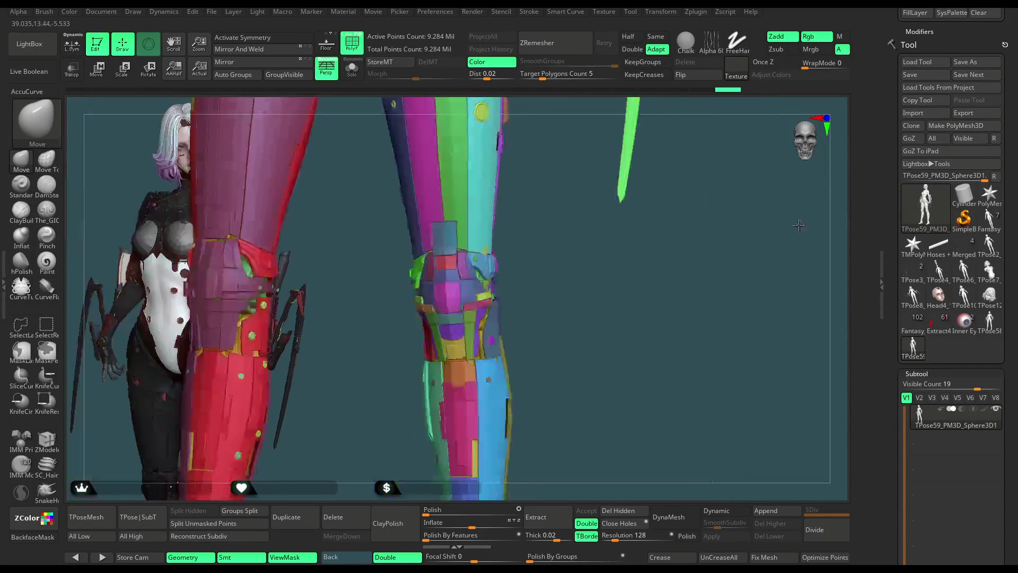
{"action": "mouse_move", "coordinate": [645, 347]}
{"action": "left_mouse_down", "text": "ctrl"}
{"action": "mouse_move", "coordinate": [641, 93]}
{"action": "mouse_move", "coordinate": [629, 172]}
{"action": "mouse_move", "coordinate": [779, 201]}
{"action": "mouse_move", "coordinate": [511, 280]}
{"action": "left_mouse_up", "text": "ctrl"}
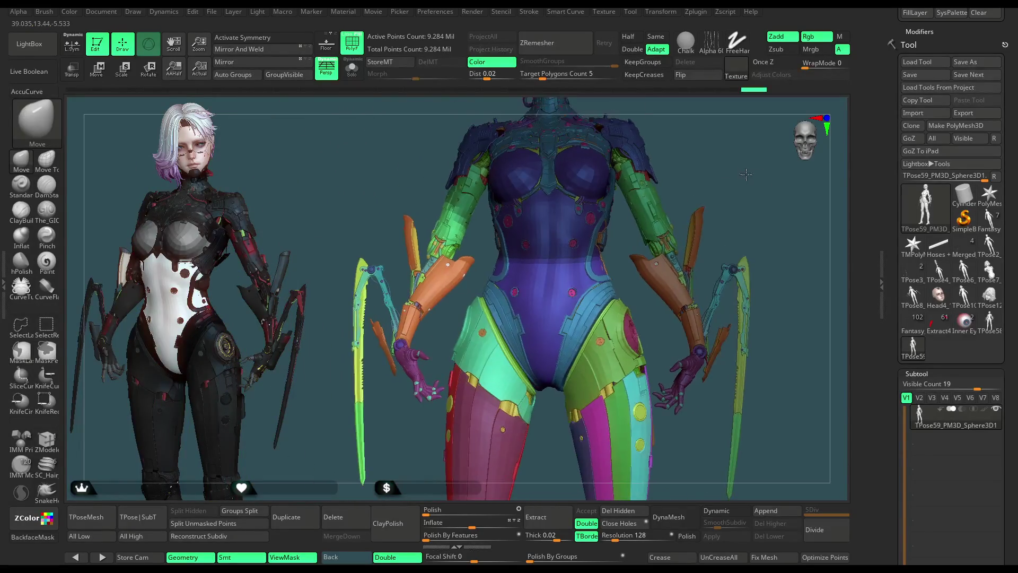
{"action": "key", "text": "ctrl"}
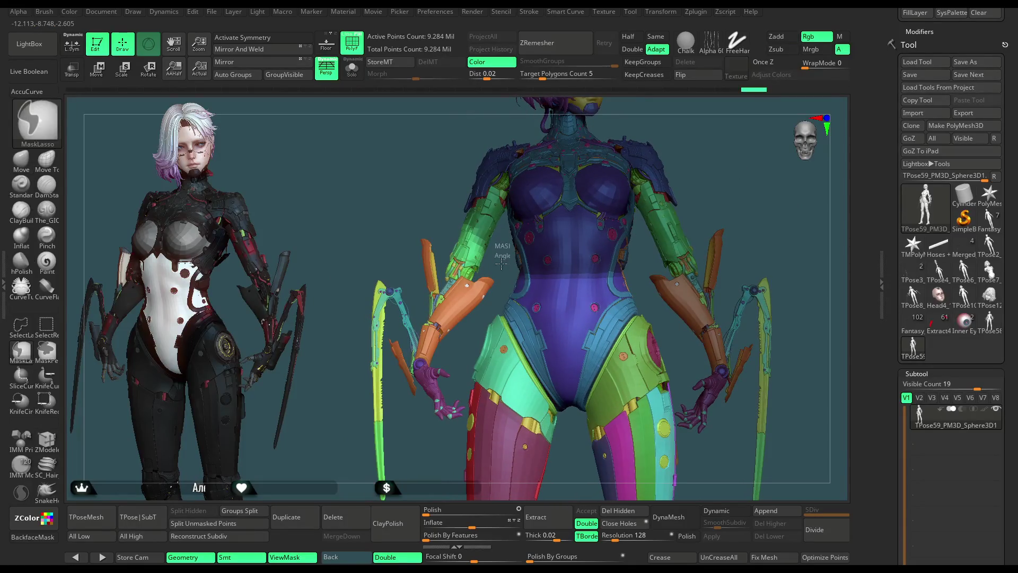
{"action": "left_click_drag", "start_coordinate": [452, 351], "coordinate": [493, 142], "text": "ctrl"}
{"action": "left_click_drag", "start_coordinate": [411, 461], "coordinate": [455, 231], "text": "alt"}
{"action": "scroll", "coordinate": [431, 371], "scroll_direction": "up", "scroll_amount": 3}
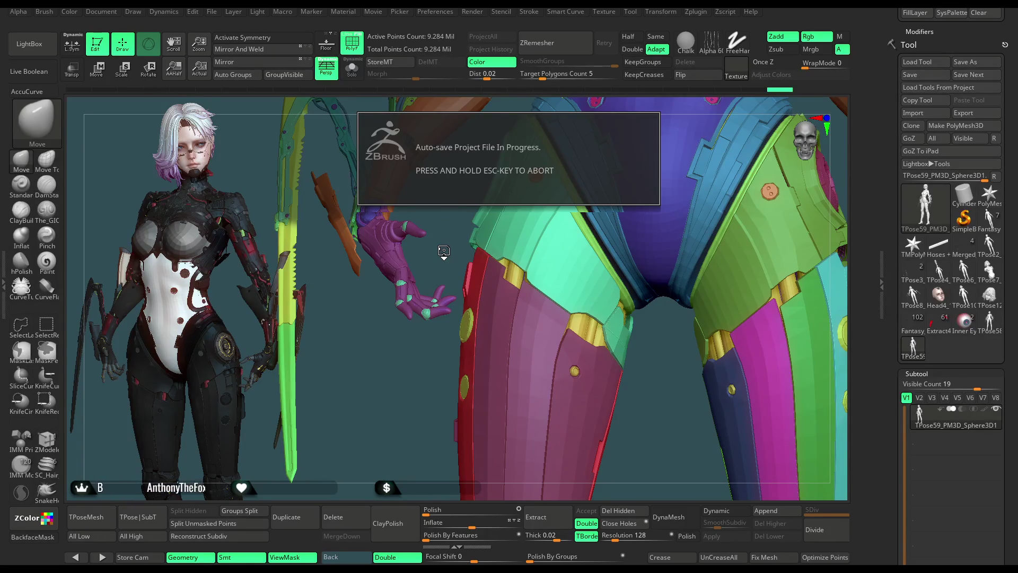
{"action": "mouse_move", "coordinate": [443, 252]}
{"action": "left_mouse_down"}
{"action": "mouse_move", "coordinate": [372, 496]}
{"action": "mouse_move", "coordinate": [463, 224]}
{"action": "left_mouse_up"}
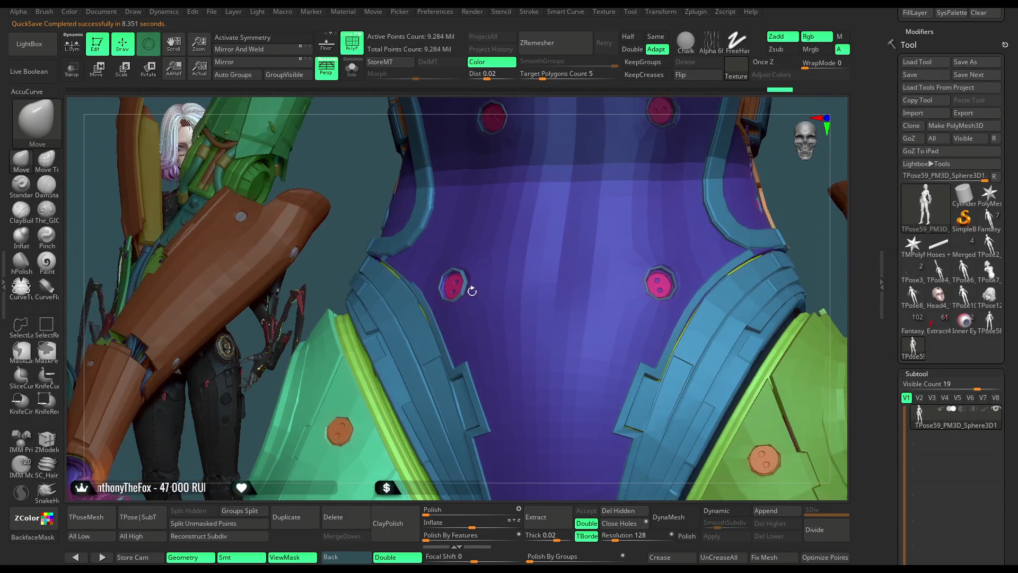
Step: Add lasso mask around the hand and beside the leg armour, orbiting to the torso front
{"action": "key", "text": "ctrl+shift"}
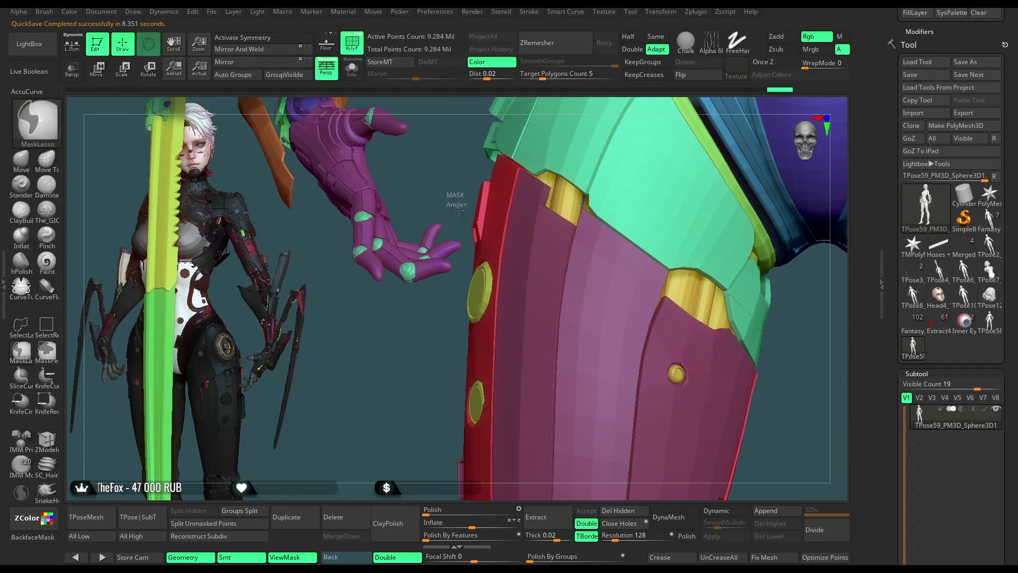
{"action": "left_click_drag", "start_coordinate": [457, 274], "coordinate": [450, 239], "text": "ctrl+shift"}
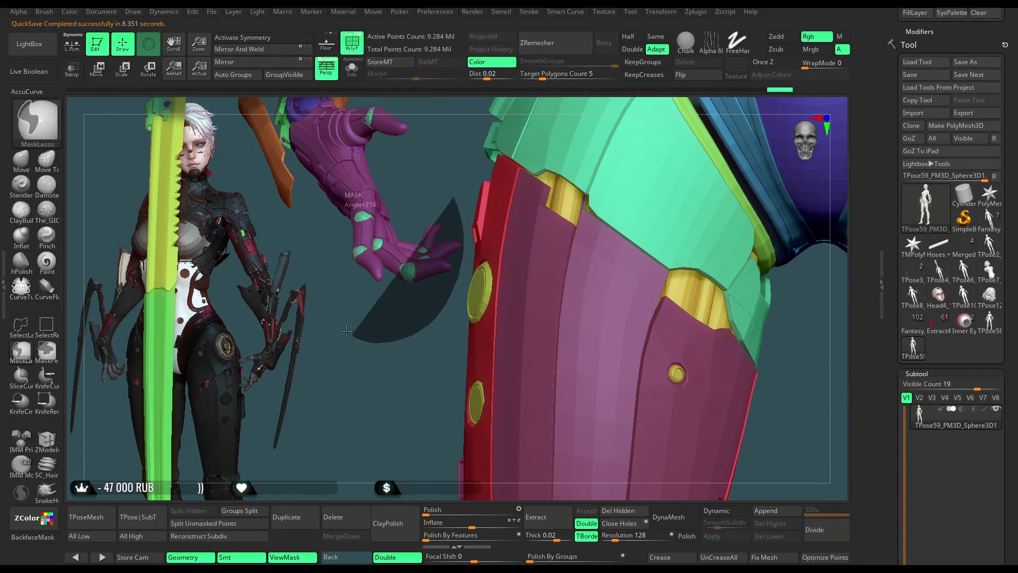
{"action": "mouse_move", "coordinate": [382, 340]}
{"action": "left_mouse_down"}
{"action": "mouse_move", "coordinate": [500, 223]}
{"action": "mouse_move", "coordinate": [500, 170]}
{"action": "mouse_move", "coordinate": [319, 462]}
{"action": "mouse_move", "coordinate": [450, 353]}
{"action": "left_mouse_up"}
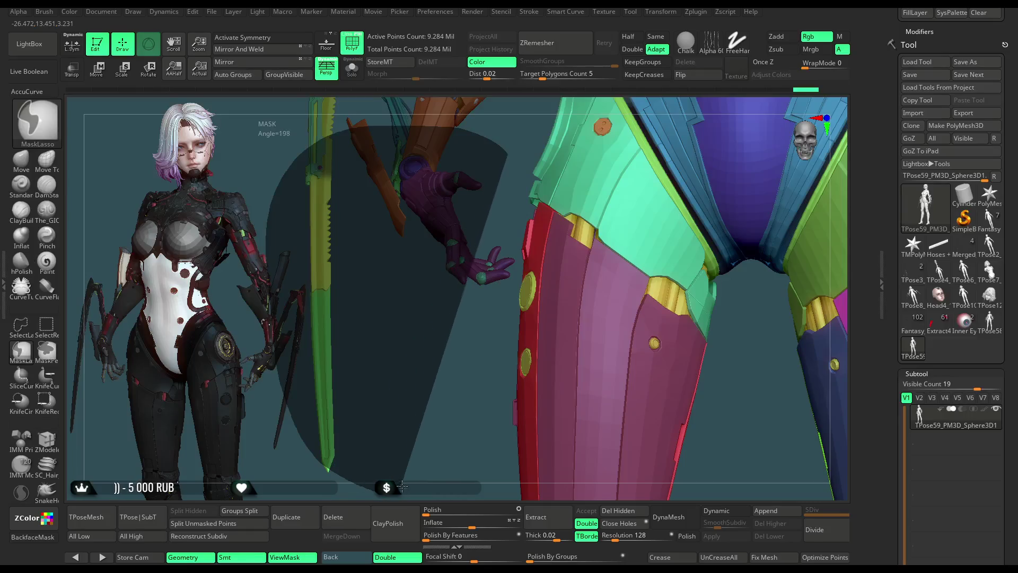
{"action": "mouse_move", "coordinate": [472, 275]}
{"action": "left_mouse_down", "text": "ctrl"}
{"action": "mouse_move", "coordinate": [347, 444]}
{"action": "mouse_move", "coordinate": [638, 277]}
{"action": "left_mouse_up", "text": "ctrl"}
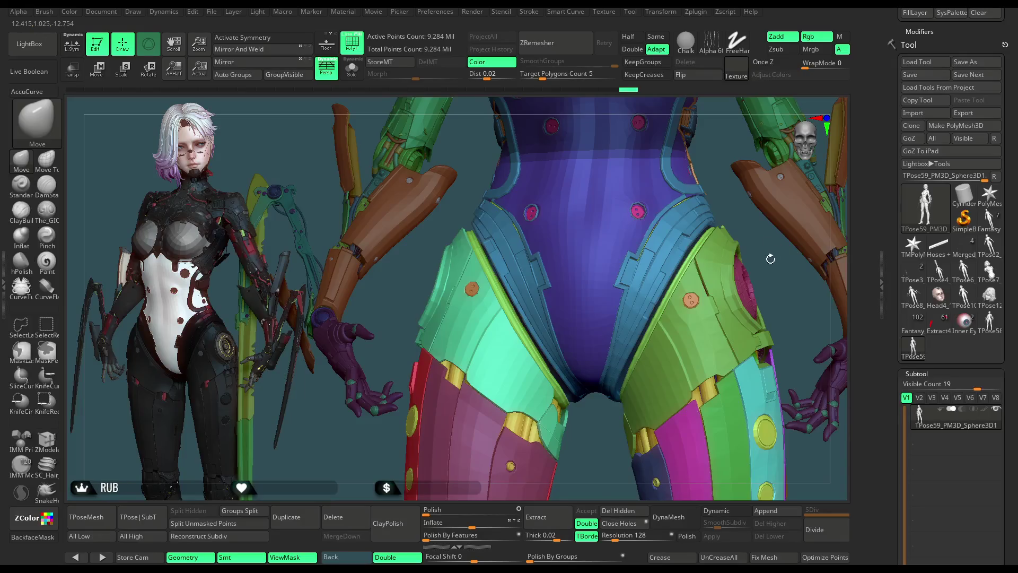
{"action": "left_click_drag", "start_coordinate": [772, 255], "coordinate": [497, 265]}
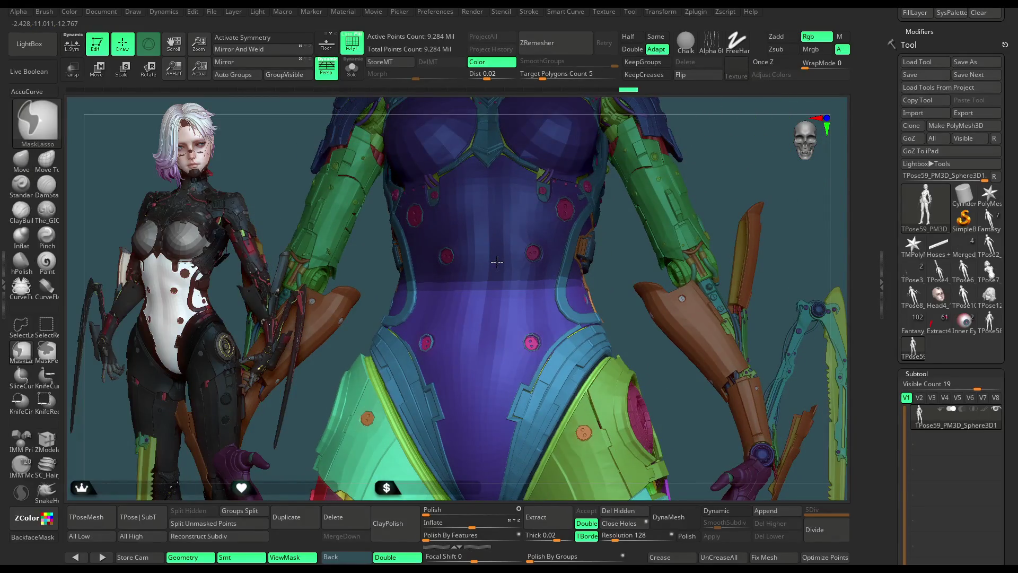
{"action": "left_click", "coordinate": [496, 261], "text": "ctrl+shift"}
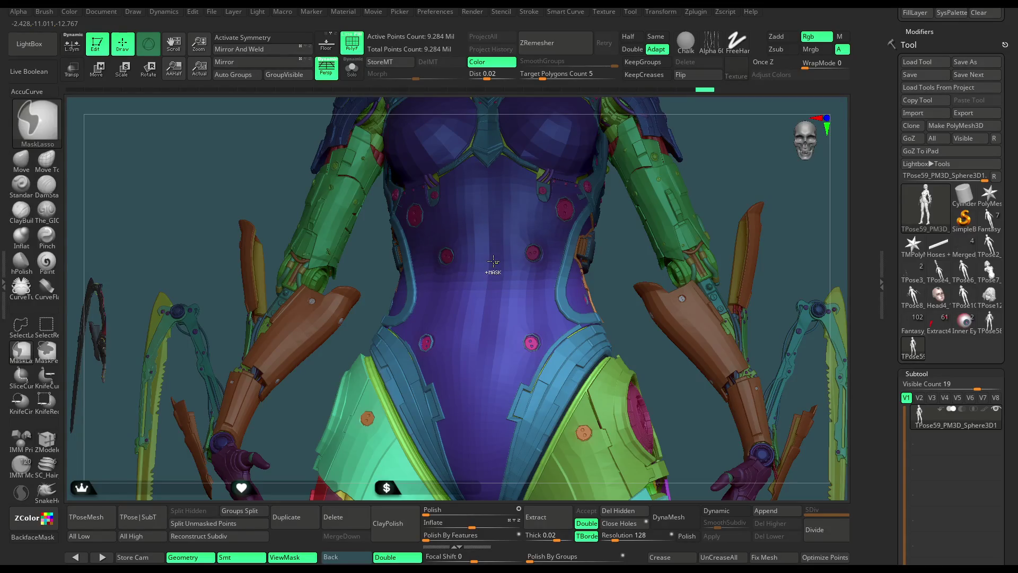
Step: Mask over the head and start the Move transpose gizmo on the masked character
{"action": "left_click", "coordinate": [722, 160], "text": "ctrl+shift"}
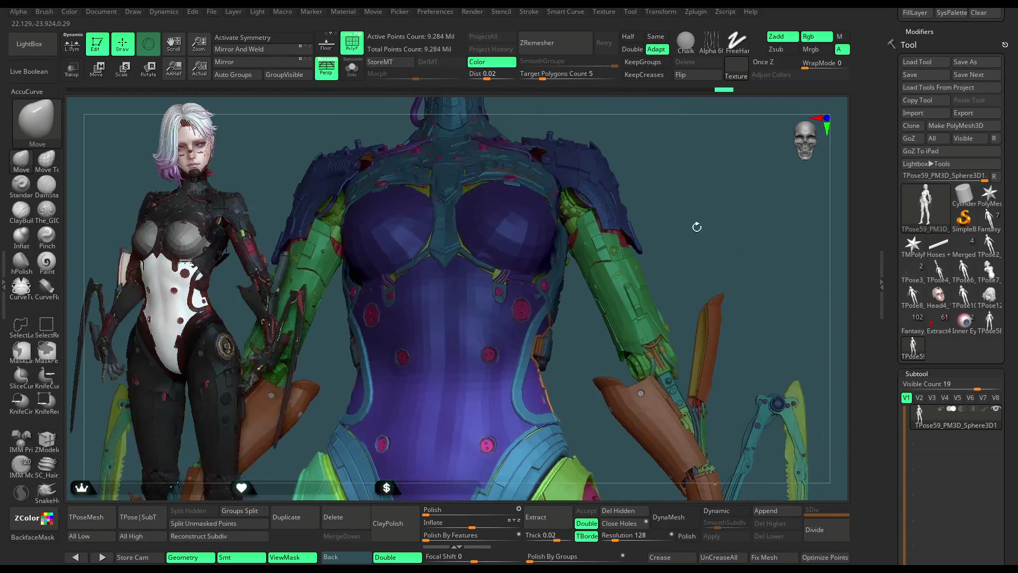
{"action": "mouse_move", "coordinate": [695, 223]}
{"action": "left_mouse_down", "text": "alt"}
{"action": "mouse_move", "coordinate": [688, 180]}
{"action": "mouse_move", "coordinate": [636, 228]}
{"action": "mouse_move", "coordinate": [597, 209]}
{"action": "left_mouse_up", "text": "alt"}
{"action": "left_click_drag", "start_coordinate": [475, 216], "coordinate": [354, 178], "text": "ctrl"}
{"action": "mouse_move", "coordinate": [564, 252]}
{"action": "left_mouse_down", "text": "alt"}
{"action": "mouse_move", "coordinate": [580, 246]}
{"action": "mouse_move", "coordinate": [569, 231]}
{"action": "mouse_move", "coordinate": [609, 189]}
{"action": "left_mouse_up", "text": "alt"}
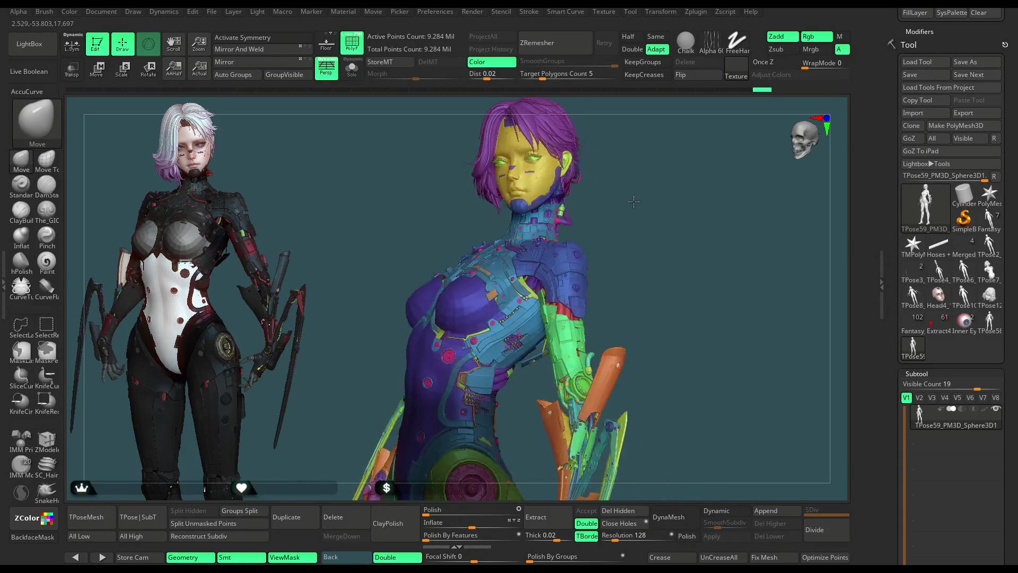
{"action": "key", "text": "w"}
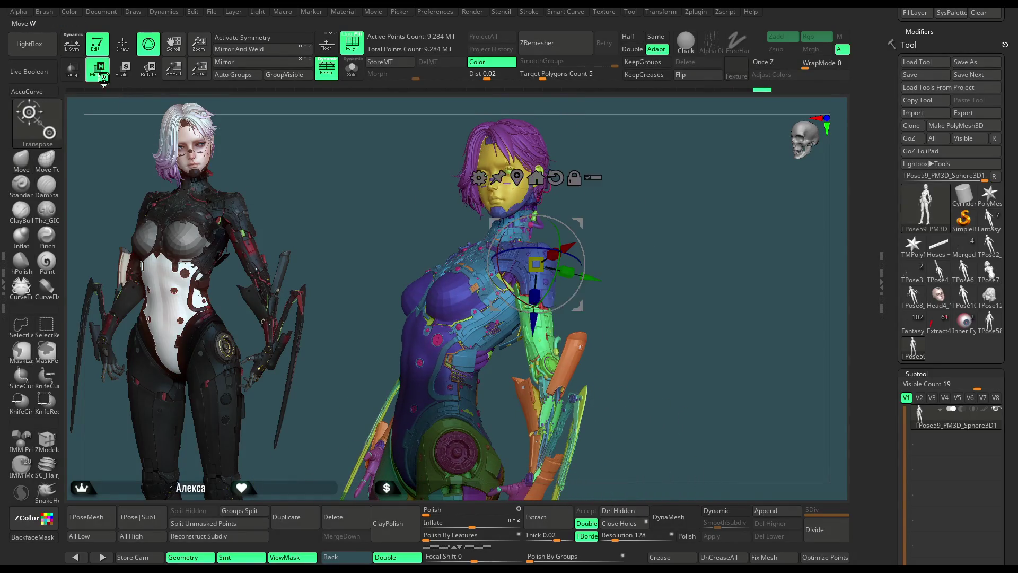
Step: With ZModeler's Set Symmetry, pick the centre chest polygon and bring up the gizmo there
{"action": "mouse_move", "coordinate": [664, 192]}
{"action": "left_mouse_down", "text": "shift"}
{"action": "mouse_move", "coordinate": [604, 163]}
{"action": "mouse_move", "coordinate": [740, 123]}
{"action": "mouse_move", "coordinate": [174, 364]}
{"action": "left_mouse_up", "text": "shift"}
{"action": "key", "text": "q"}
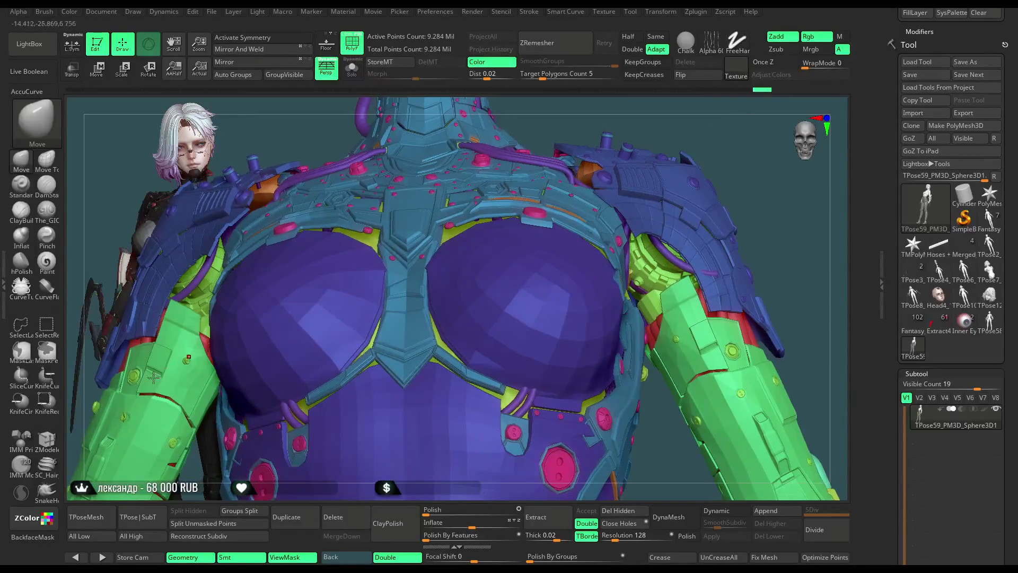
{"action": "left_click", "coordinate": [47, 440]}
{"action": "key", "text": "space"}
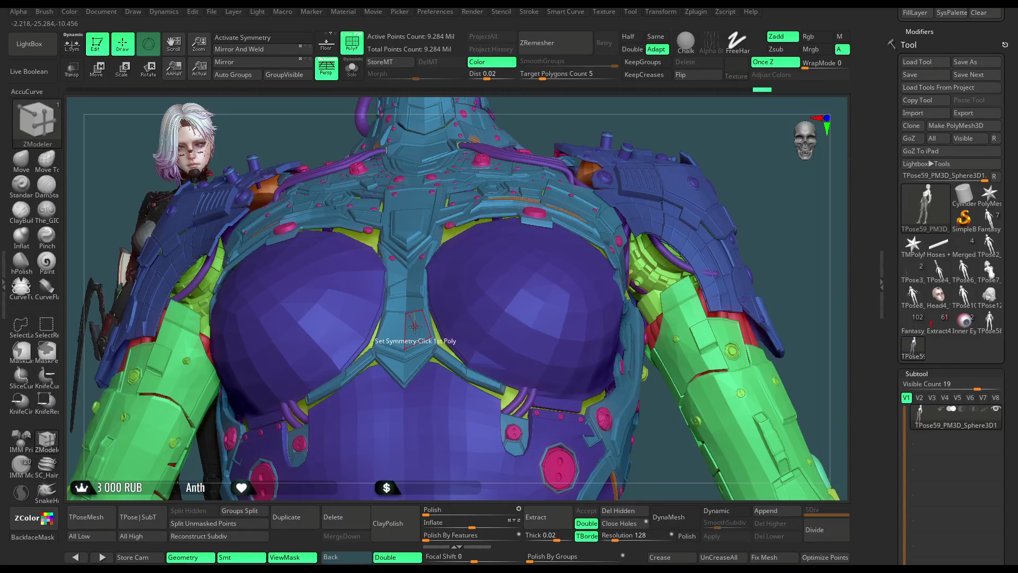
{"action": "left_click", "coordinate": [414, 325]}
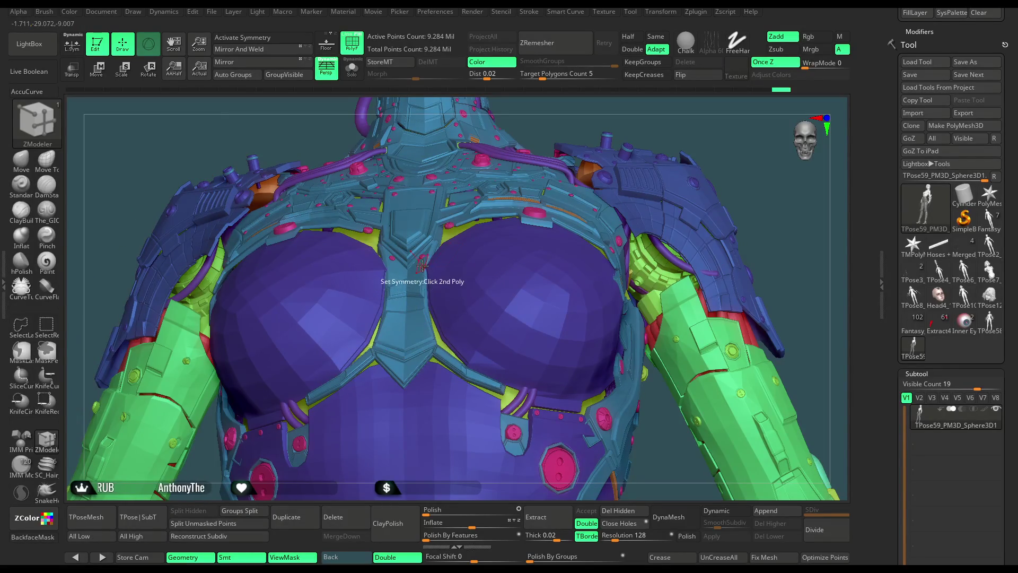
{"action": "mouse_move", "coordinate": [478, 271]}
{"action": "right_mouse_down", "text": "ctrl"}
{"action": "mouse_move", "coordinate": [514, 242]}
{"action": "mouse_move", "coordinate": [427, 318]}
{"action": "right_mouse_up", "text": "ctrl"}
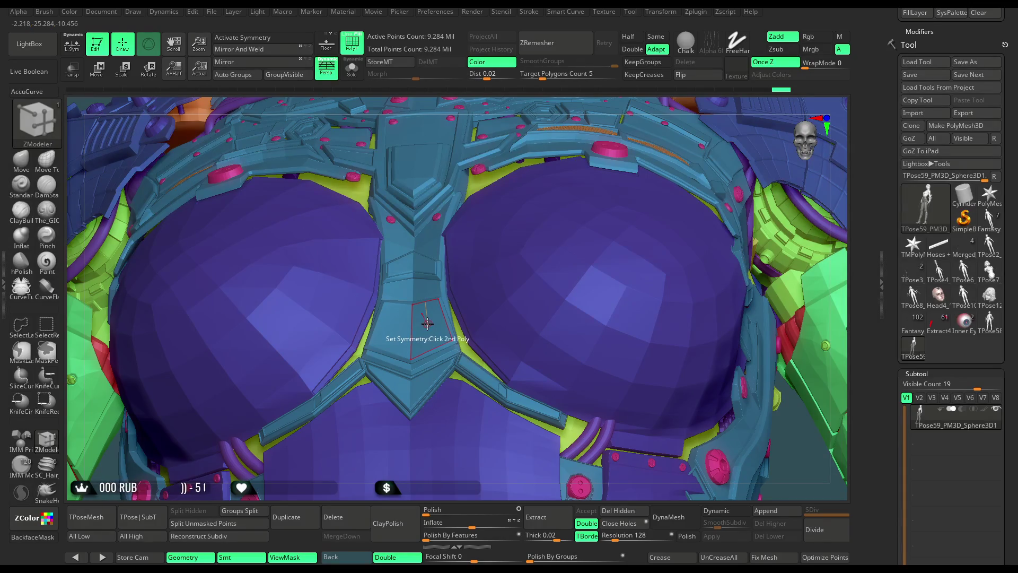
{"action": "key", "text": "w"}
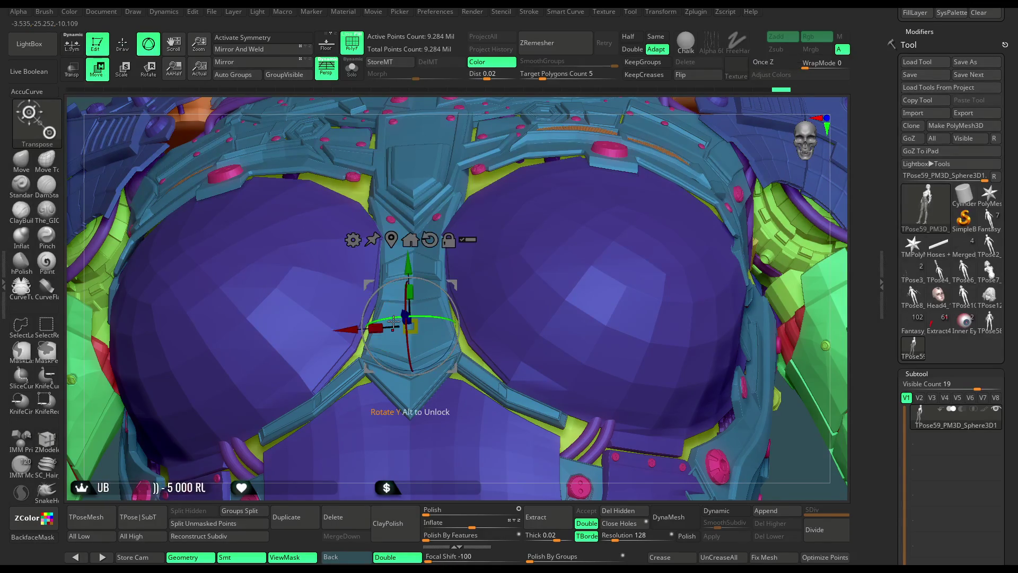
{"action": "scroll", "coordinate": [406, 276], "scroll_direction": "down", "scroll_amount": 3}
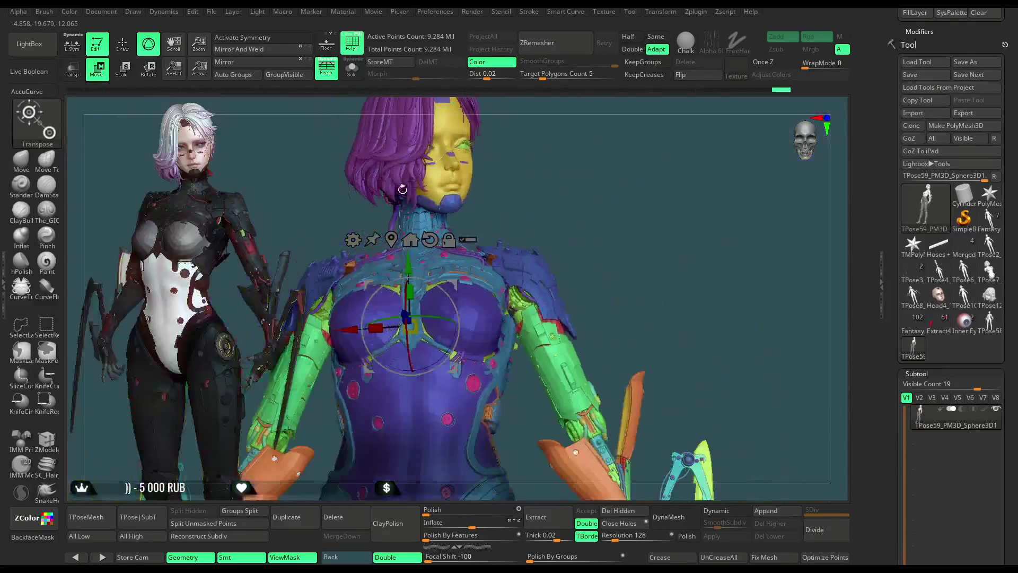
{"action": "left_click_drag", "start_coordinate": [407, 278], "coordinate": [410, 304], "text": "alt"}
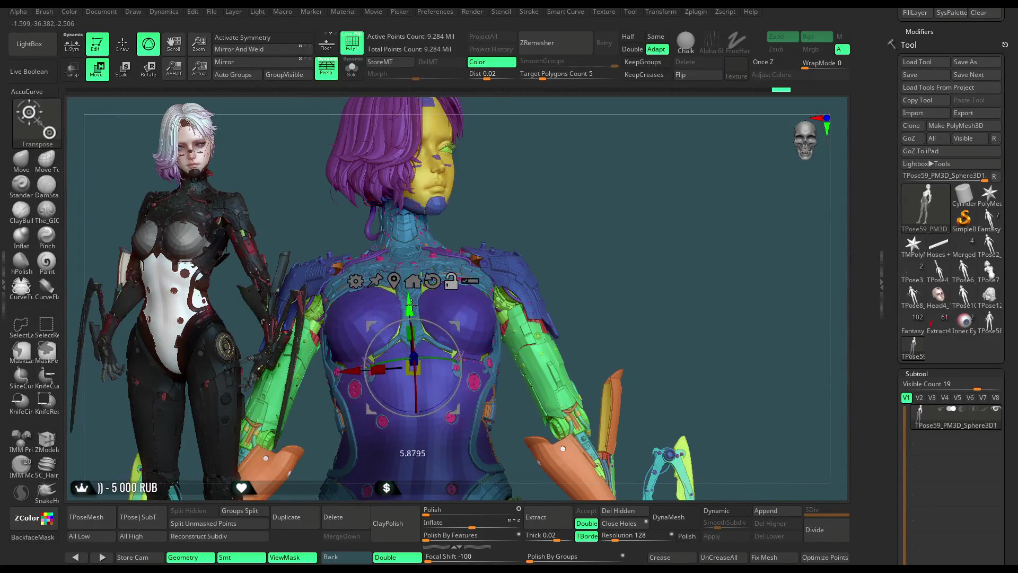
{"action": "mouse_move", "coordinate": [553, 191]}
{"action": "left_mouse_down"}
{"action": "mouse_move", "coordinate": [386, 362]}
{"action": "mouse_move", "coordinate": [397, 363]}
{"action": "left_mouse_up"}
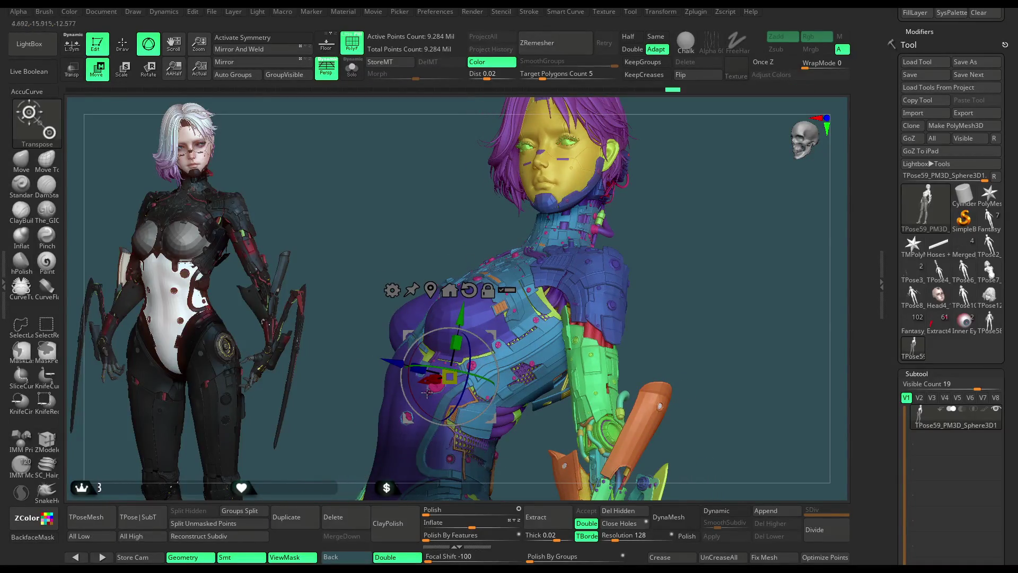
{"action": "left_click_drag", "start_coordinate": [414, 398], "coordinate": [415, 399]}
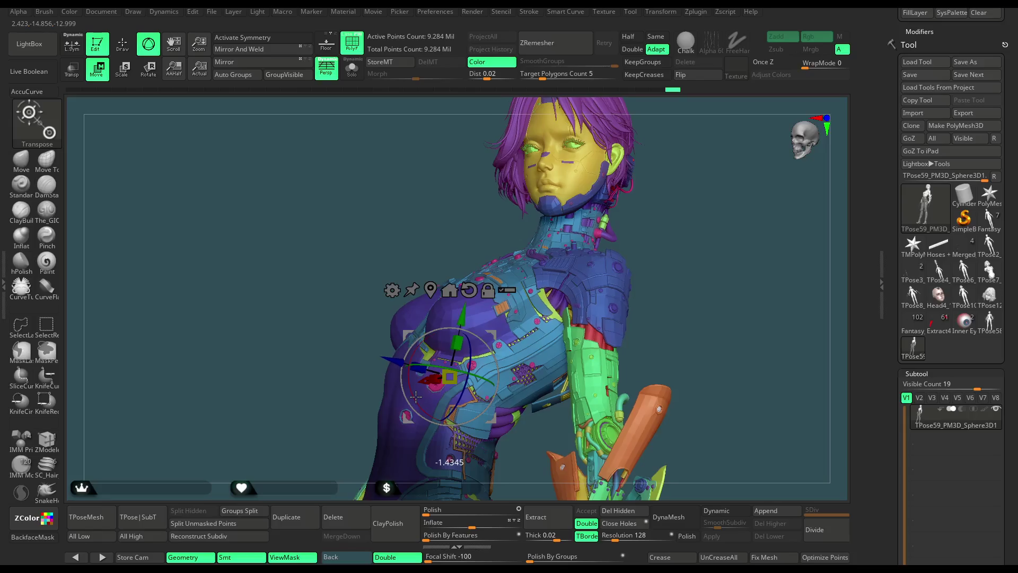
{"action": "mouse_move", "coordinate": [650, 270]}
{"action": "left_mouse_down"}
{"action": "mouse_move", "coordinate": [604, 235]}
{"action": "mouse_move", "coordinate": [624, 231]}
{"action": "mouse_move", "coordinate": [513, 307]}
{"action": "mouse_move", "coordinate": [628, 232]}
{"action": "mouse_move", "coordinate": [624, 222]}
{"action": "mouse_move", "coordinate": [558, 272]}
{"action": "left_mouse_up"}
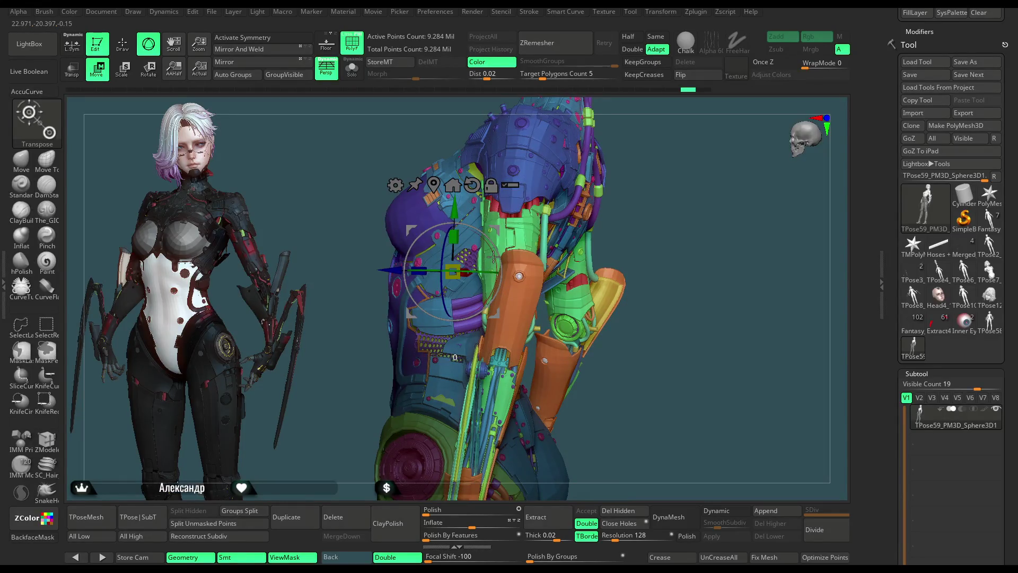
{"action": "mouse_move", "coordinate": [636, 226]}
{"action": "left_mouse_down"}
{"action": "mouse_move", "coordinate": [681, 218]}
{"action": "mouse_move", "coordinate": [601, 195]}
{"action": "mouse_move", "coordinate": [644, 199]}
{"action": "mouse_move", "coordinate": [604, 352]}
{"action": "mouse_move", "coordinate": [645, 192]}
{"action": "mouse_move", "coordinate": [692, 197]}
{"action": "left_mouse_up"}
{"action": "mouse_move", "coordinate": [617, 221]}
{"action": "left_mouse_down", "text": "alt"}
{"action": "mouse_move", "coordinate": [493, 316]}
{"action": "mouse_move", "coordinate": [486, 293]}
{"action": "mouse_move", "coordinate": [648, 344]}
{"action": "mouse_move", "coordinate": [711, 404]}
{"action": "mouse_move", "coordinate": [667, 320]}
{"action": "mouse_move", "coordinate": [629, 340]}
{"action": "mouse_move", "coordinate": [625, 329]}
{"action": "left_mouse_up", "text": "alt"}
{"action": "key", "text": "ctrl"}
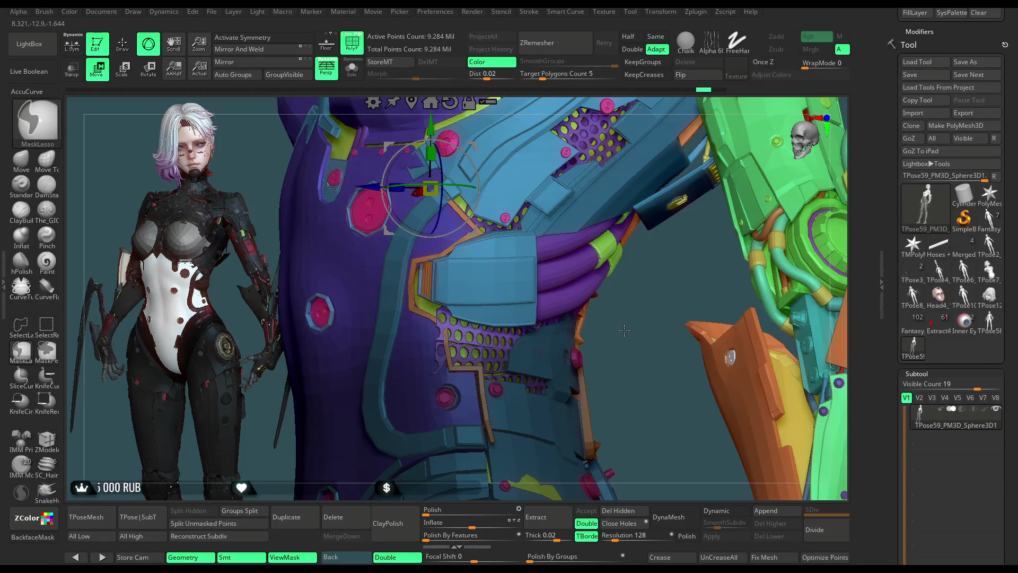
{"action": "key", "text": "ctrl"}
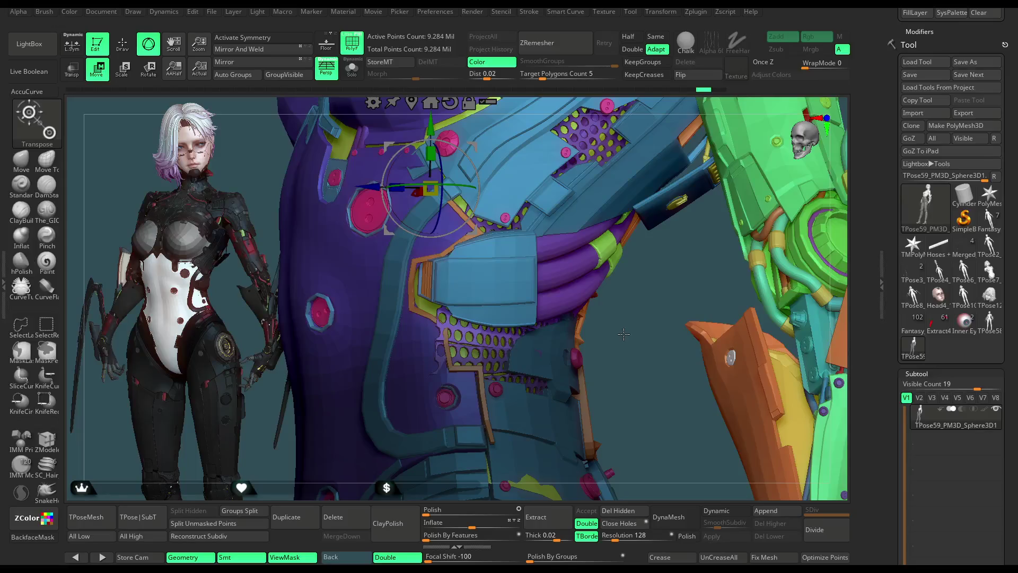
{"action": "key", "text": "ctrl+shift"}
{"action": "mouse_move", "coordinate": [624, 336]}
{"action": "left_mouse_down"}
{"action": "mouse_move", "coordinate": [689, 261]}
{"action": "mouse_move", "coordinate": [677, 199]}
{"action": "mouse_move", "coordinate": [651, 212]}
{"action": "left_mouse_up"}
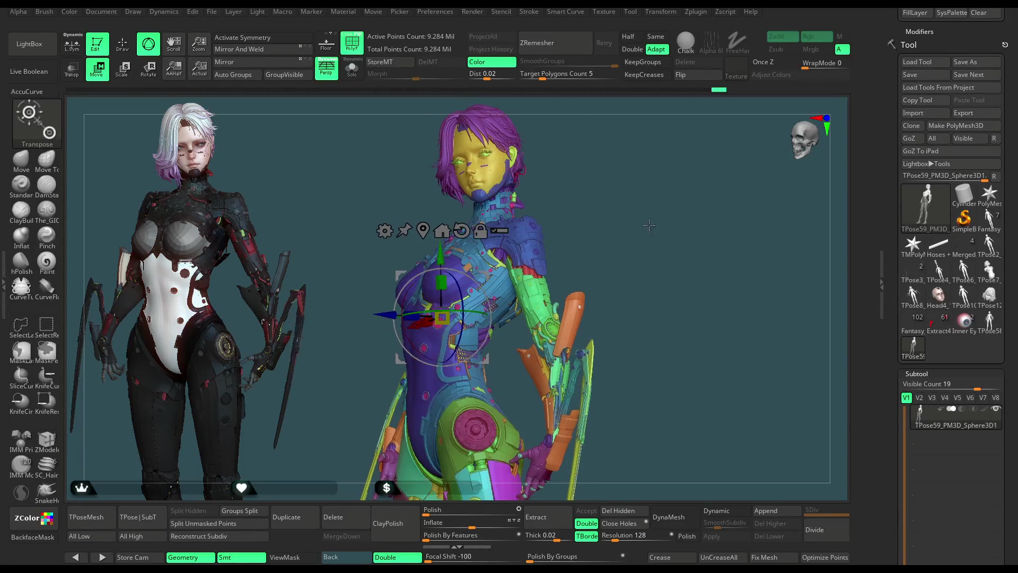
{"action": "left_click", "coordinate": [122, 44]}
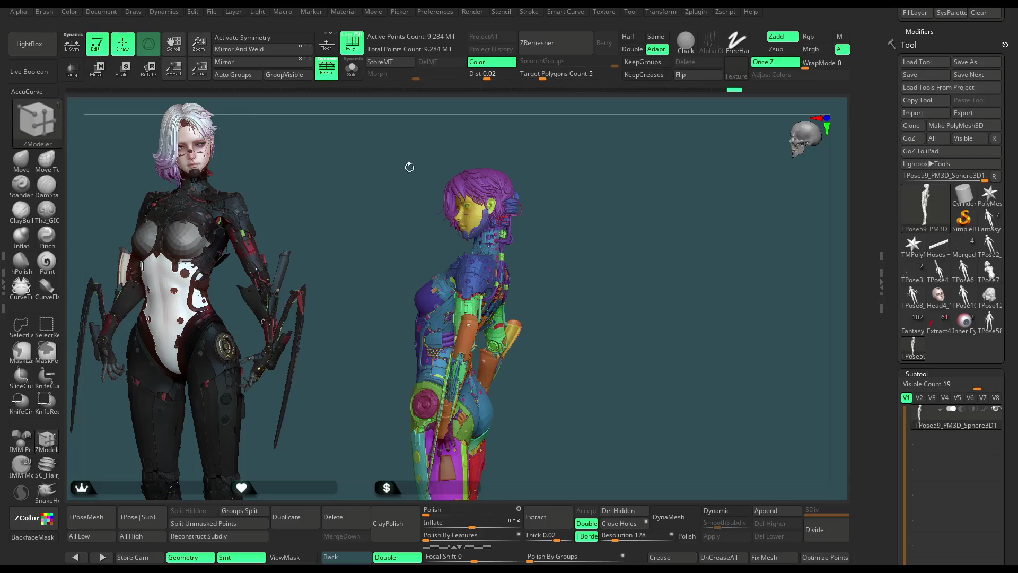
{"action": "left_click_drag", "start_coordinate": [589, 181], "coordinate": [607, 213]}
{"action": "left_click_drag", "start_coordinate": [595, 228], "coordinate": [584, 189]}
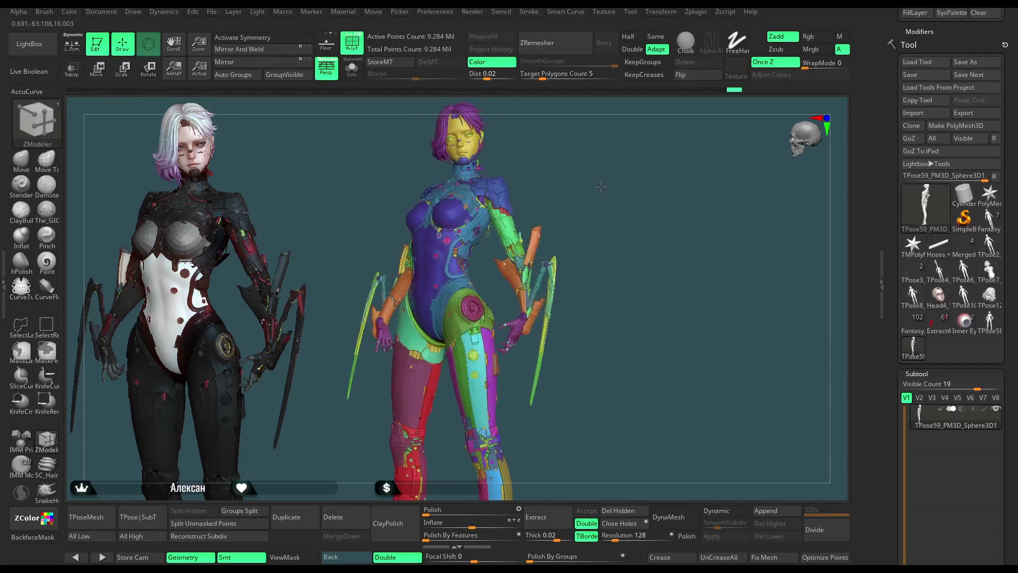
{"action": "left_click_drag", "start_coordinate": [621, 181], "coordinate": [568, 199]}
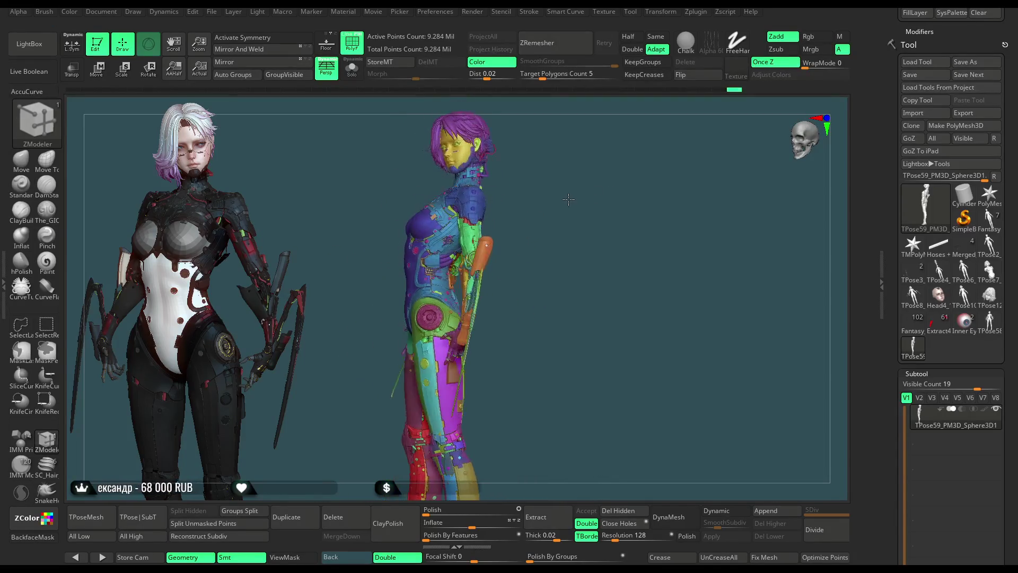
{"action": "left_click_drag", "start_coordinate": [569, 199], "coordinate": [587, 182], "text": "alt"}
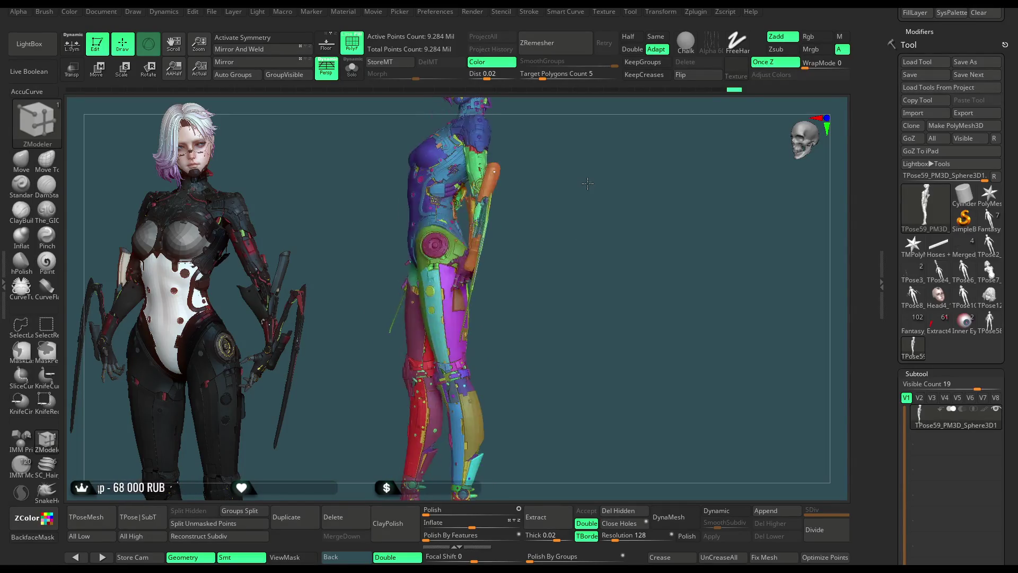
{"action": "mouse_move", "coordinate": [587, 224]}
{"action": "left_mouse_down"}
{"action": "mouse_move", "coordinate": [634, 217]}
{"action": "mouse_move", "coordinate": [299, 266]}
{"action": "left_mouse_up"}
{"action": "left_click", "coordinate": [28, 167]}
{"action": "left_click_drag", "start_coordinate": [697, 278], "coordinate": [706, 252], "text": "alt"}
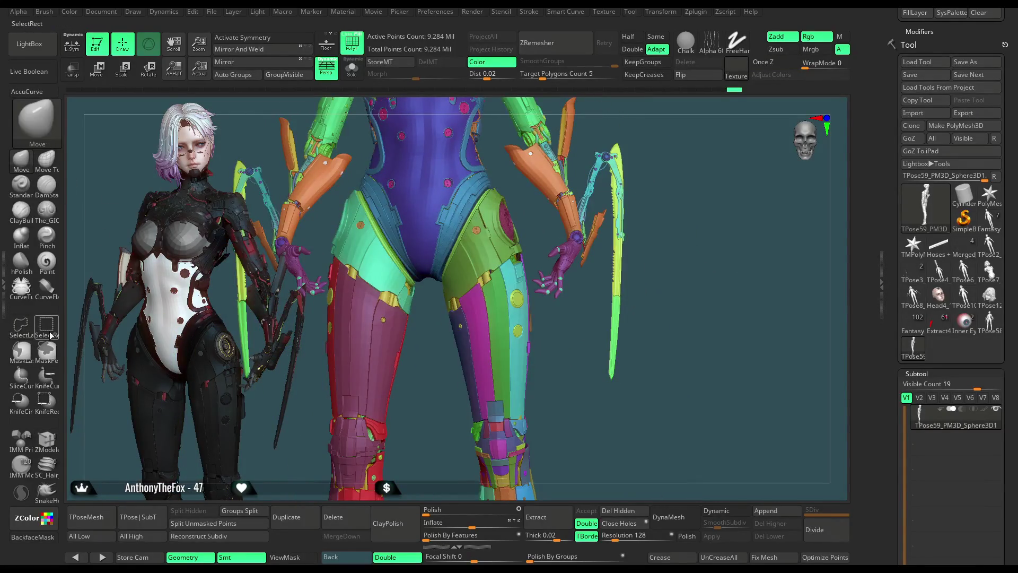
Step: Isolate the green hip armour piece and toggle the other pieces back into view
{"action": "left_click_drag", "start_coordinate": [544, 285], "coordinate": [534, 275], "text": "alt"}
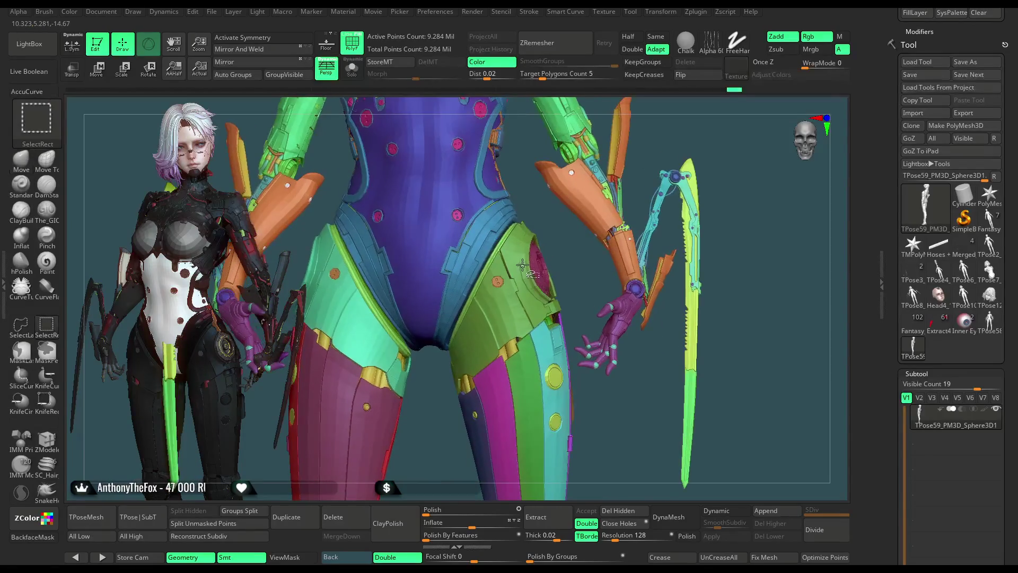
{"action": "left_click", "coordinate": [525, 265], "text": "ctrl+shift"}
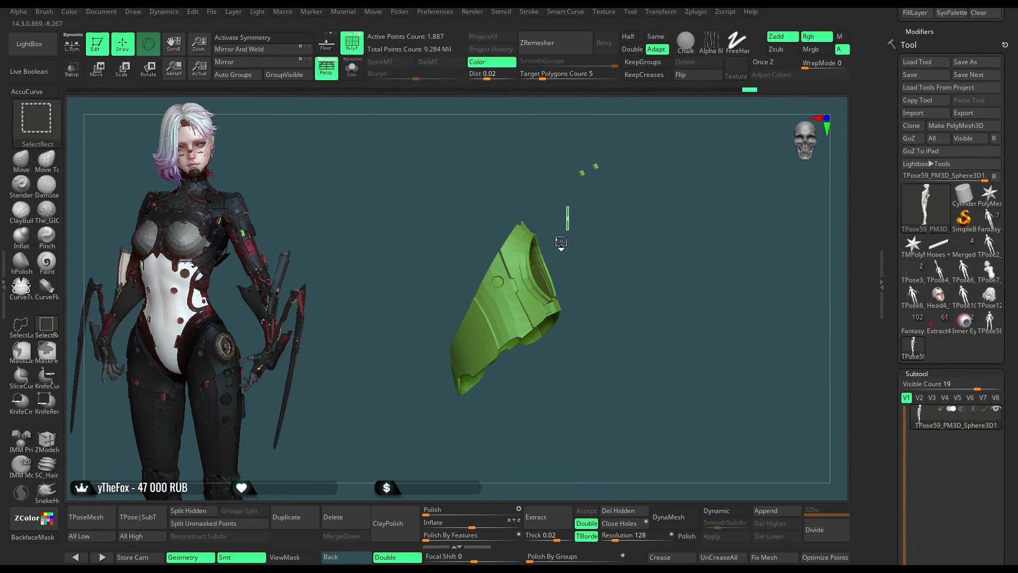
{"action": "left_click", "coordinate": [561, 243], "text": "ctrl+shift"}
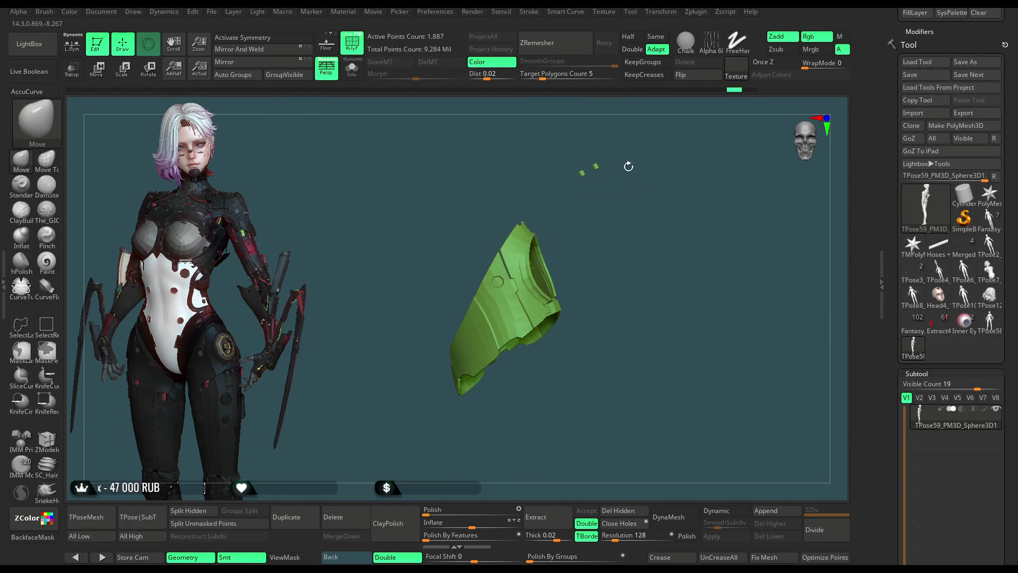
{"action": "left_click_drag", "start_coordinate": [627, 127], "coordinate": [549, 210], "text": "ctrl+shift"}
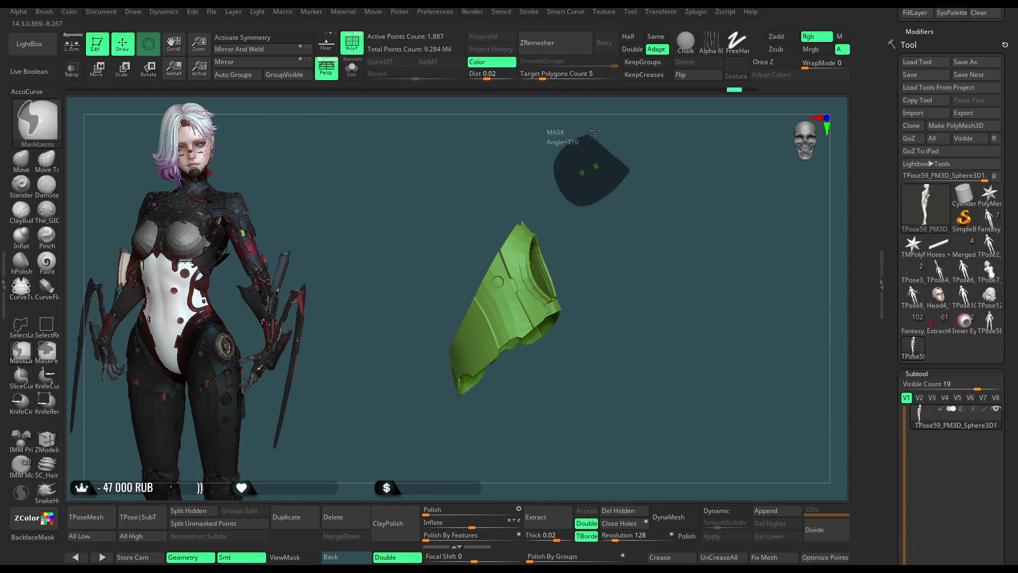
{"action": "left_click", "coordinate": [562, 224], "text": "ctrl+shift"}
{"action": "left_click", "coordinate": [517, 284], "text": "ctrl+shift"}
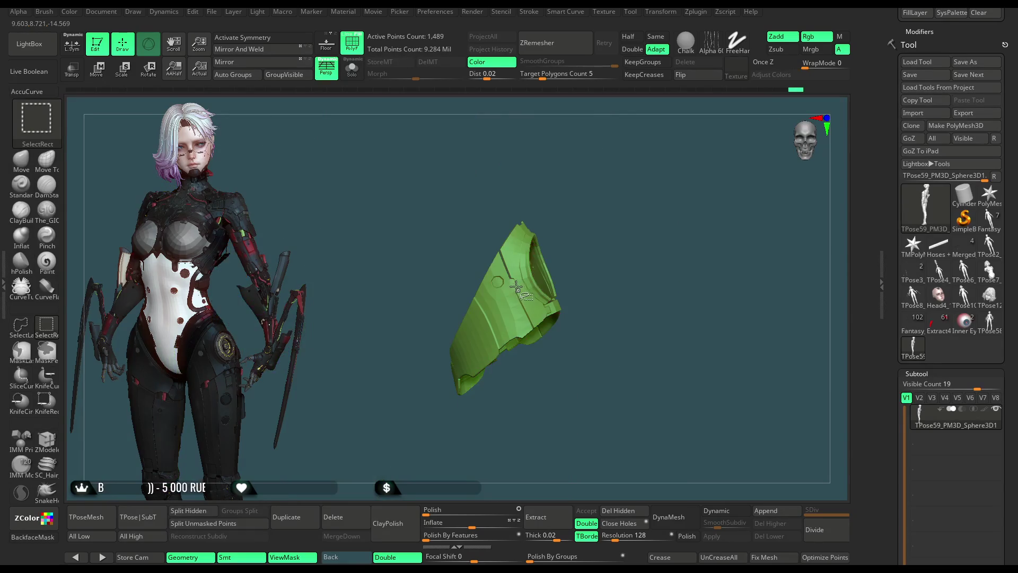
{"action": "left_click", "coordinate": [555, 245], "text": "ctrl+shift"}
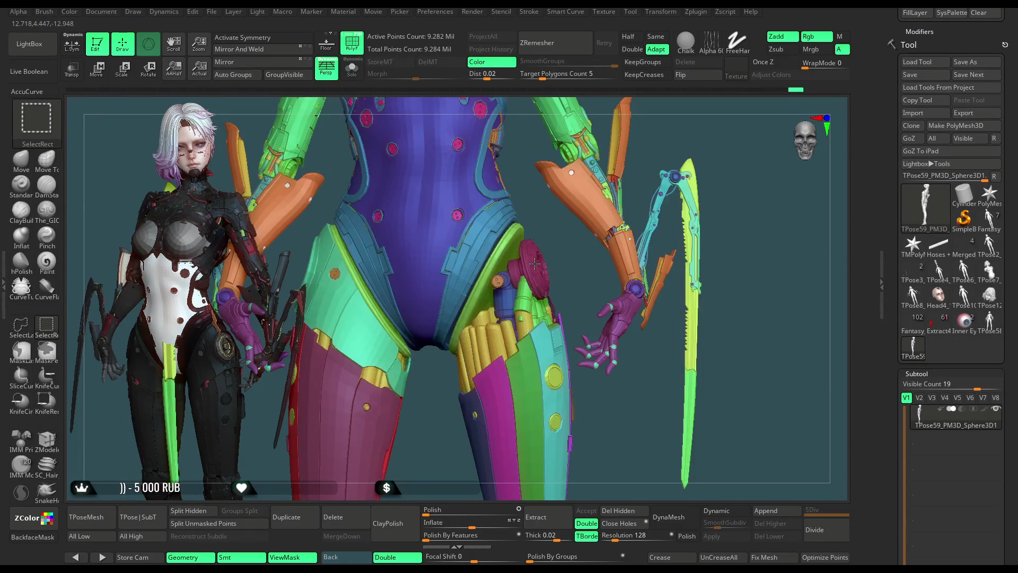
Step: Hide the magenta disc, green curved armour, chainmail, cylinders and orange tubes around the hip
{"action": "left_click", "coordinate": [514, 255], "text": "ctrl+alt+shift"}
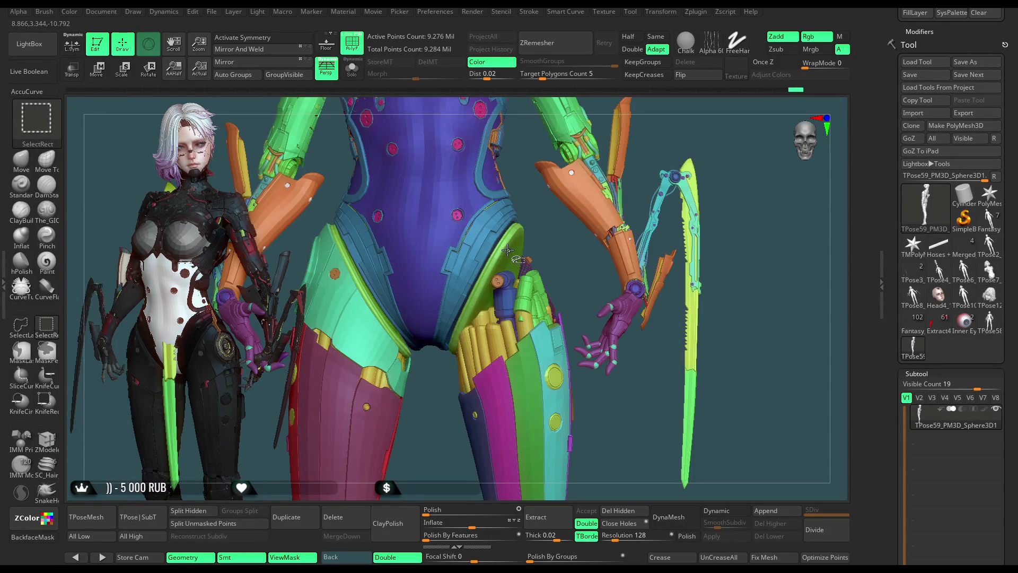
{"action": "left_click", "coordinate": [498, 281], "text": "ctrl+alt+shift"}
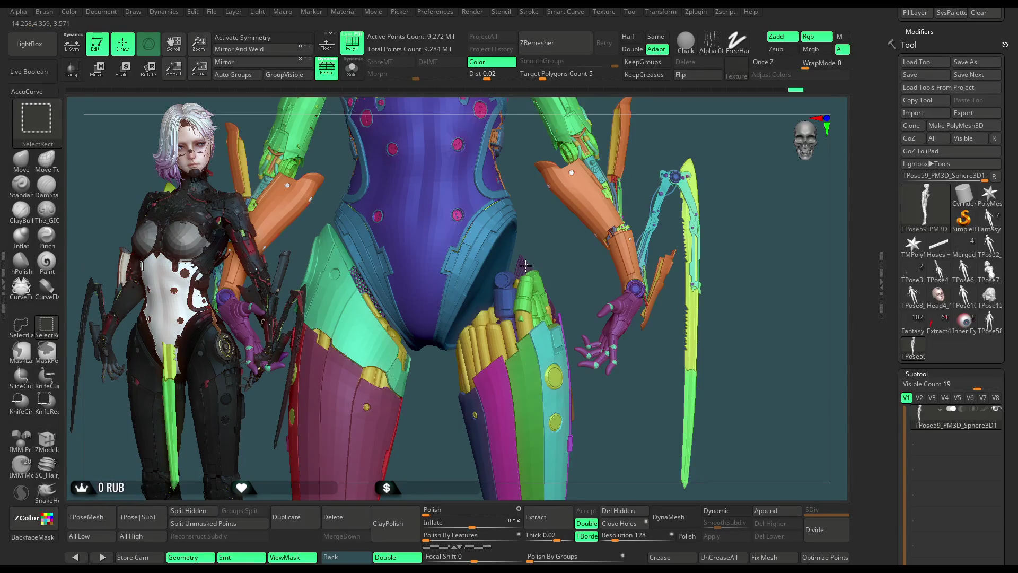
{"action": "left_click", "coordinate": [506, 282], "text": "ctrl+alt+shift"}
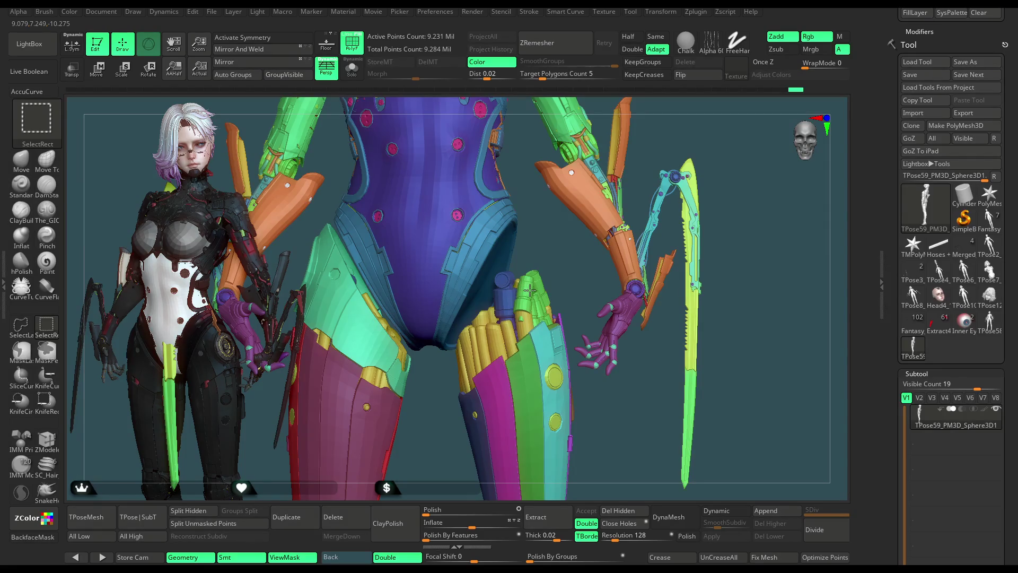
{"action": "left_click", "coordinate": [529, 290], "text": "ctrl+alt+shift"}
{"action": "left_click", "coordinate": [516, 302], "text": "ctrl+alt+shift"}
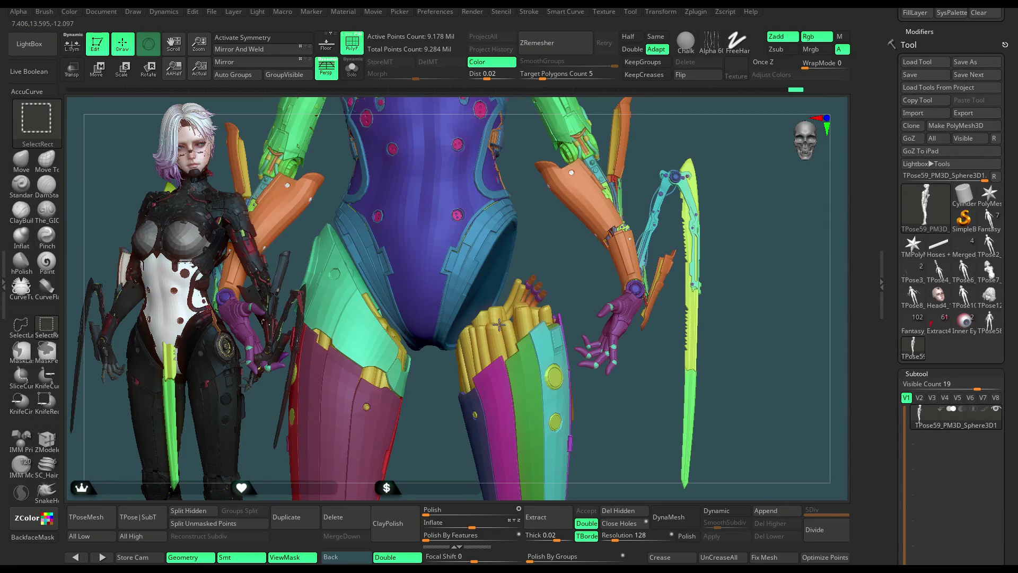
{"action": "left_click", "coordinate": [526, 294], "text": "ctrl+alt+shift"}
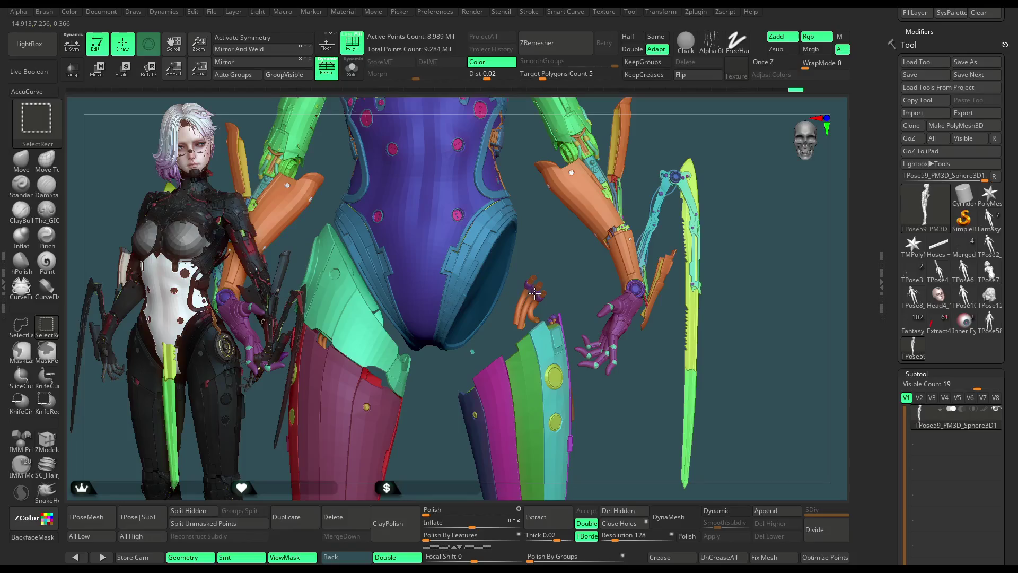
{"action": "left_click", "coordinate": [533, 293], "text": "ctrl+alt+shift"}
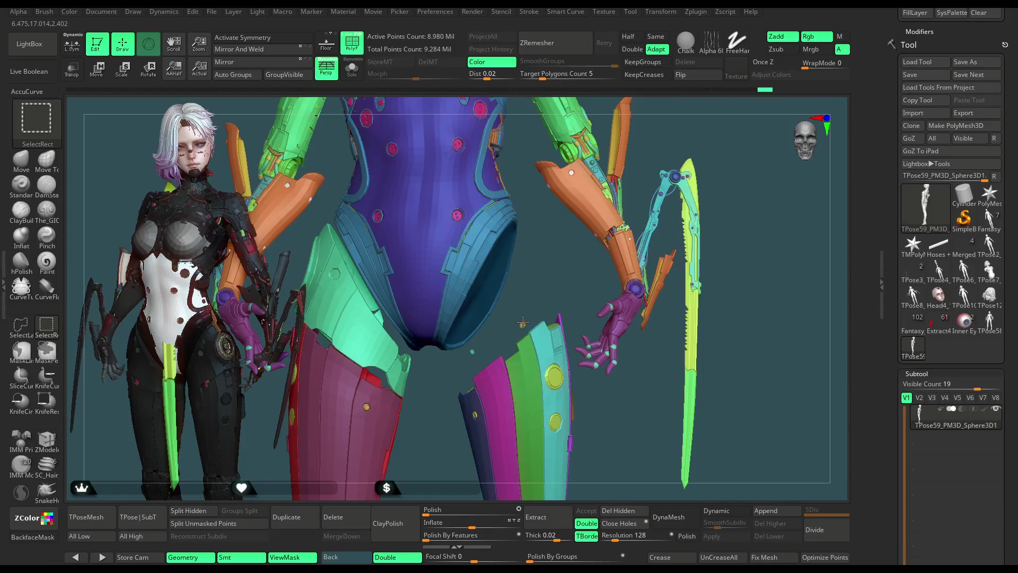
Step: Hide the thigh plates and buttons covering the small brown part, then frame the model
{"action": "left_click", "coordinate": [553, 352], "text": "ctrl+alt+shift"}
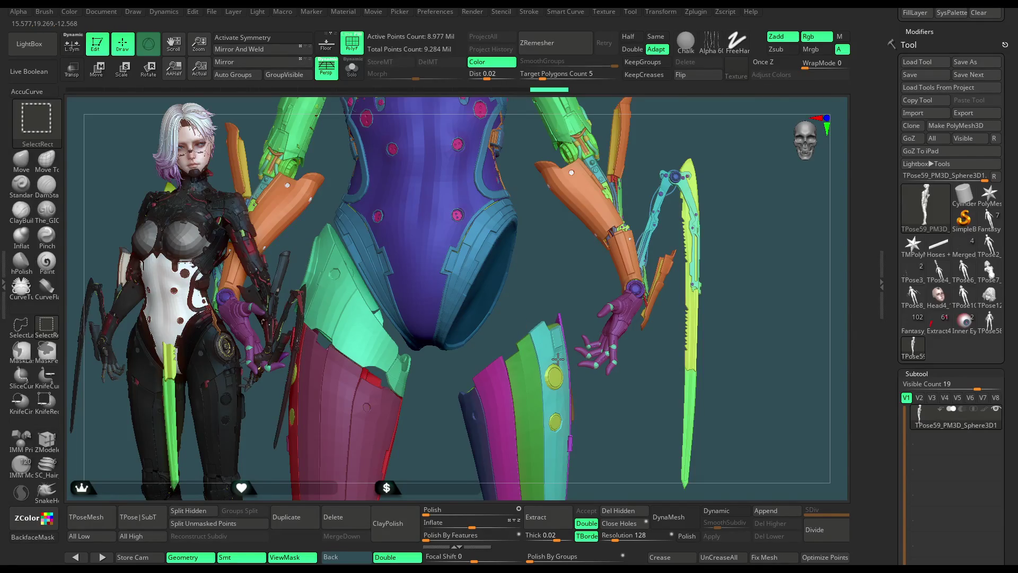
{"action": "left_click", "coordinate": [561, 342], "text": "ctrl+alt+shift"}
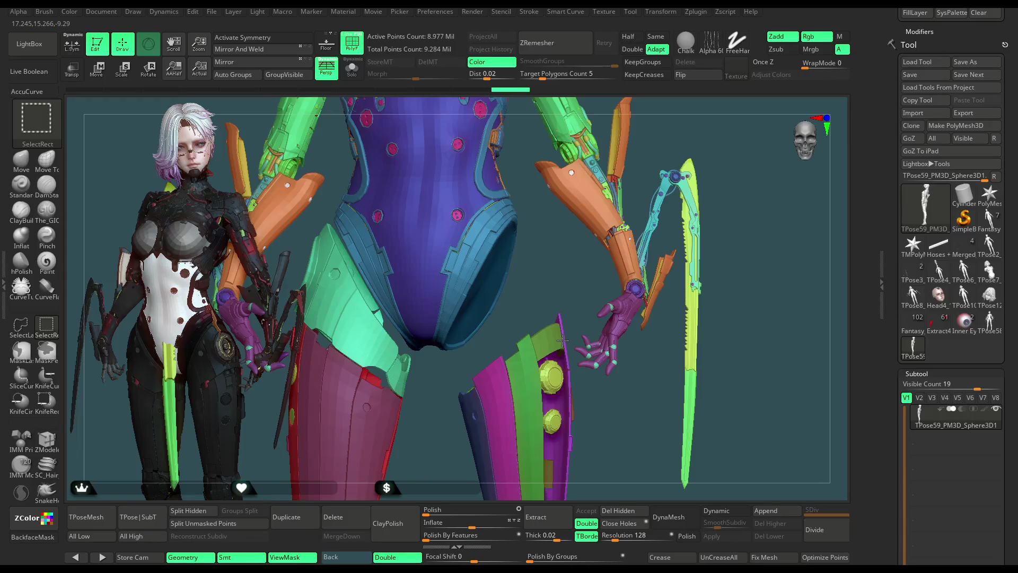
{"action": "left_click", "coordinate": [563, 340], "text": "ctrl+alt+shift"}
{"action": "left_click", "coordinate": [552, 372], "text": "ctrl+alt+shift"}
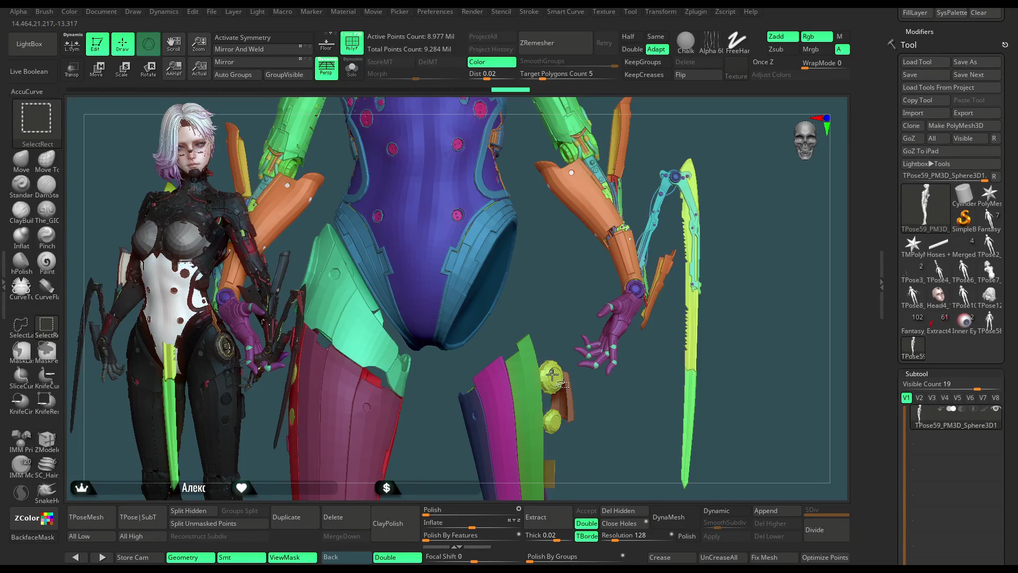
{"action": "left_click", "coordinate": [561, 390], "text": "ctrl+alt+shift"}
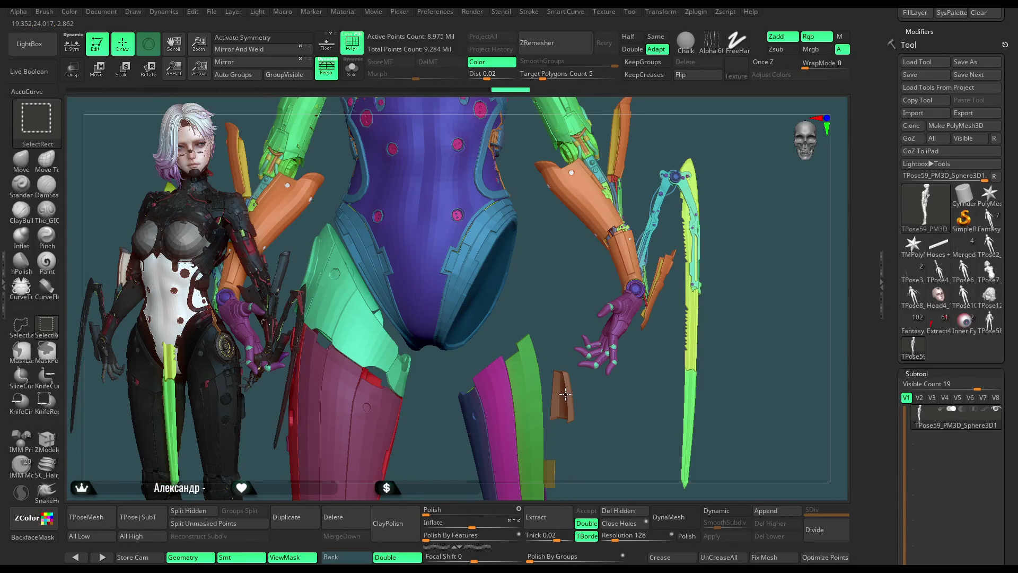
{"action": "key", "text": "f"}
Step: Isolate a small green armour piece with rectangle selection, show all, and switch to lasso hiding
{"action": "mouse_move", "coordinate": [566, 149]}
{"action": "left_mouse_down"}
{"action": "mouse_move", "coordinate": [627, 151]}
{"action": "mouse_move", "coordinate": [615, 167]}
{"action": "left_mouse_up"}
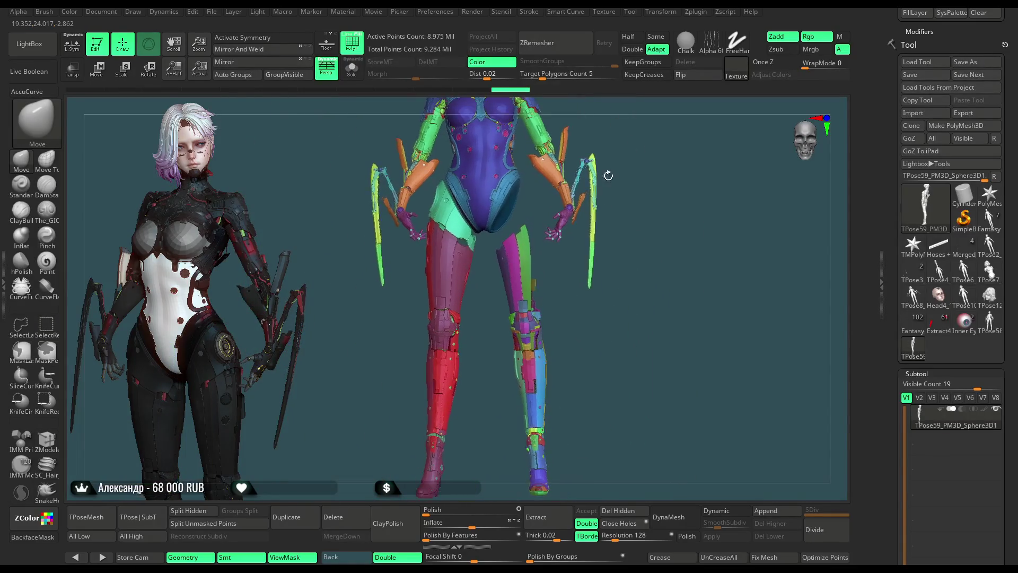
{"action": "key", "text": "ctrl+shift"}
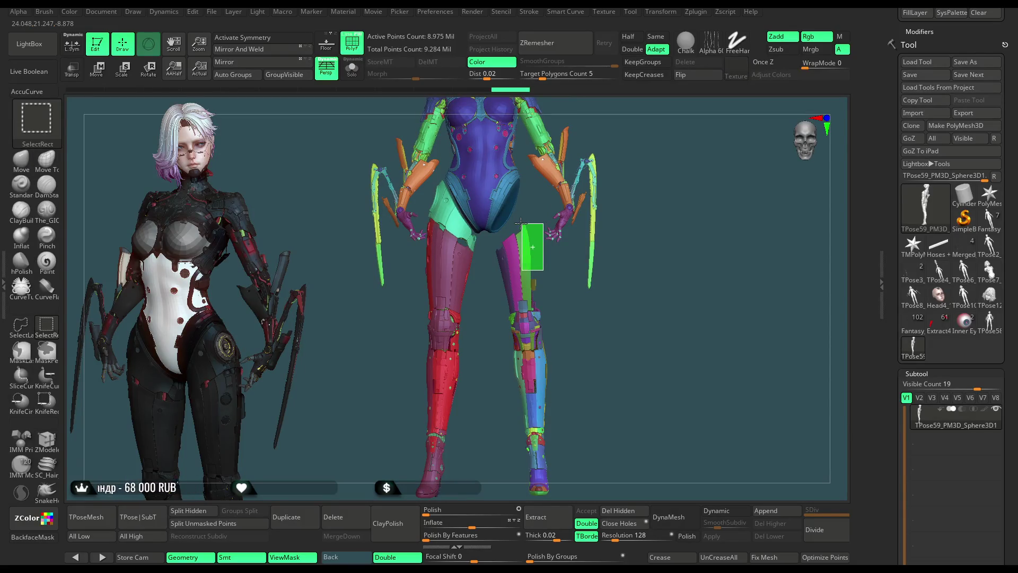
{"action": "left_click_drag", "start_coordinate": [518, 226], "coordinate": [515, 225], "text": "ctrl+shift"}
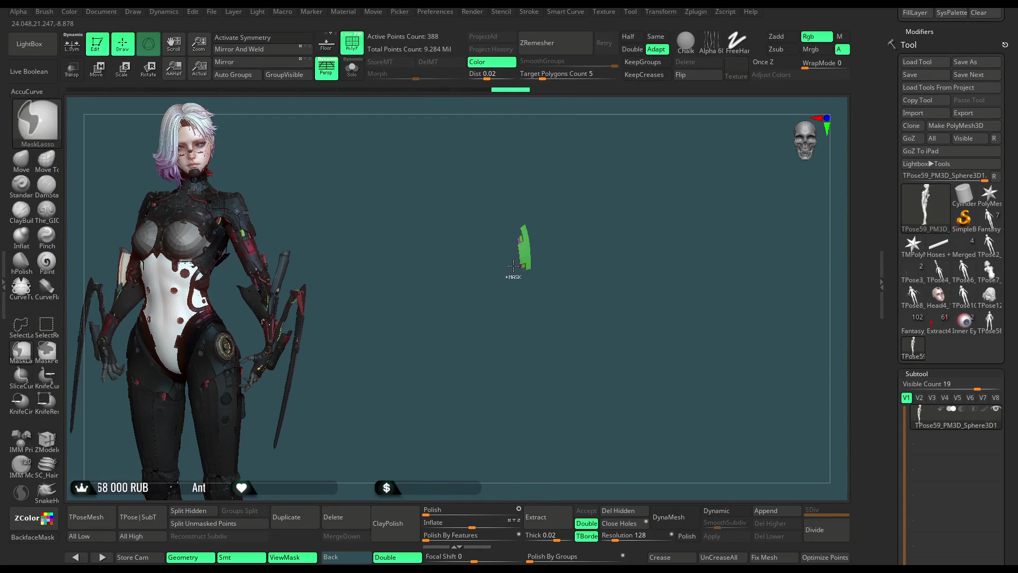
{"action": "left_click", "coordinate": [514, 276], "text": "ctrl+shift"}
{"action": "left_click", "coordinate": [22, 325]}
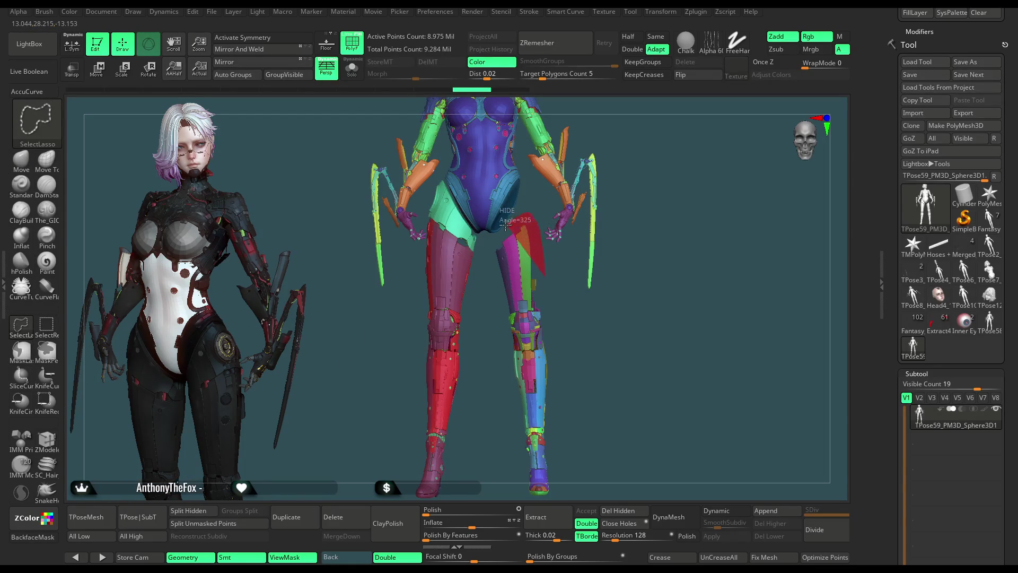
Step: Lasso-hide the right thigh and lower leg, then invert visibility to inspect those pieces alone
{"action": "left_click_drag", "start_coordinate": [503, 275], "coordinate": [504, 275], "text": "ctrl+shift"}
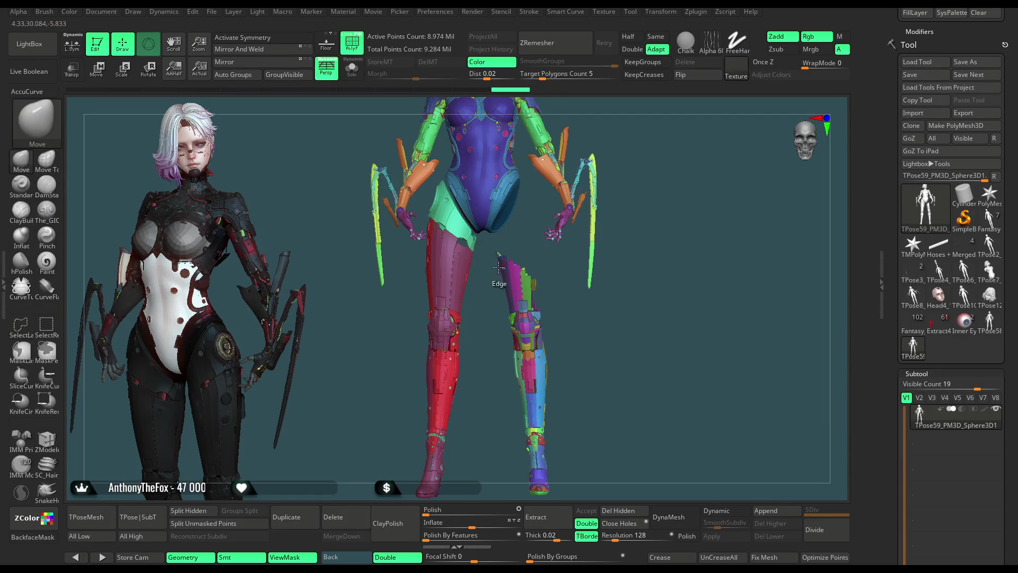
{"action": "left_click_drag", "start_coordinate": [510, 232], "coordinate": [539, 270], "text": "ctrl+shift"}
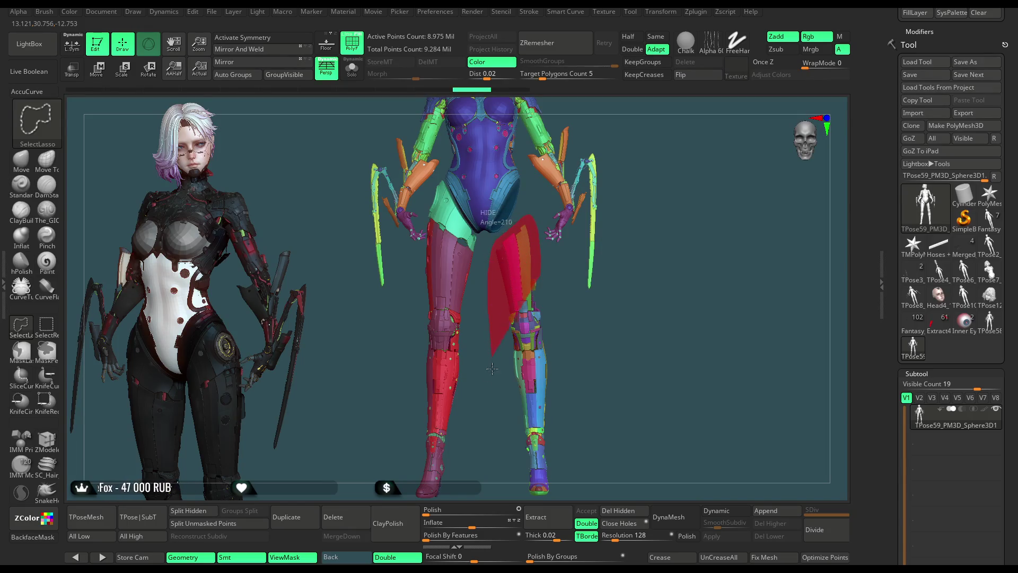
{"action": "left_click_drag", "start_coordinate": [508, 488], "coordinate": [601, 515], "text": "ctrl+shift"}
{"action": "left_click_drag", "start_coordinate": [570, 375], "coordinate": [587, 275], "text": "ctrl+shift"}
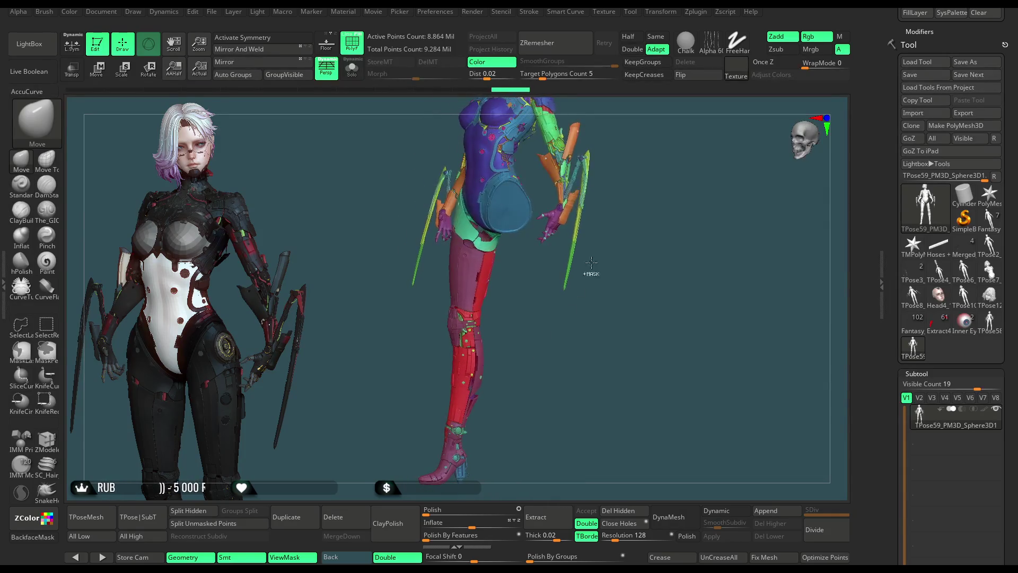
{"action": "left_click", "coordinate": [611, 198], "text": "ctrl+shift"}
{"action": "mouse_move", "coordinate": [611, 183]}
{"action": "left_mouse_down"}
{"action": "mouse_move", "coordinate": [608, 202]}
{"action": "mouse_move", "coordinate": [495, 195]}
{"action": "left_mouse_up"}
Step: Hide the yellow arm piece, show the whole figure again and start repositioning parts
{"action": "left_click_drag", "start_coordinate": [475, 421], "coordinate": [477, 143], "text": "ctrl+shift"}
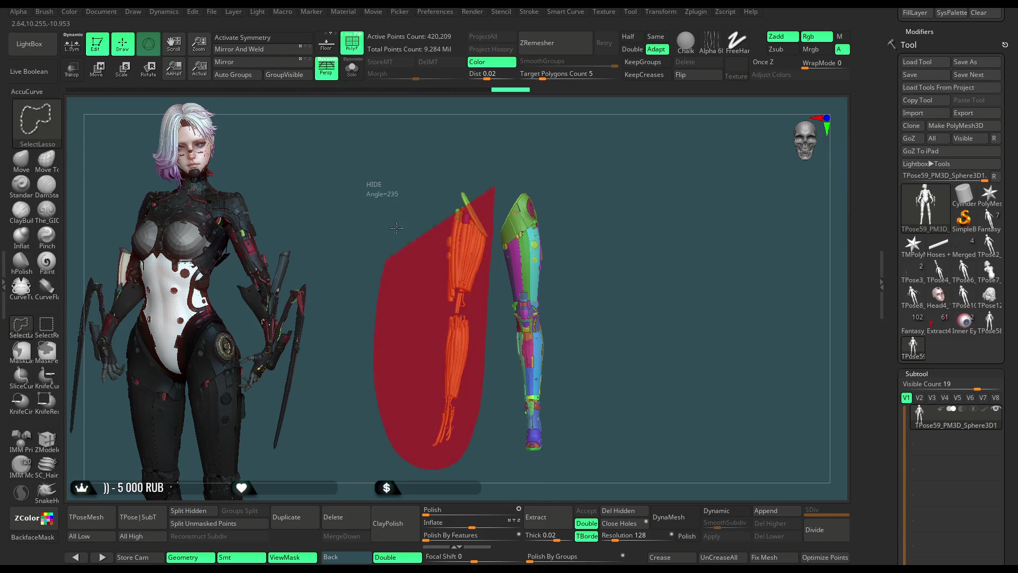
{"action": "left_click", "coordinate": [593, 179], "text": "ctrl+shift"}
{"action": "mouse_move", "coordinate": [599, 179]}
{"action": "left_mouse_down"}
{"action": "mouse_move", "coordinate": [608, 150]}
{"action": "mouse_move", "coordinate": [593, 171]}
{"action": "mouse_move", "coordinate": [628, 159]}
{"action": "left_mouse_up"}
{"action": "left_click", "coordinate": [97, 70]}
Step: Pivot the gizmo at the pelvis and rotate the right leg outward, nudging the arm parts
{"action": "left_click_drag", "start_coordinate": [537, 131], "coordinate": [558, 188], "text": "alt"}
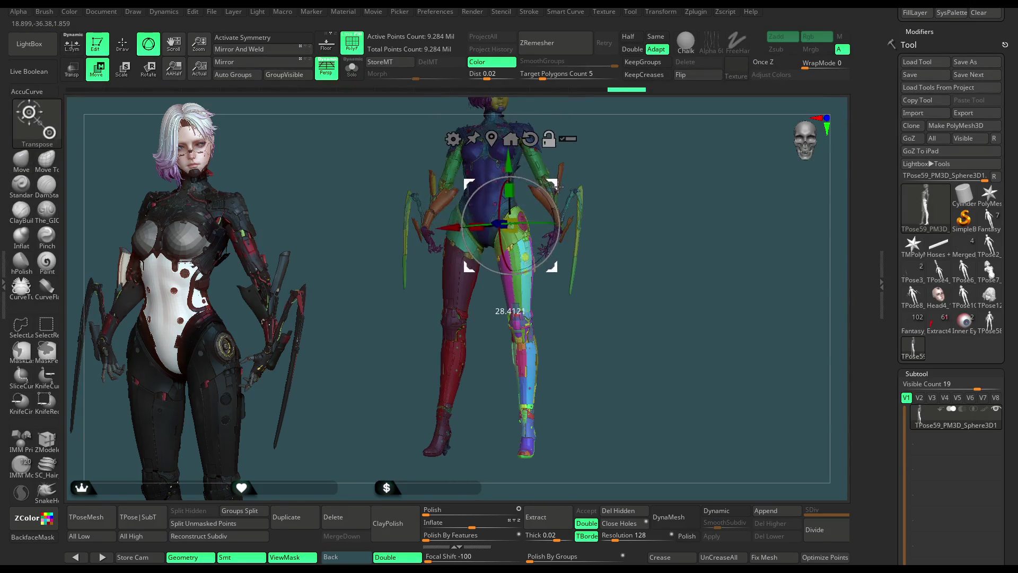
{"action": "mouse_move", "coordinate": [602, 162]}
{"action": "left_mouse_down", "text": "alt"}
{"action": "mouse_move", "coordinate": [612, 183]}
{"action": "mouse_move", "coordinate": [636, 131]}
{"action": "left_mouse_up", "text": "alt"}
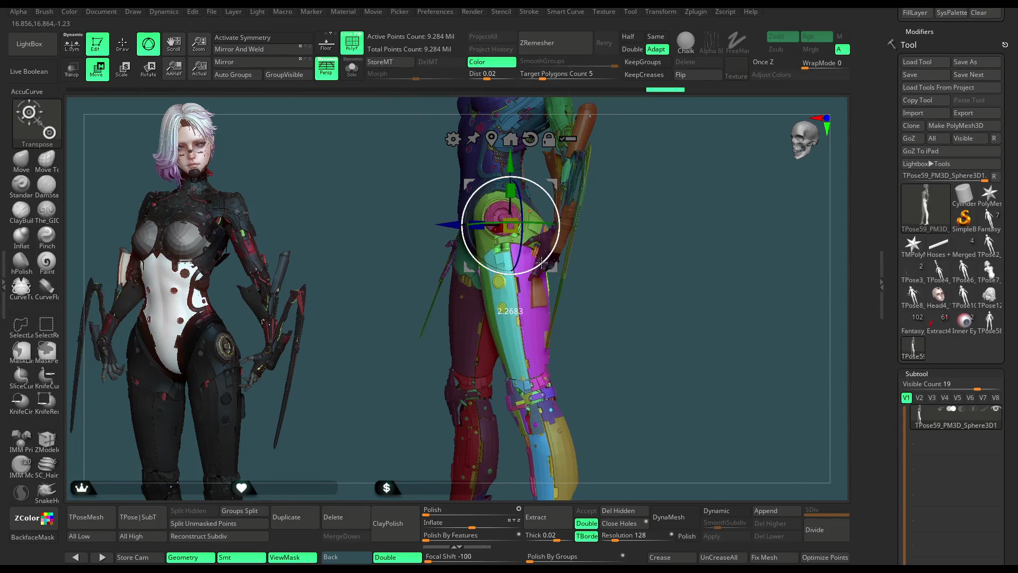
{"action": "left_click_drag", "start_coordinate": [540, 262], "coordinate": [544, 263]}
{"action": "mouse_move", "coordinate": [644, 184]}
{"action": "left_mouse_down"}
{"action": "mouse_move", "coordinate": [608, 188]}
{"action": "mouse_move", "coordinate": [688, 169]}
{"action": "mouse_move", "coordinate": [608, 201]}
{"action": "mouse_move", "coordinate": [630, 240]}
{"action": "mouse_move", "coordinate": [563, 202]}
{"action": "left_mouse_up"}
{"action": "mouse_move", "coordinate": [517, 253]}
{"action": "left_mouse_down"}
{"action": "mouse_move", "coordinate": [507, 250]}
{"action": "mouse_move", "coordinate": [644, 199]}
{"action": "left_mouse_up"}
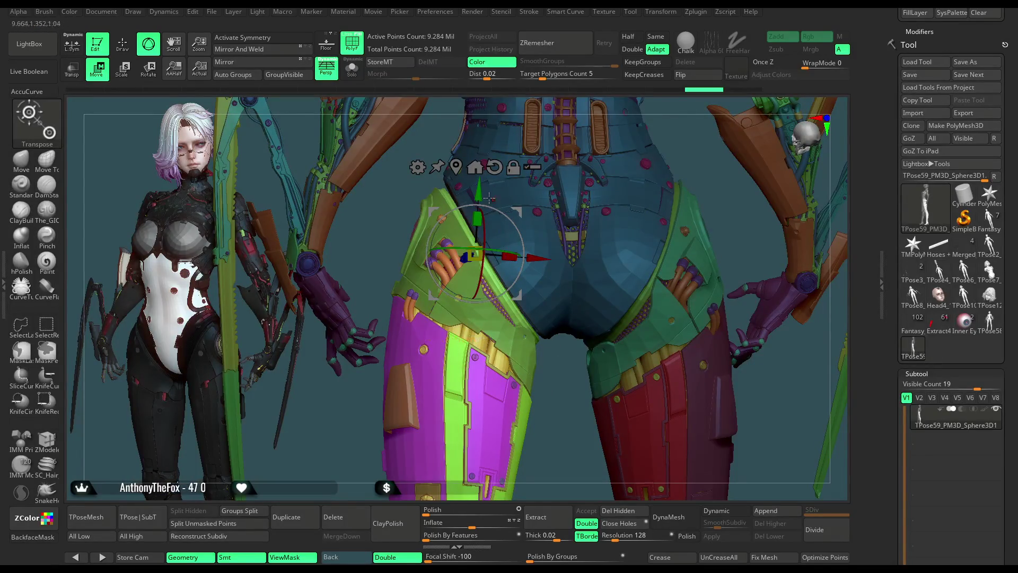
{"action": "left_click_drag", "start_coordinate": [478, 189], "coordinate": [481, 191]}
Step: Move the right model lower in the scene and return to the move brush
{"action": "mouse_move", "coordinate": [560, 395]}
{"action": "left_mouse_down"}
{"action": "mouse_move", "coordinate": [482, 403]}
{"action": "mouse_move", "coordinate": [642, 239]}
{"action": "left_mouse_up"}
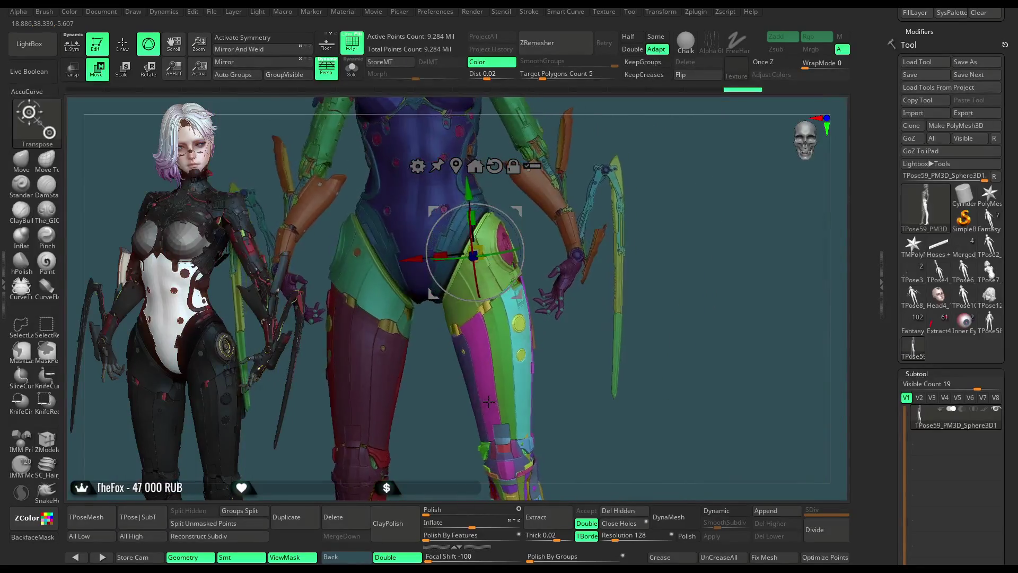
{"action": "mouse_move", "coordinate": [675, 206]}
{"action": "left_mouse_down"}
{"action": "mouse_move", "coordinate": [659, 193]}
{"action": "mouse_move", "coordinate": [545, 220]}
{"action": "mouse_move", "coordinate": [610, 227]}
{"action": "left_mouse_up"}
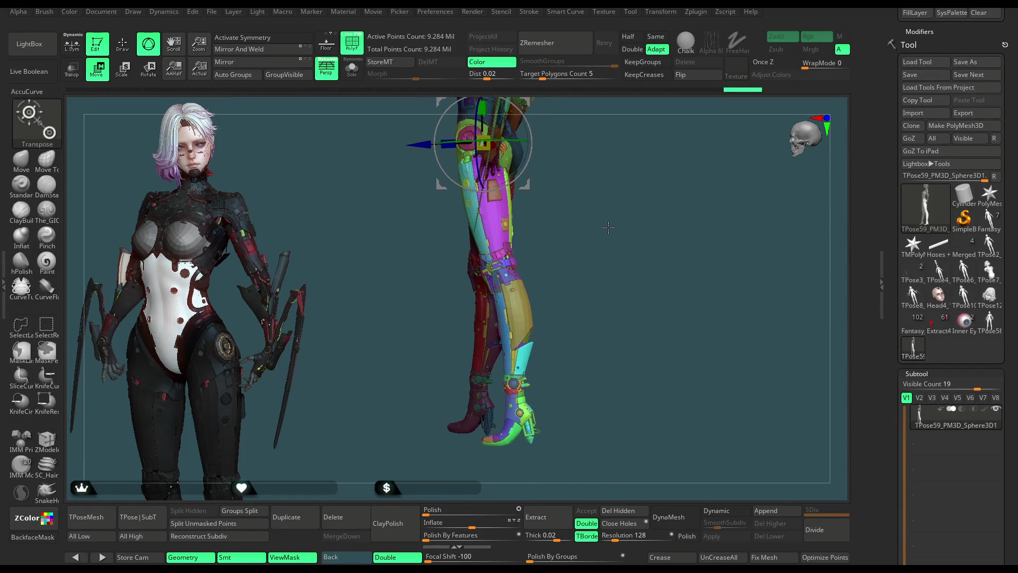
{"action": "mouse_move", "coordinate": [607, 227]}
{"action": "left_mouse_down"}
{"action": "mouse_move", "coordinate": [614, 211]}
{"action": "mouse_move", "coordinate": [614, 221]}
{"action": "mouse_move", "coordinate": [169, 224]}
{"action": "left_mouse_up"}
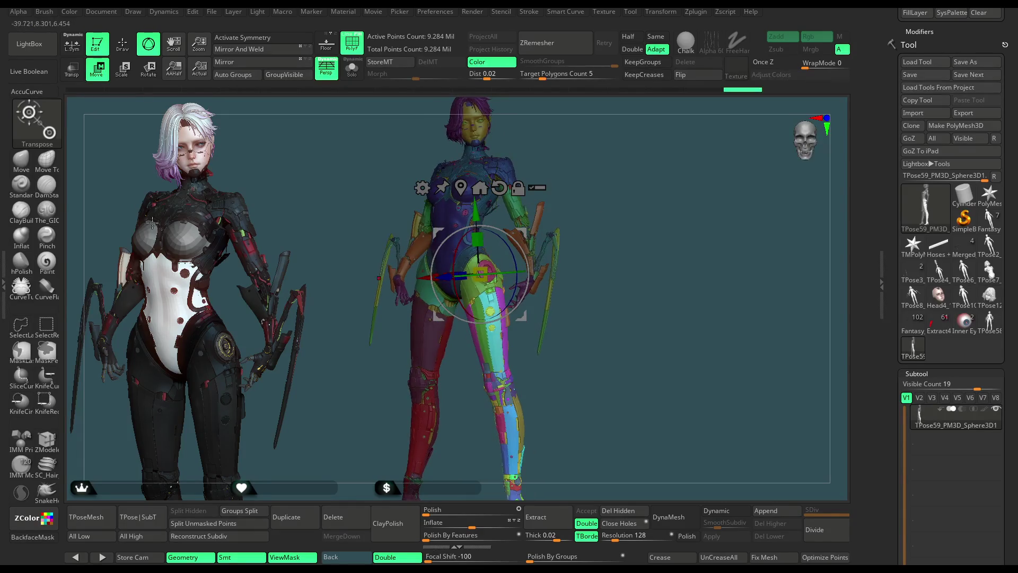
{"action": "key", "text": "q"}
{"action": "left_click_drag", "start_coordinate": [637, 185], "coordinate": [655, 208], "text": "alt"}
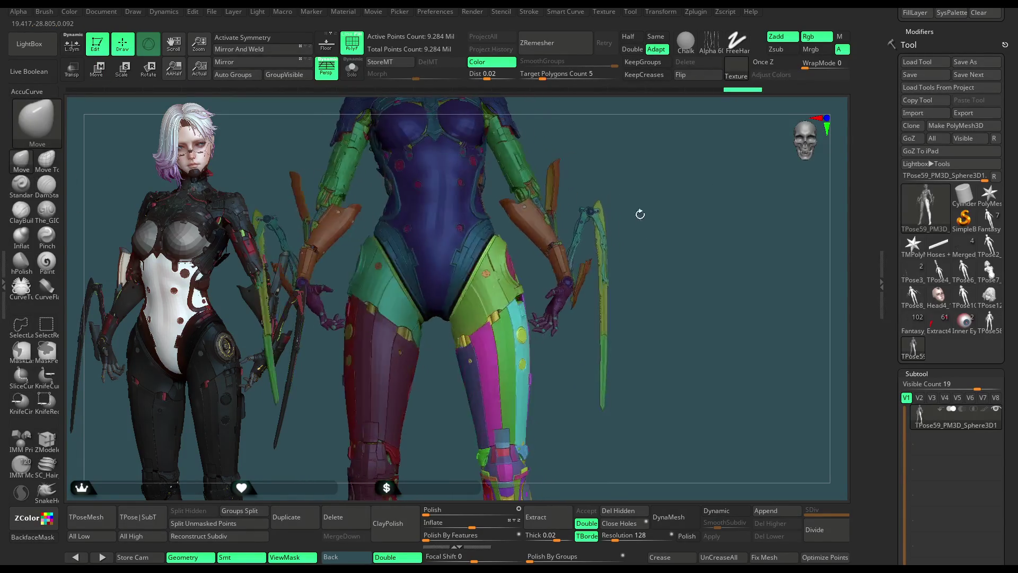
Step: Lower the Draw Size from the quick palette and return the model to a front view
{"action": "key", "text": "space"}
{"action": "left_click_drag", "start_coordinate": [676, 232], "coordinate": [629, 231]}
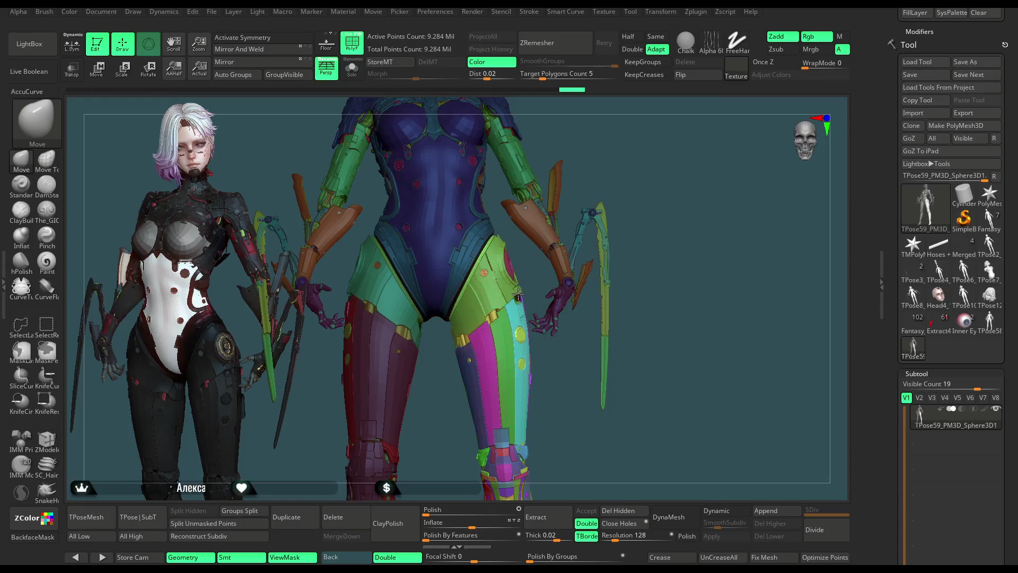
{"action": "mouse_move", "coordinate": [650, 193]}
{"action": "left_mouse_down"}
{"action": "mouse_move", "coordinate": [585, 337]}
{"action": "mouse_move", "coordinate": [641, 294]}
{"action": "left_mouse_up"}
{"action": "key", "text": "space"}
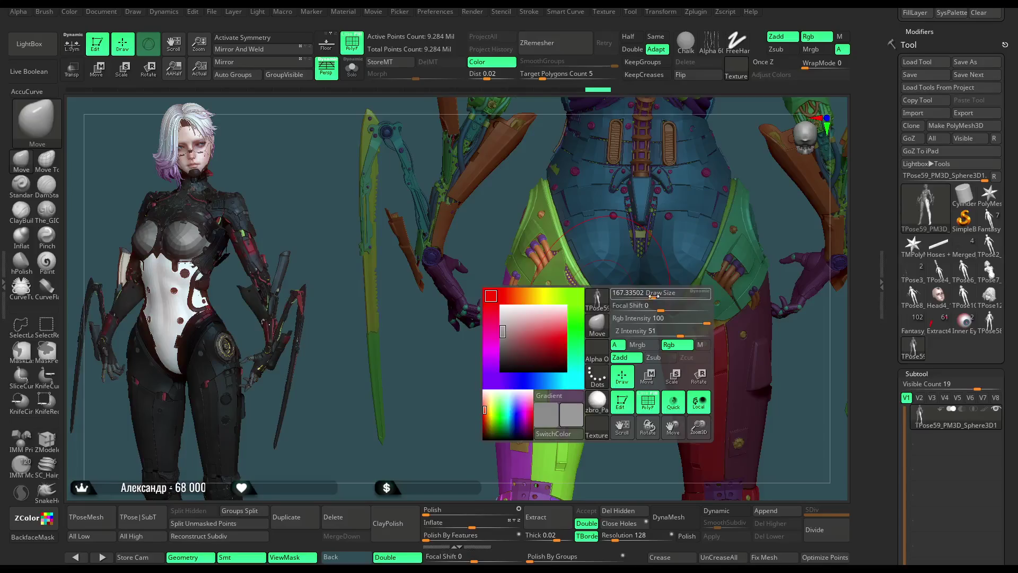
{"action": "mouse_move", "coordinate": [620, 342]}
{"action": "left_mouse_down"}
{"action": "mouse_move", "coordinate": [617, 316]}
{"action": "mouse_move", "coordinate": [618, 340]}
{"action": "mouse_move", "coordinate": [484, 416]}
{"action": "mouse_move", "coordinate": [686, 182]}
{"action": "mouse_move", "coordinate": [665, 181]}
{"action": "mouse_move", "coordinate": [676, 183]}
{"action": "left_mouse_up"}
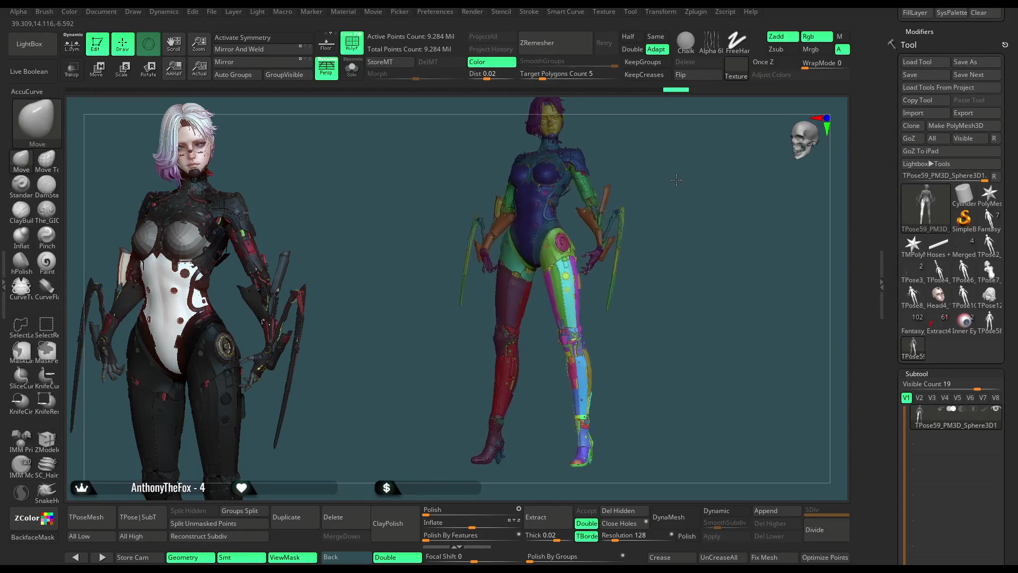
{"action": "mouse_move", "coordinate": [681, 227]}
{"action": "left_mouse_down", "text": "alt"}
{"action": "mouse_move", "coordinate": [671, 210]}
{"action": "mouse_move", "coordinate": [609, 337]}
{"action": "mouse_move", "coordinate": [609, 289]}
{"action": "left_mouse_up", "text": "alt"}
Step: Lasso-mask the other leg, invert the mask and switch to line-based Transpose rotation
{"action": "left_click", "coordinate": [588, 255], "text": "ctrl"}
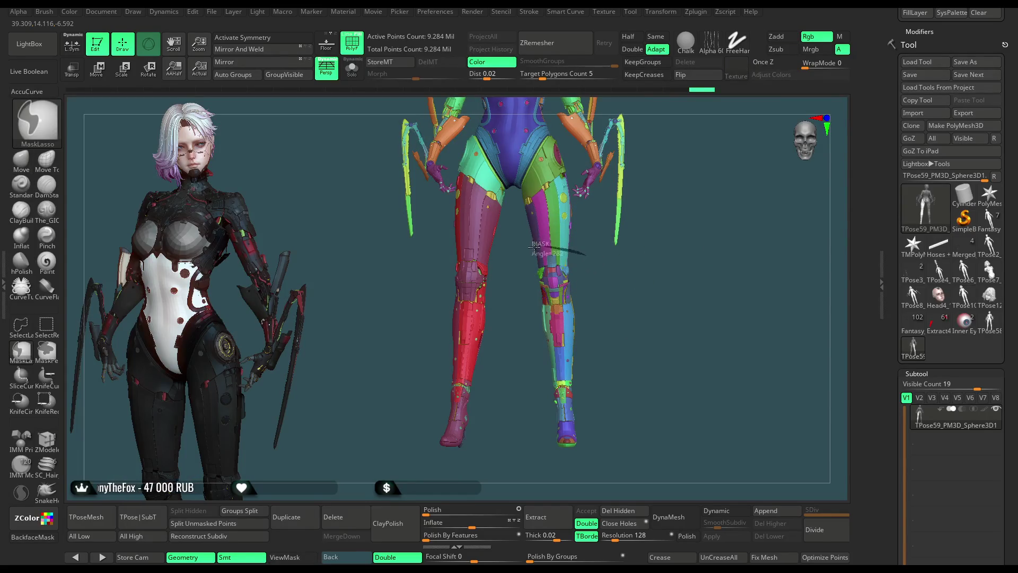
{"action": "left_click_drag", "start_coordinate": [539, 242], "coordinate": [583, 316], "text": "ctrl"}
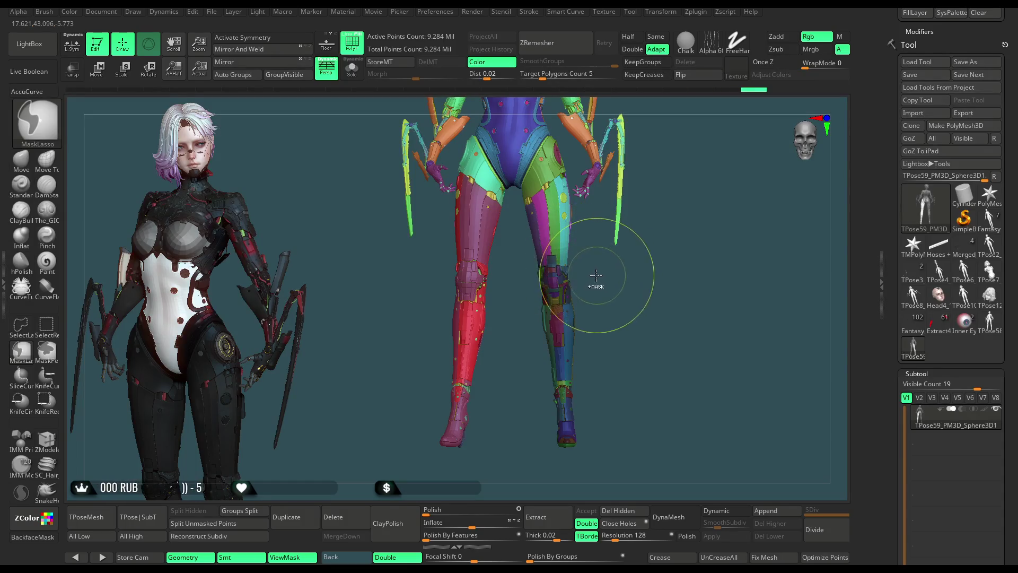
{"action": "left_click", "coordinate": [602, 298], "text": "ctrl"}
{"action": "key", "text": "r"}
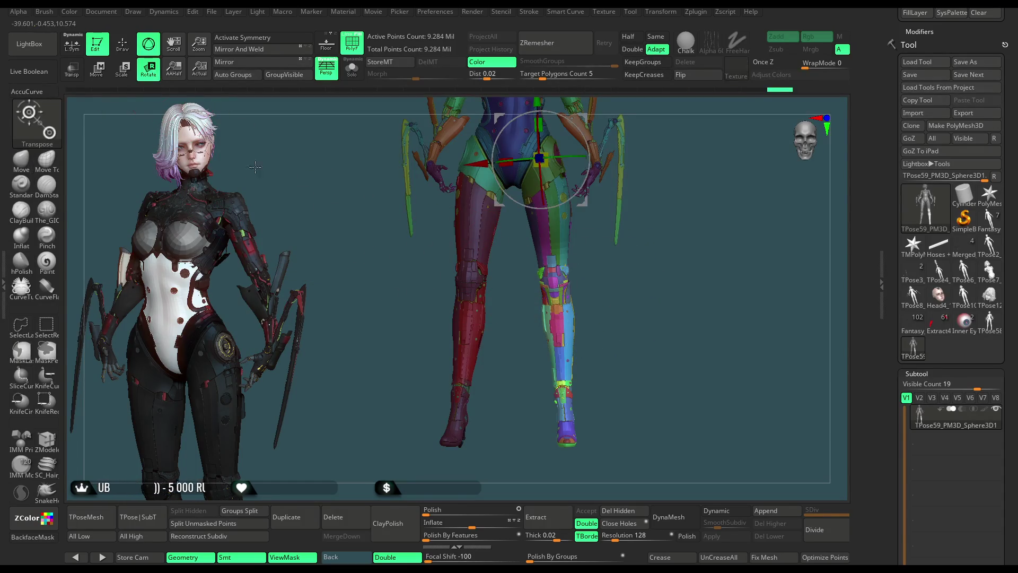
{"action": "key", "text": "y"}
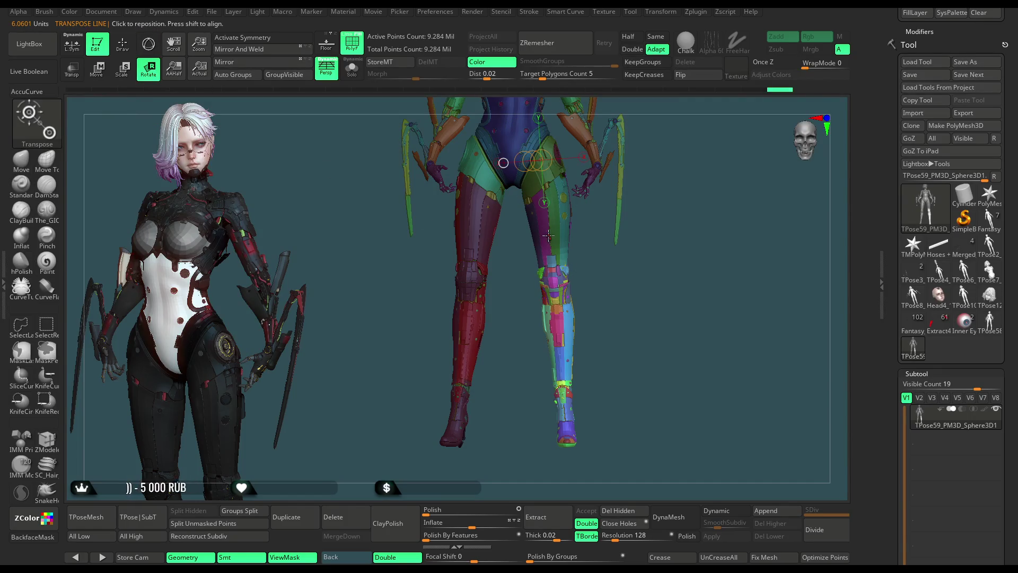
Step: Draw rotation axes down the right leg and twist it around its length, adjusting at the thigh
{"action": "left_click_drag", "start_coordinate": [549, 237], "coordinate": [566, 461]}
{"action": "mouse_move", "coordinate": [557, 340]}
{"action": "left_mouse_down"}
{"action": "mouse_move", "coordinate": [621, 372]}
{"action": "mouse_move", "coordinate": [573, 276]}
{"action": "left_mouse_up"}
{"action": "left_click_drag", "start_coordinate": [571, 240], "coordinate": [589, 406]}
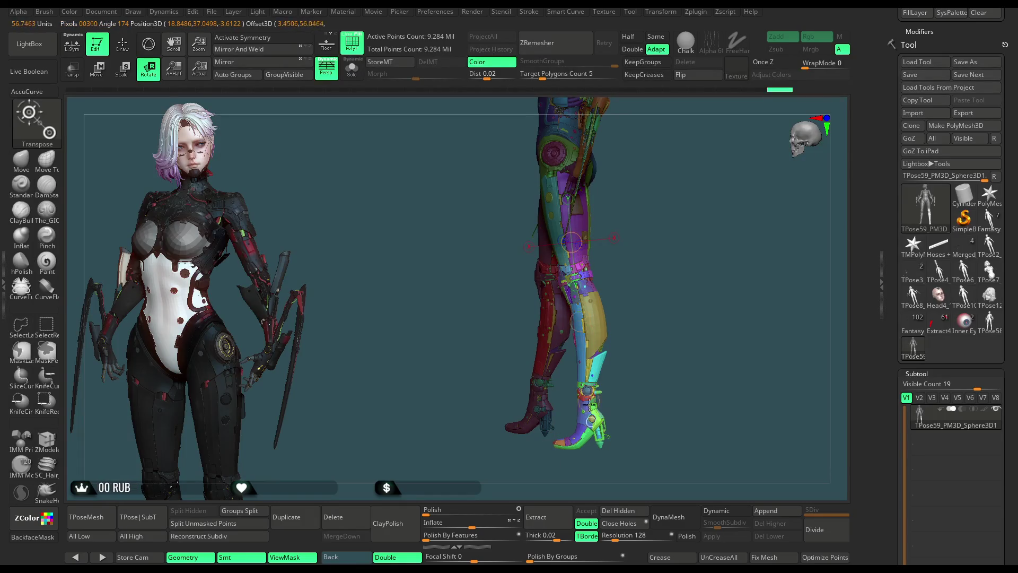
{"action": "mouse_move", "coordinate": [592, 455]}
{"action": "left_mouse_down"}
{"action": "mouse_move", "coordinate": [589, 433]}
{"action": "mouse_move", "coordinate": [569, 436]}
{"action": "mouse_move", "coordinate": [582, 306]}
{"action": "left_mouse_up"}
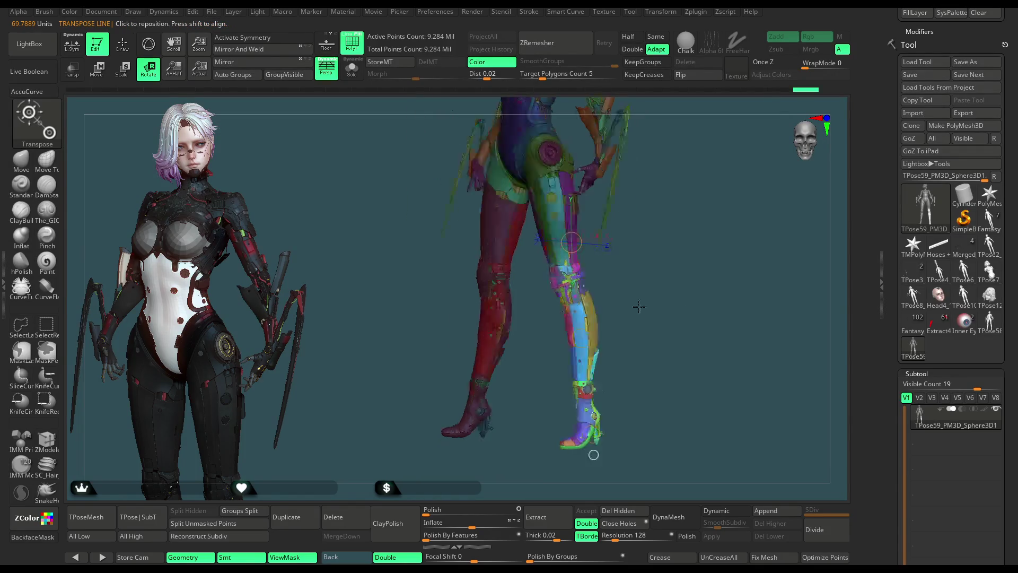
{"action": "mouse_move", "coordinate": [743, 273]}
{"action": "left_mouse_down"}
{"action": "mouse_move", "coordinate": [647, 305]}
{"action": "mouse_move", "coordinate": [588, 301]}
{"action": "mouse_move", "coordinate": [623, 301]}
{"action": "mouse_move", "coordinate": [647, 350]}
{"action": "mouse_move", "coordinate": [543, 330]}
{"action": "mouse_move", "coordinate": [726, 246]}
{"action": "mouse_move", "coordinate": [534, 482]}
{"action": "mouse_move", "coordinate": [648, 354]}
{"action": "mouse_move", "coordinate": [624, 268]}
{"action": "left_mouse_up"}
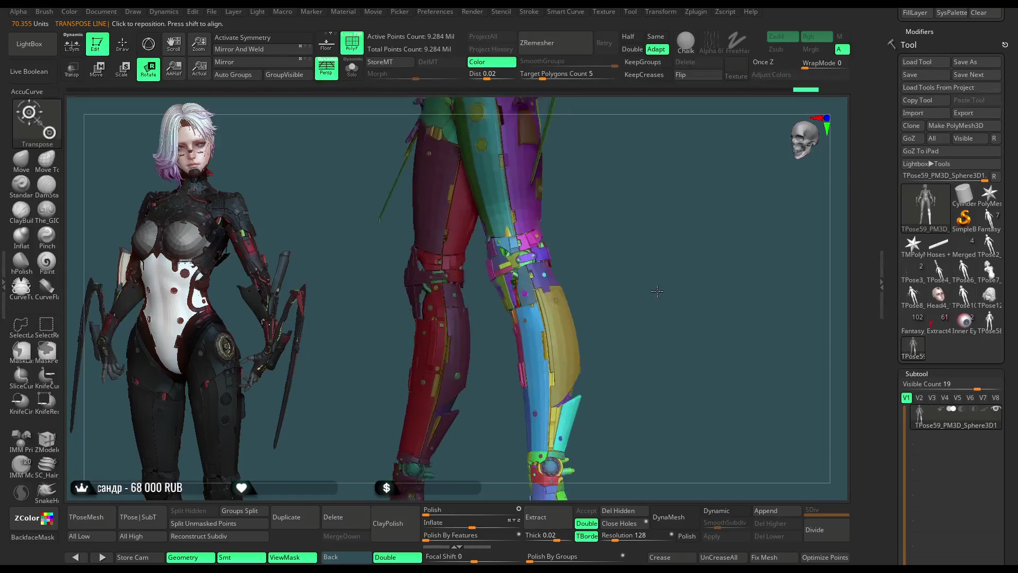
{"action": "left_click_drag", "start_coordinate": [514, 181], "coordinate": [554, 194]}
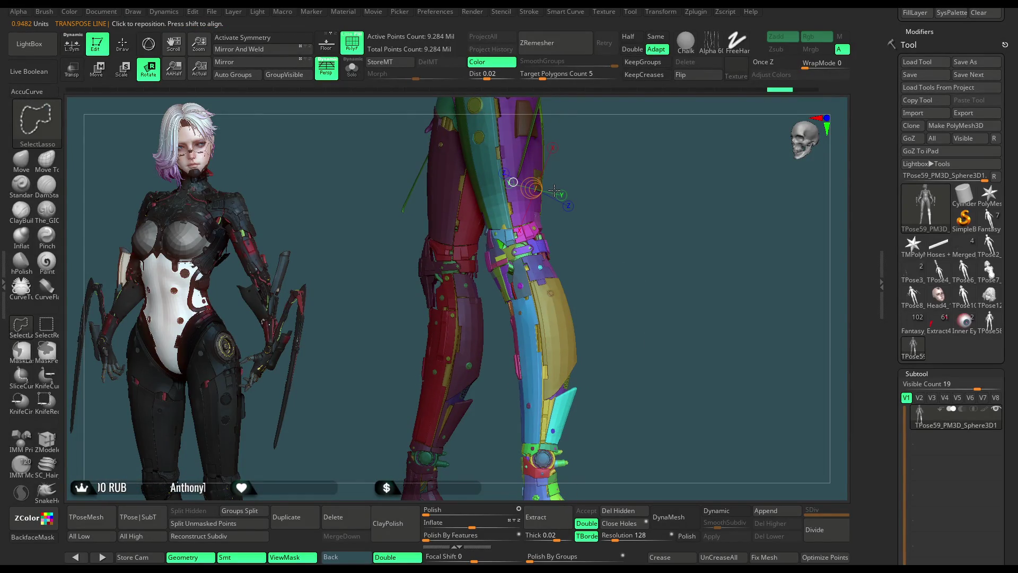
Step: Redraw the Transpose rotation axis along the right leg from knee down to the boot
{"action": "left_click_drag", "start_coordinate": [506, 160], "coordinate": [545, 458]}
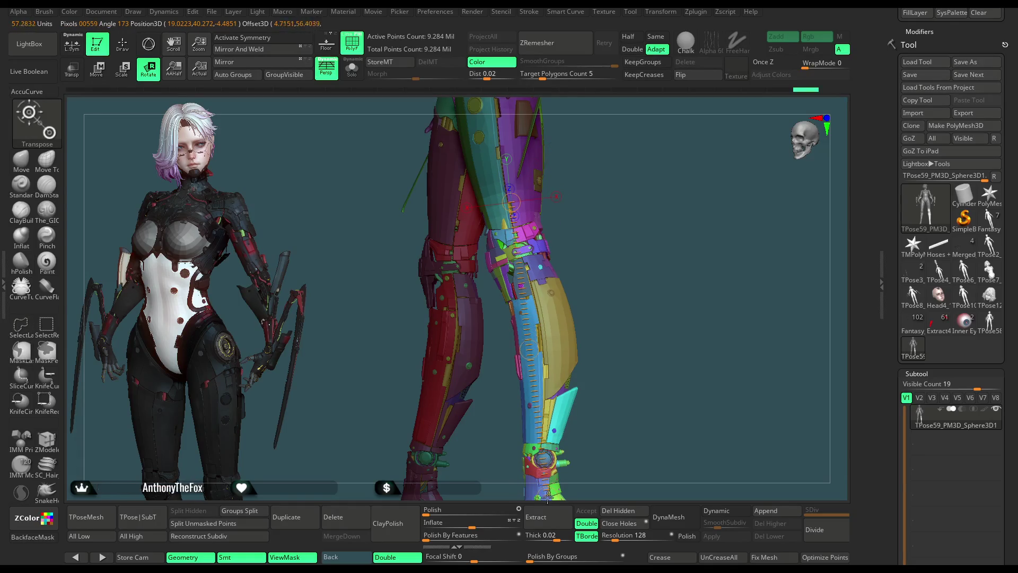
{"action": "left_click_drag", "start_coordinate": [548, 500], "coordinate": [606, 295], "text": "alt"}
{"action": "mouse_move", "coordinate": [537, 390]}
{"action": "left_mouse_down"}
{"action": "mouse_move", "coordinate": [539, 413]}
{"action": "mouse_move", "coordinate": [521, 213]}
{"action": "left_mouse_up"}
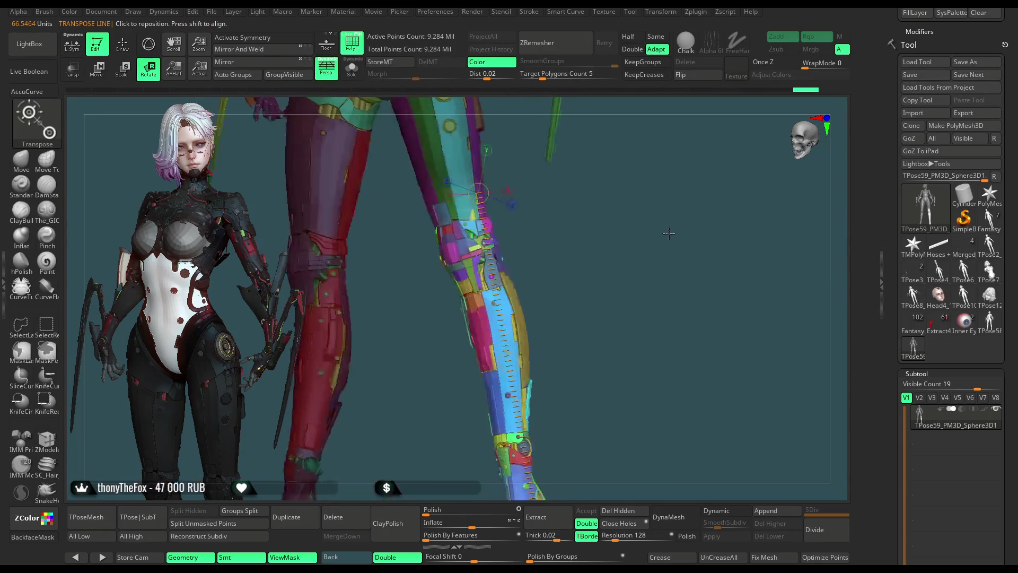
{"action": "left_click_drag", "start_coordinate": [474, 186], "coordinate": [549, 490]}
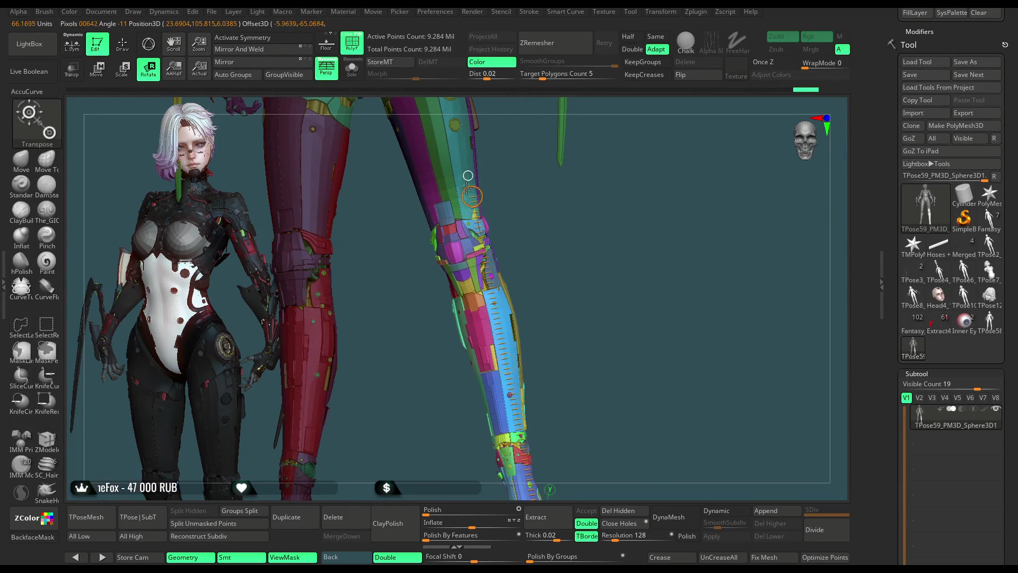
Step: Orbit and zoom around the leg to check its angle and close in on the knee plates
{"action": "left_click_drag", "start_coordinate": [509, 239], "coordinate": [537, 365], "text": "alt"}
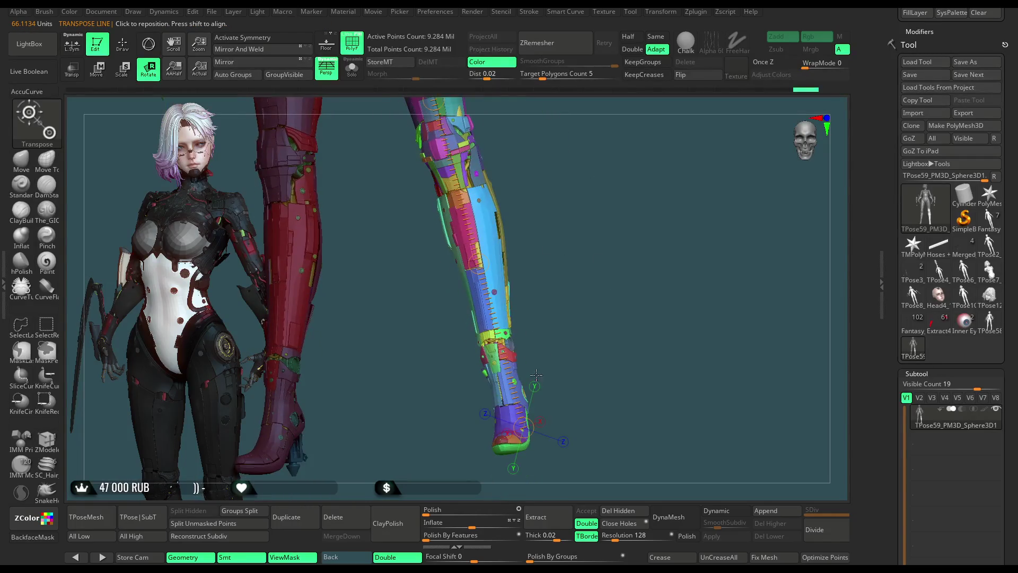
{"action": "mouse_move", "coordinate": [533, 445]}
{"action": "left_mouse_down"}
{"action": "mouse_move", "coordinate": [550, 245]}
{"action": "mouse_move", "coordinate": [489, 441]}
{"action": "mouse_move", "coordinate": [625, 258]}
{"action": "left_mouse_up"}
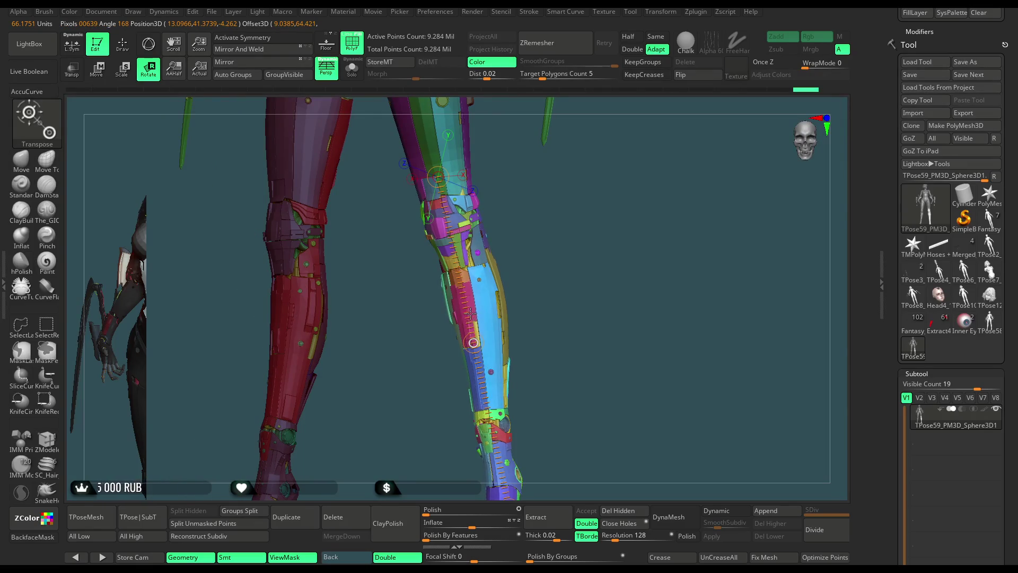
{"action": "mouse_move", "coordinate": [472, 280]}
{"action": "left_mouse_down"}
{"action": "mouse_move", "coordinate": [509, 236]}
{"action": "mouse_move", "coordinate": [592, 210]}
{"action": "mouse_move", "coordinate": [579, 272]}
{"action": "mouse_move", "coordinate": [574, 265]}
{"action": "left_mouse_up"}
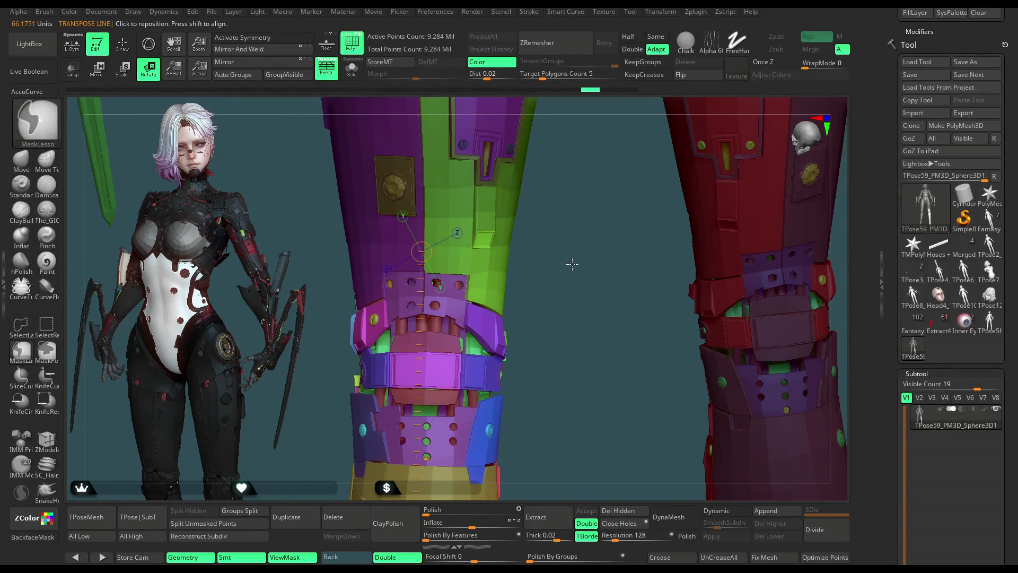
Step: Invert the mask to free the knee armour plates and rotate them into place
{"action": "left_click", "coordinate": [572, 264], "text": "ctrl"}
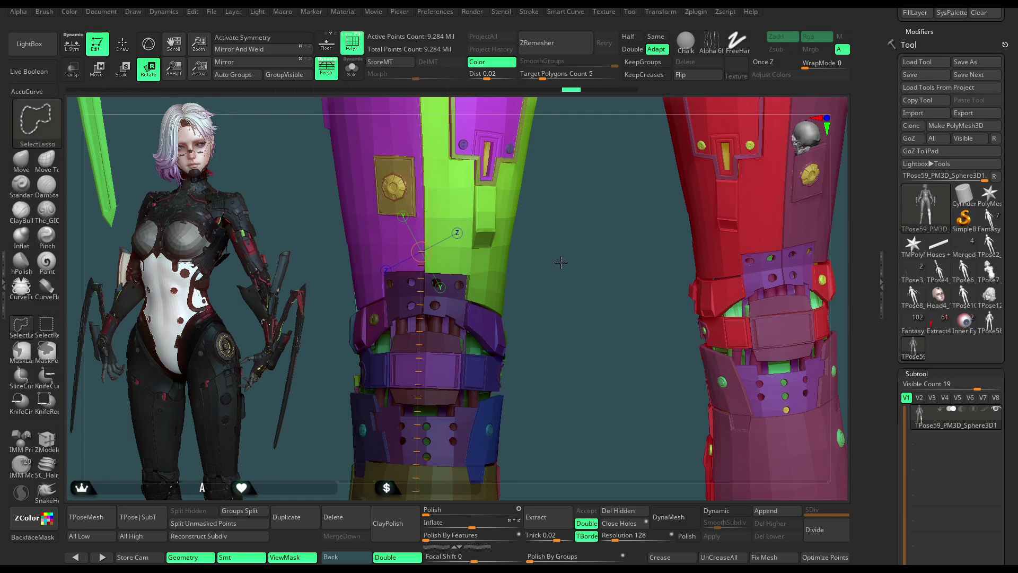
{"action": "left_click", "coordinate": [561, 262], "text": "ctrl"}
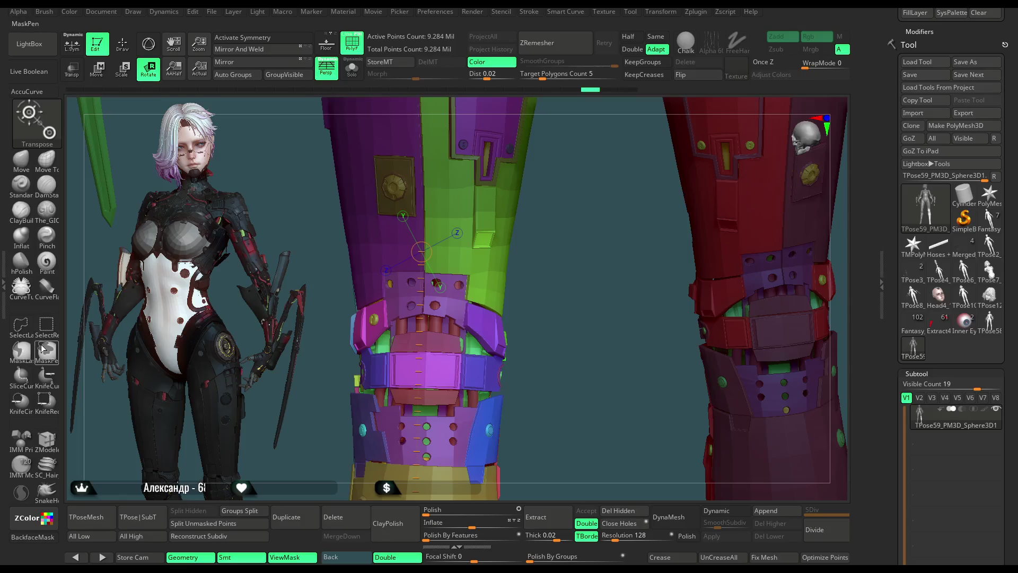
{"action": "right_click_drag", "start_coordinate": [561, 208], "coordinate": [589, 263], "text": "ctrl"}
Step: Return to Draw mode with the Move brush and readjust the Draw Size from the popup
{"action": "key", "text": "space"}
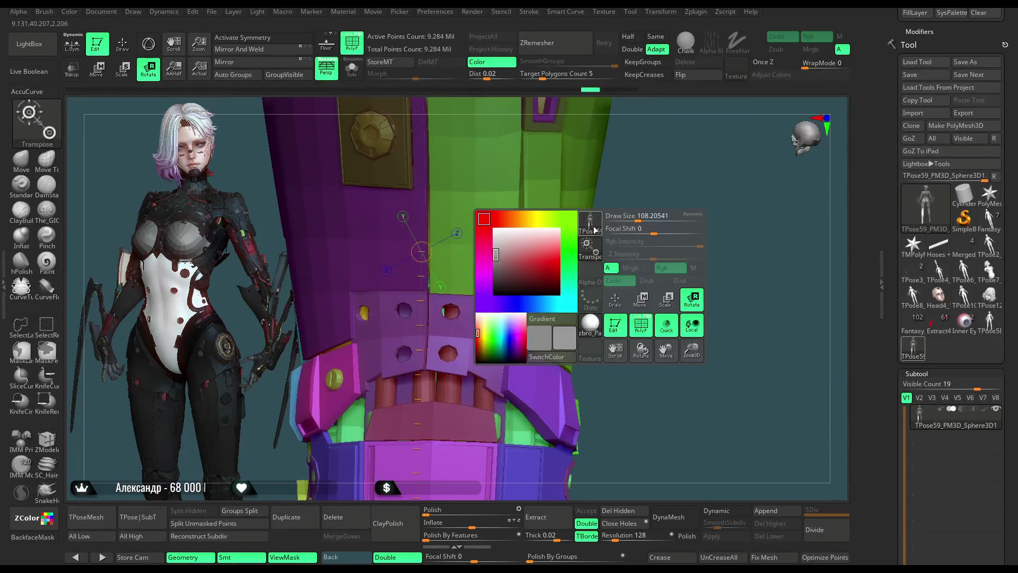
{"action": "left_click_drag", "start_coordinate": [689, 221], "coordinate": [695, 217]}
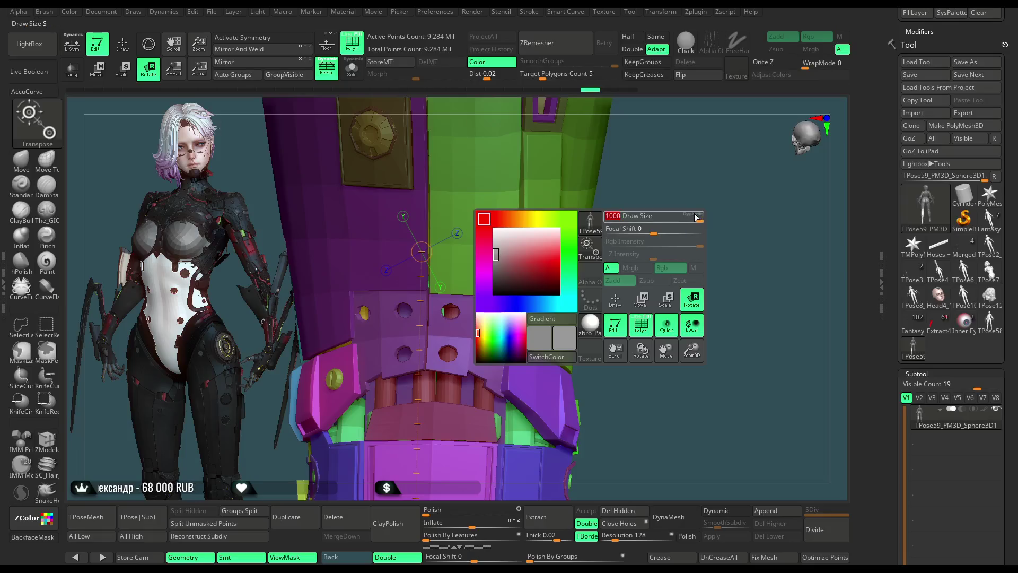
{"action": "left_click", "coordinate": [122, 44]}
{"action": "key", "text": "space"}
{"action": "left_click_drag", "start_coordinate": [603, 241], "coordinate": [613, 241]}
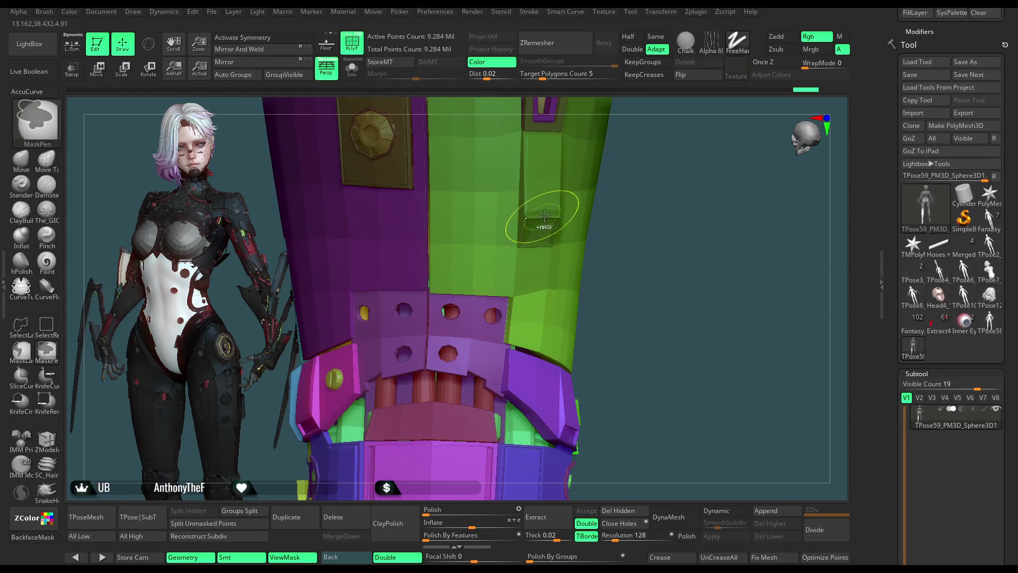
{"action": "scroll", "coordinate": [611, 258], "scroll_direction": "down", "scroll_amount": 2}
{"action": "scroll", "coordinate": [593, 259], "scroll_direction": "down", "scroll_amount": 2}
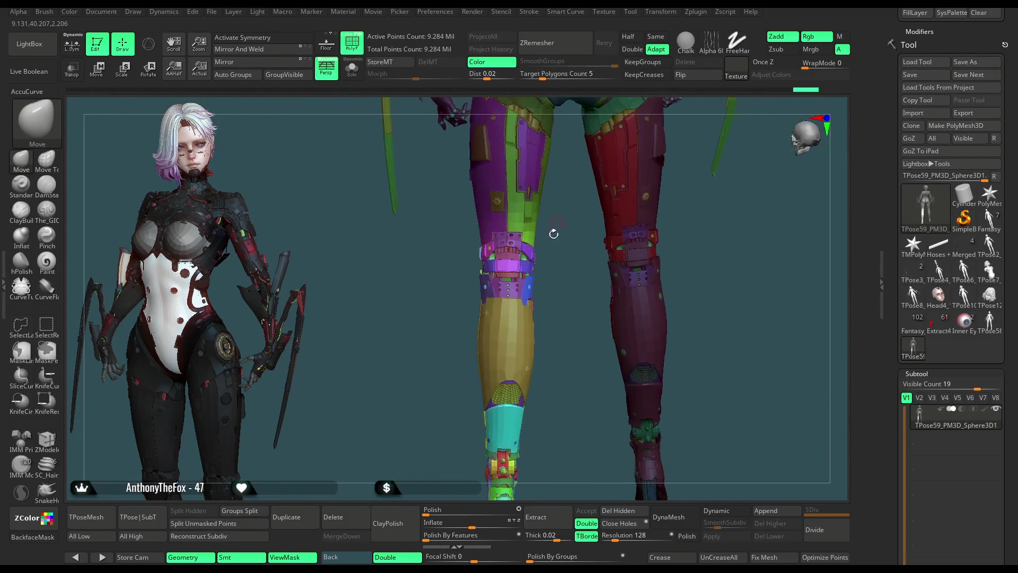
{"action": "scroll", "coordinate": [626, 256], "scroll_direction": "down", "scroll_amount": 1}
Step: Switch to Rotate and tilt the knee band armour with the transpose circle to match the reference
{"action": "left_click_drag", "start_coordinate": [626, 256], "coordinate": [550, 255]}
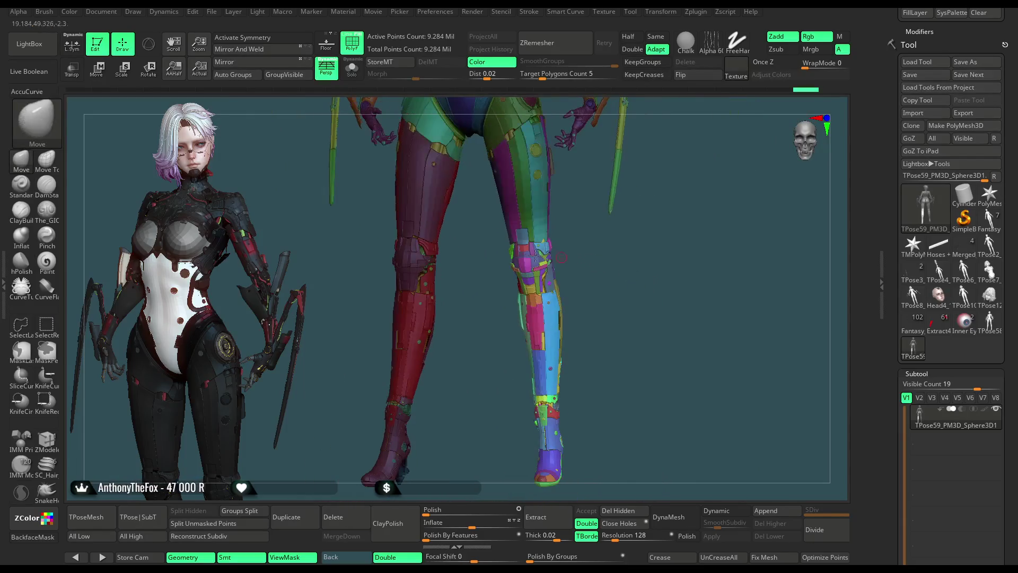
{"action": "left_click", "coordinate": [148, 71]}
{"action": "scroll", "coordinate": [660, 294], "scroll_direction": "up", "scroll_amount": 1}
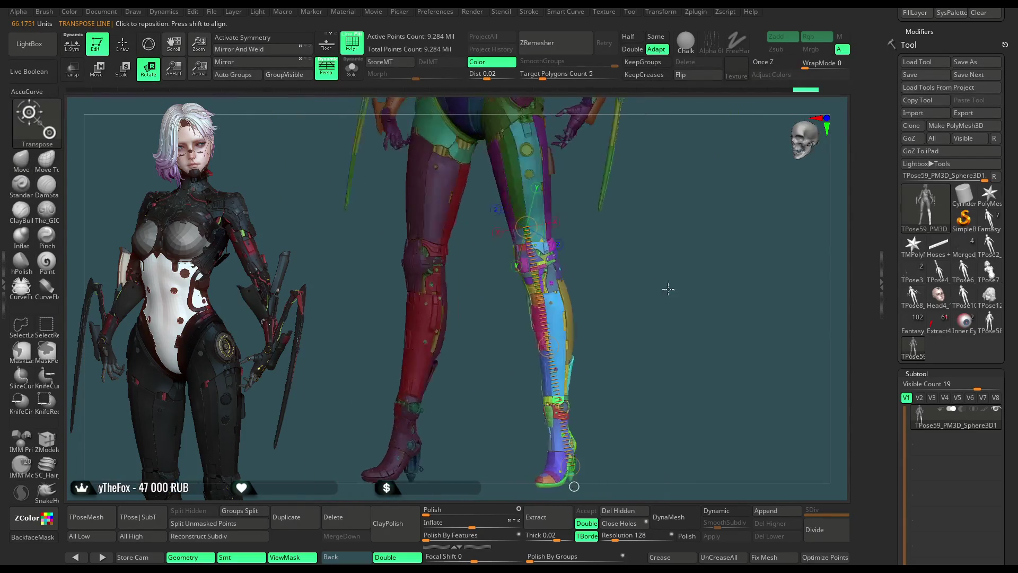
{"action": "scroll", "coordinate": [676, 290], "scroll_direction": "up", "scroll_amount": 2}
{"action": "scroll", "coordinate": [691, 288], "scroll_direction": "up", "scroll_amount": 2}
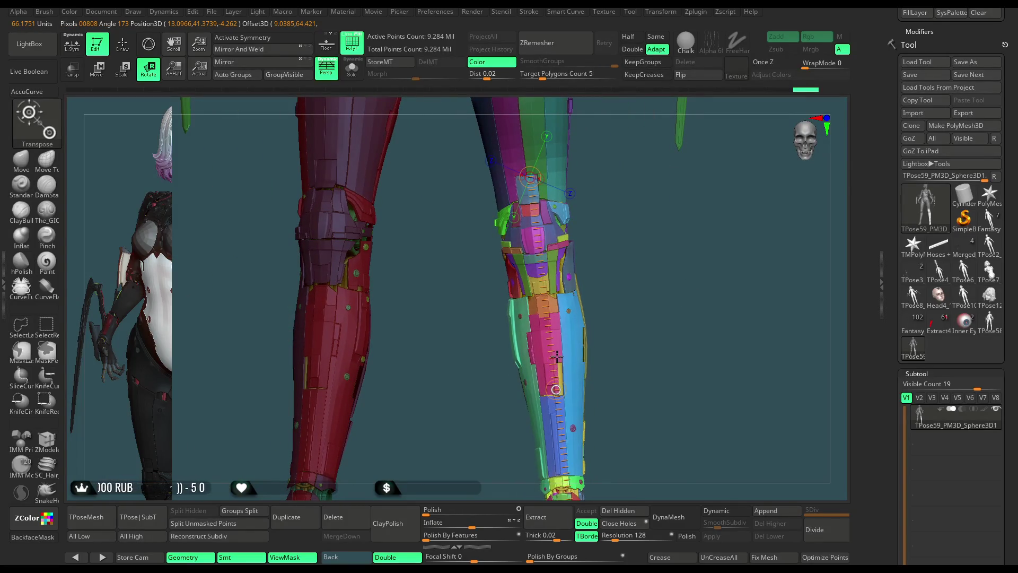
{"action": "mouse_move", "coordinate": [559, 331]}
{"action": "right_mouse_down"}
{"action": "mouse_move", "coordinate": [613, 267]}
{"action": "mouse_move", "coordinate": [658, 279]}
{"action": "right_mouse_up"}
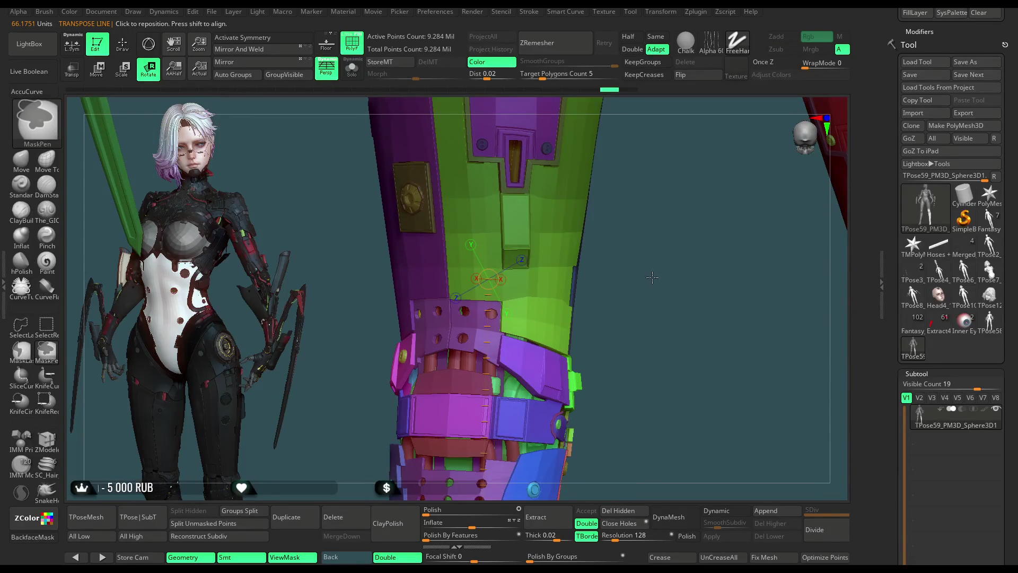
{"action": "key", "text": "ctrl"}
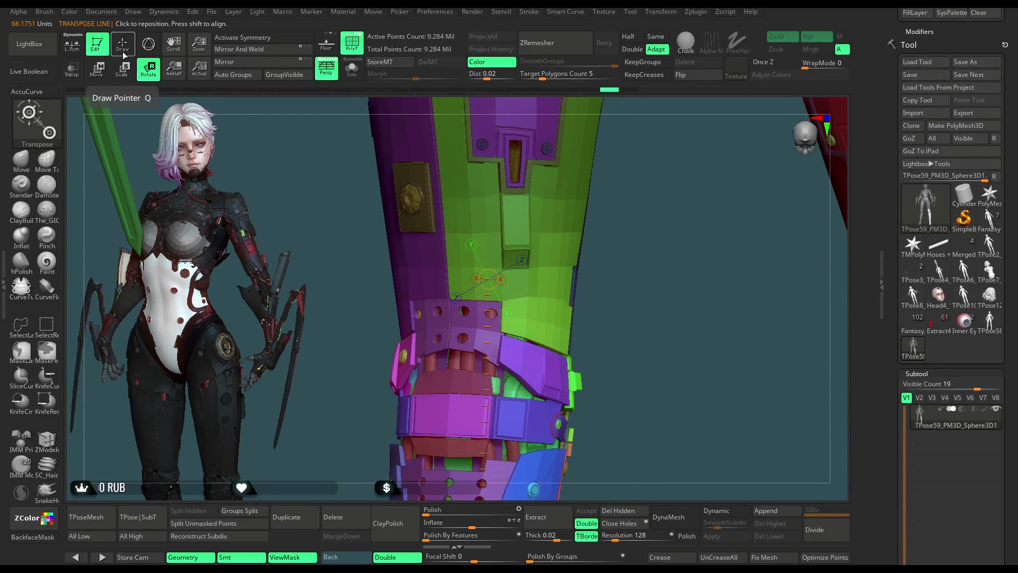
{"action": "mouse_move", "coordinate": [637, 302]}
{"action": "left_mouse_down"}
{"action": "mouse_move", "coordinate": [608, 285]}
{"action": "mouse_move", "coordinate": [598, 294]}
{"action": "mouse_move", "coordinate": [603, 370]}
{"action": "left_mouse_up"}
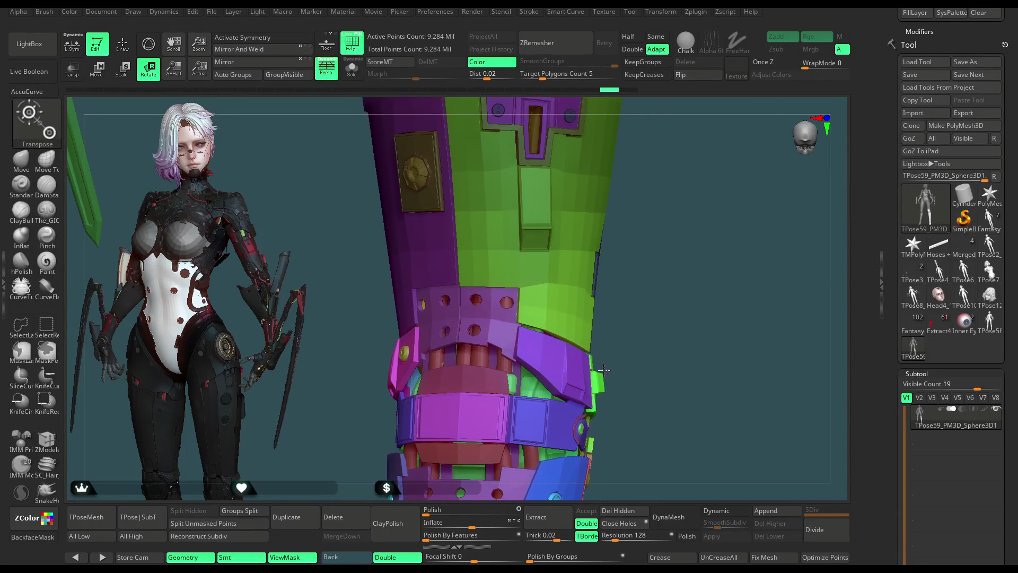
Step: Check the whole leg, then go back to the Move brush zoomed in on the knee
{"action": "left_click_drag", "start_coordinate": [663, 316], "coordinate": [598, 285], "text": "alt"}
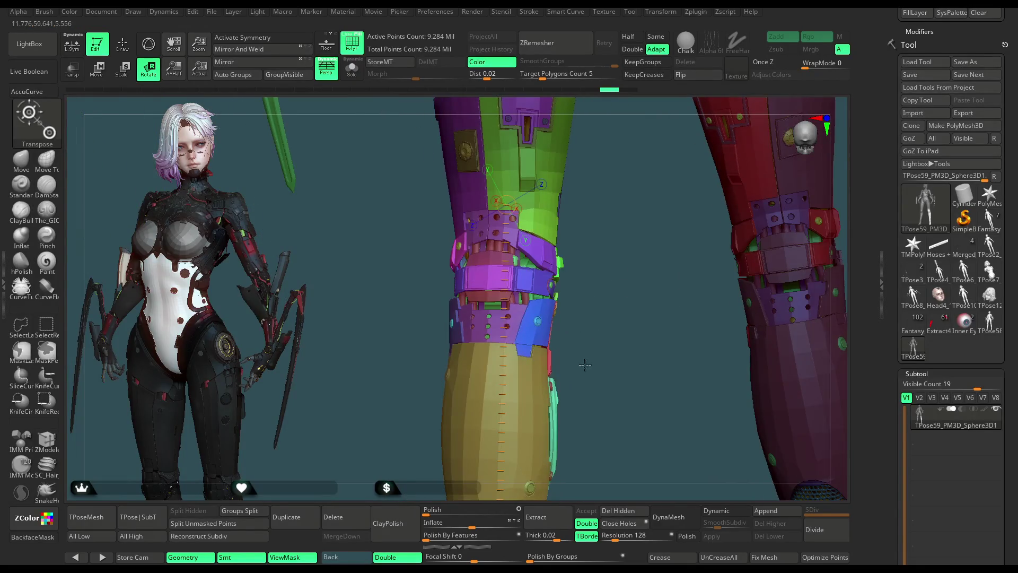
{"action": "mouse_move", "coordinate": [491, 456]}
{"action": "left_mouse_down"}
{"action": "mouse_move", "coordinate": [610, 353]}
{"action": "mouse_move", "coordinate": [589, 334]}
{"action": "left_mouse_up"}
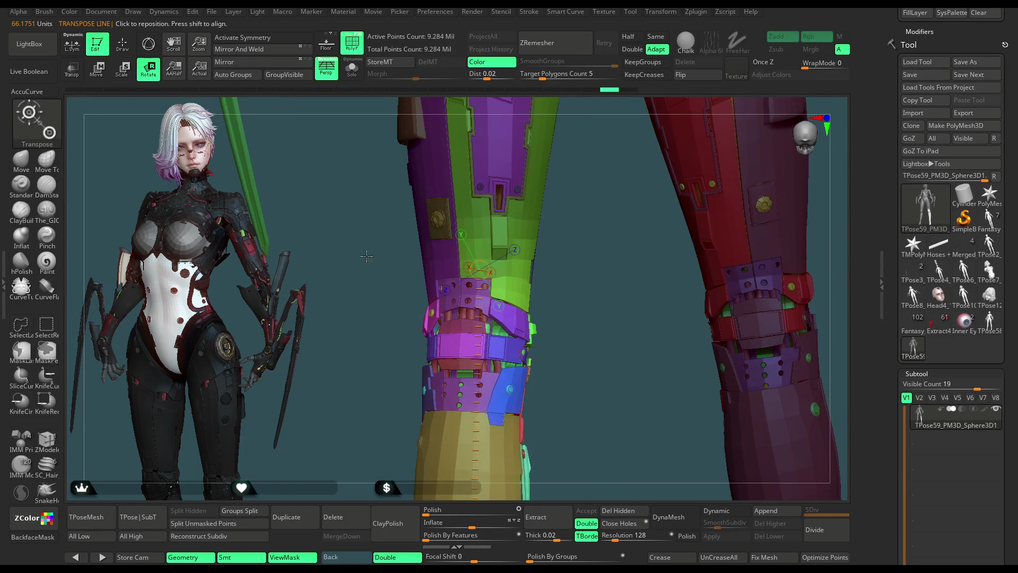
{"action": "key", "text": "q"}
{"action": "left_click_drag", "start_coordinate": [580, 248], "coordinate": [624, 236], "text": "alt"}
{"action": "key", "text": "space"}
{"action": "key", "text": "ctrl"}
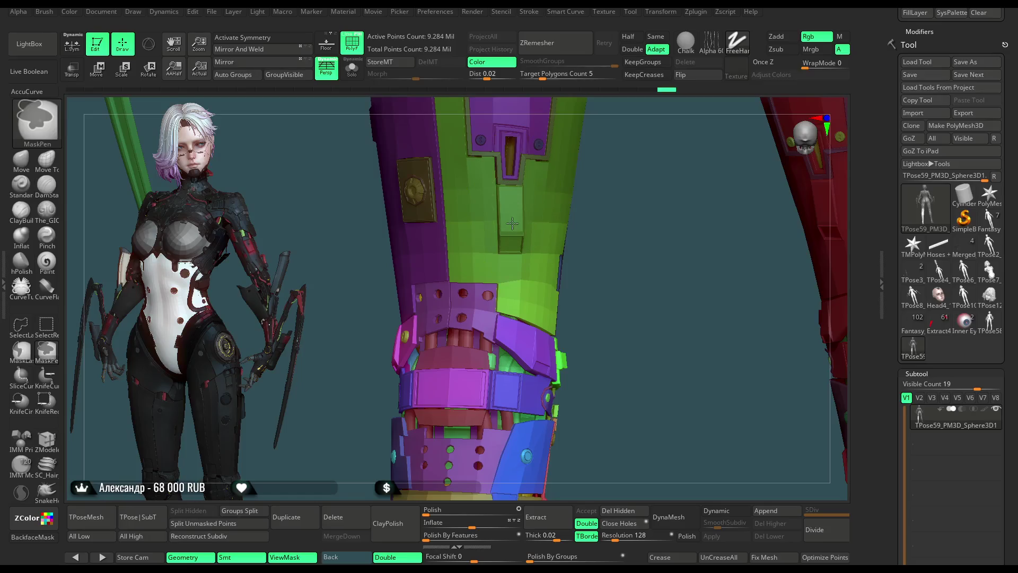
{"action": "key", "text": "minus"}
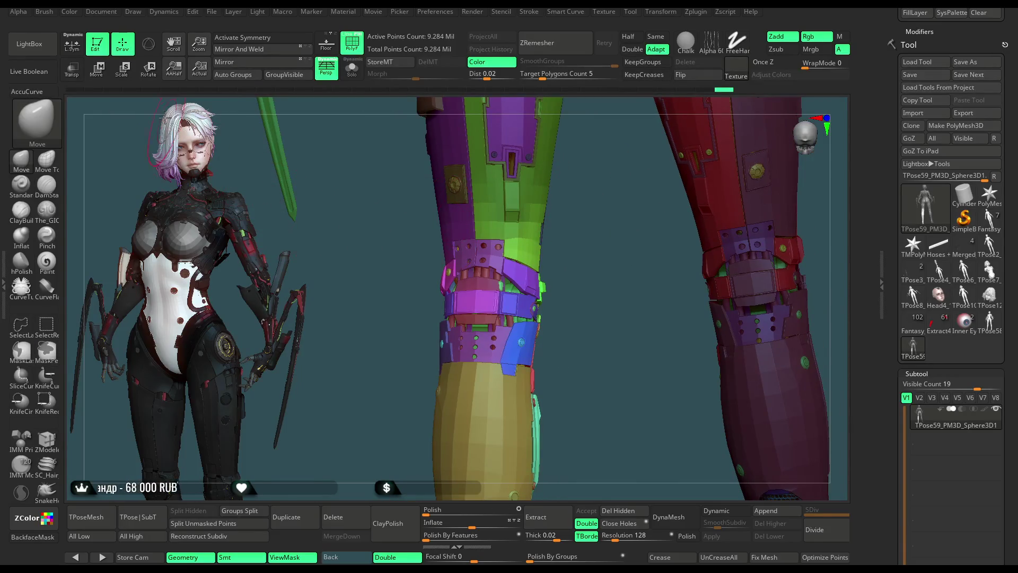
Step: Rotate the knee straps slightly further, redraw the axis along the shin and view the figure from the front
{"action": "left_click", "coordinate": [159, 77]}
{"action": "left_click_drag", "start_coordinate": [617, 345], "coordinate": [503, 339]}
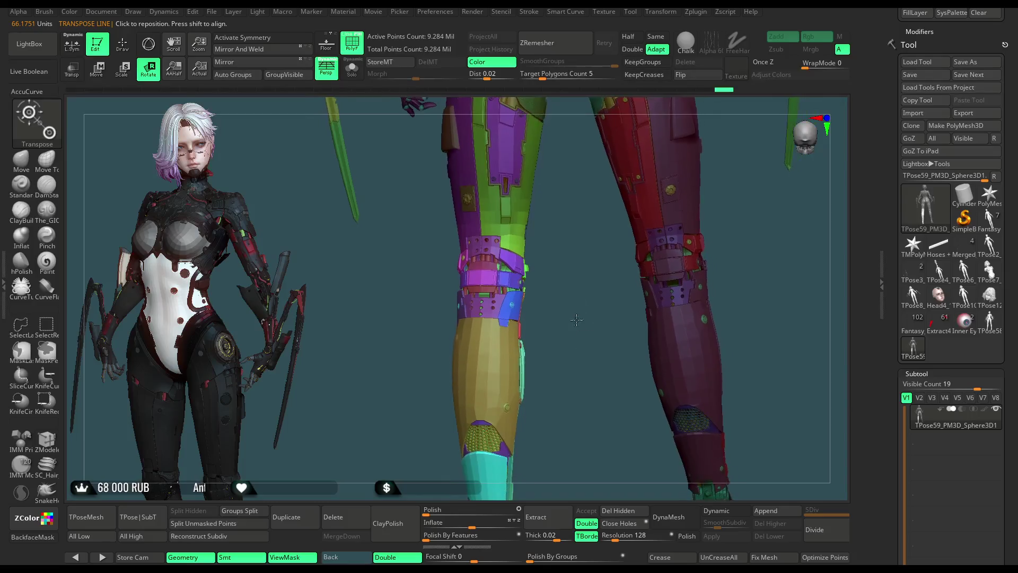
{"action": "left_click_drag", "start_coordinate": [494, 383], "coordinate": [494, 383]}
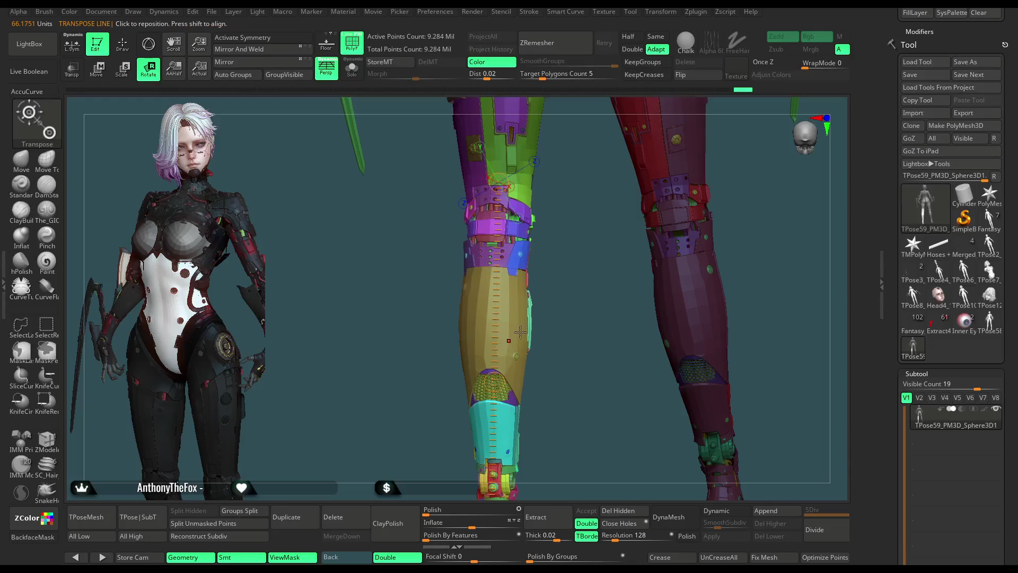
{"action": "mouse_move", "coordinate": [585, 304]}
{"action": "left_mouse_down"}
{"action": "mouse_move", "coordinate": [637, 295]}
{"action": "mouse_move", "coordinate": [566, 349]}
{"action": "left_mouse_up"}
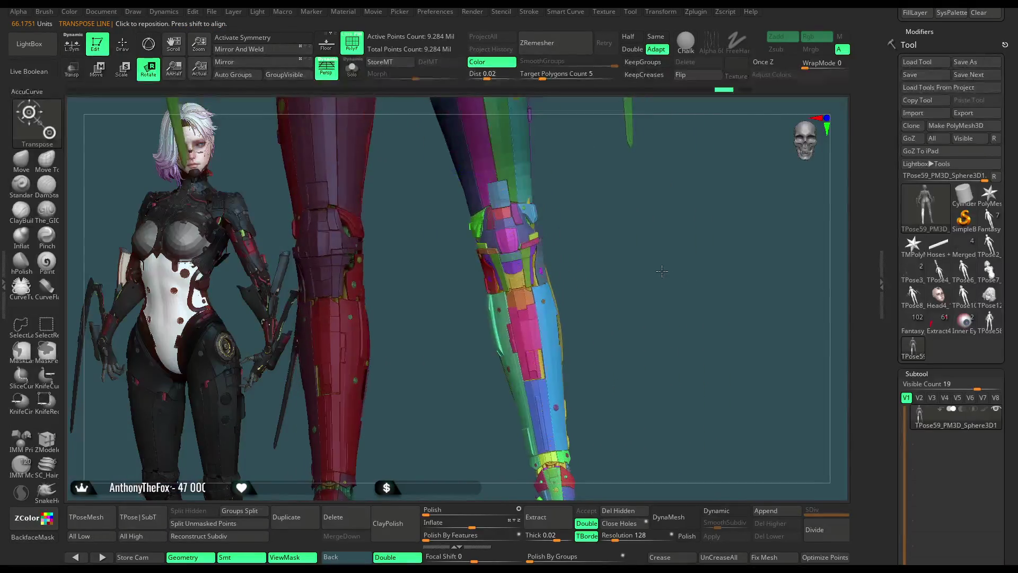
{"action": "left_click", "coordinate": [540, 390]}
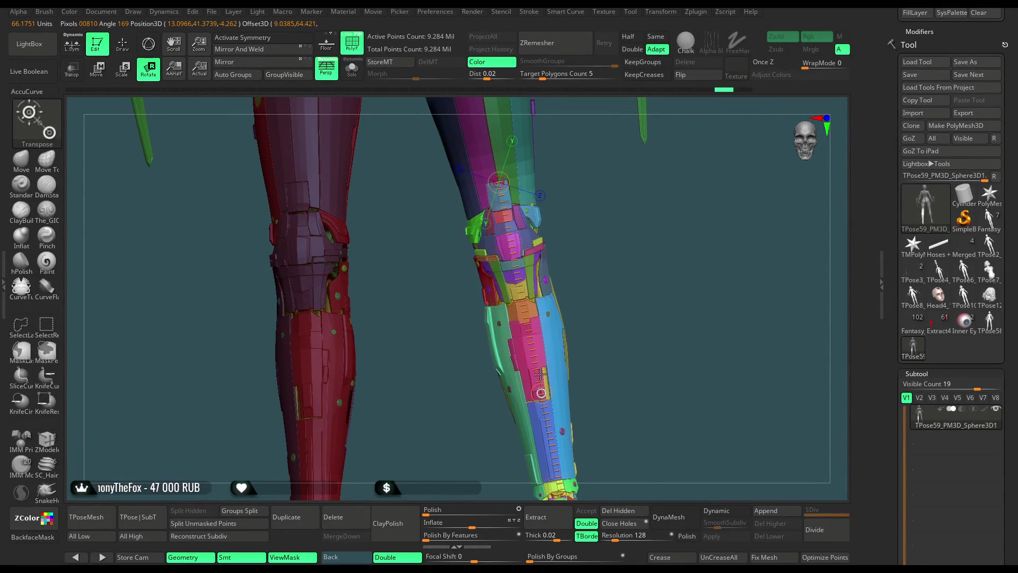
{"action": "mouse_move", "coordinate": [628, 300]}
{"action": "left_mouse_down"}
{"action": "mouse_move", "coordinate": [639, 250]}
{"action": "mouse_move", "coordinate": [567, 285]}
{"action": "mouse_move", "coordinate": [627, 341]}
{"action": "mouse_move", "coordinate": [706, 282]}
{"action": "mouse_move", "coordinate": [671, 231]}
{"action": "mouse_move", "coordinate": [666, 267]}
{"action": "mouse_move", "coordinate": [651, 272]}
{"action": "left_mouse_up"}
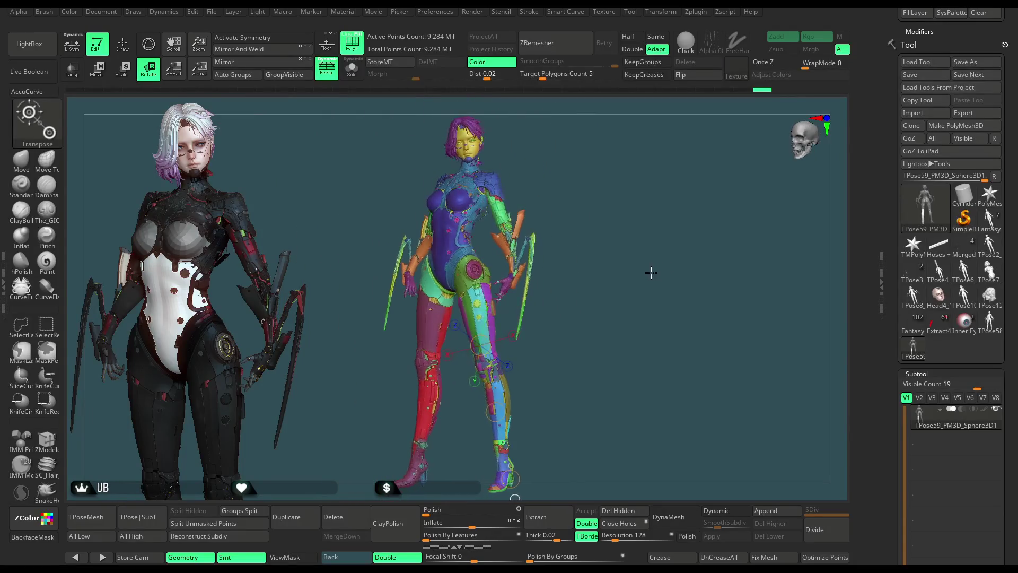
Step: Switch to the Move brush and turn the coloured figure to a front view, checking the brush popup
{"action": "key", "text": "q"}
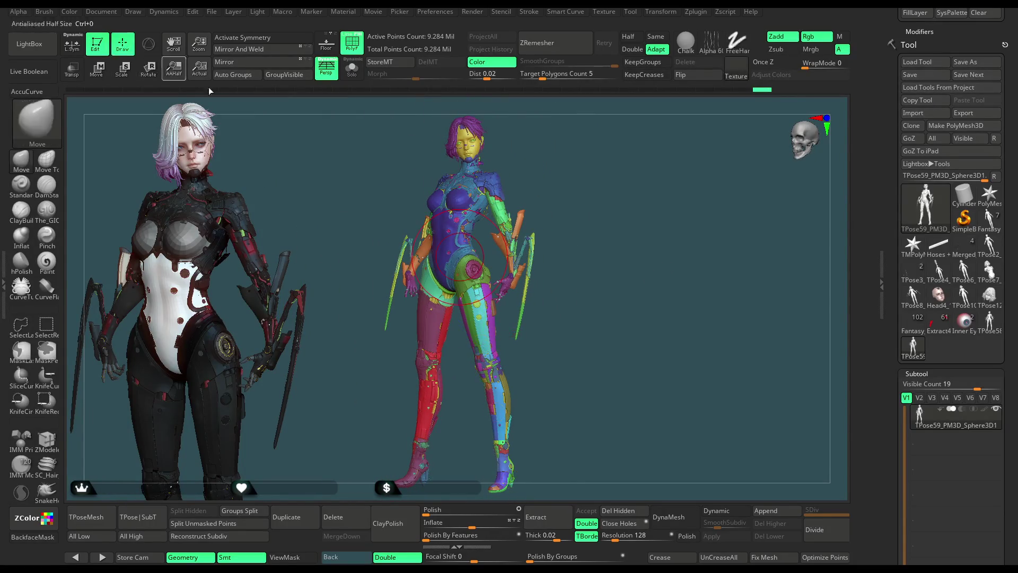
{"action": "mouse_move", "coordinate": [607, 186]}
{"action": "left_mouse_down"}
{"action": "mouse_move", "coordinate": [620, 196]}
{"action": "mouse_move", "coordinate": [396, 316]}
{"action": "left_mouse_up"}
{"action": "key", "text": "space"}
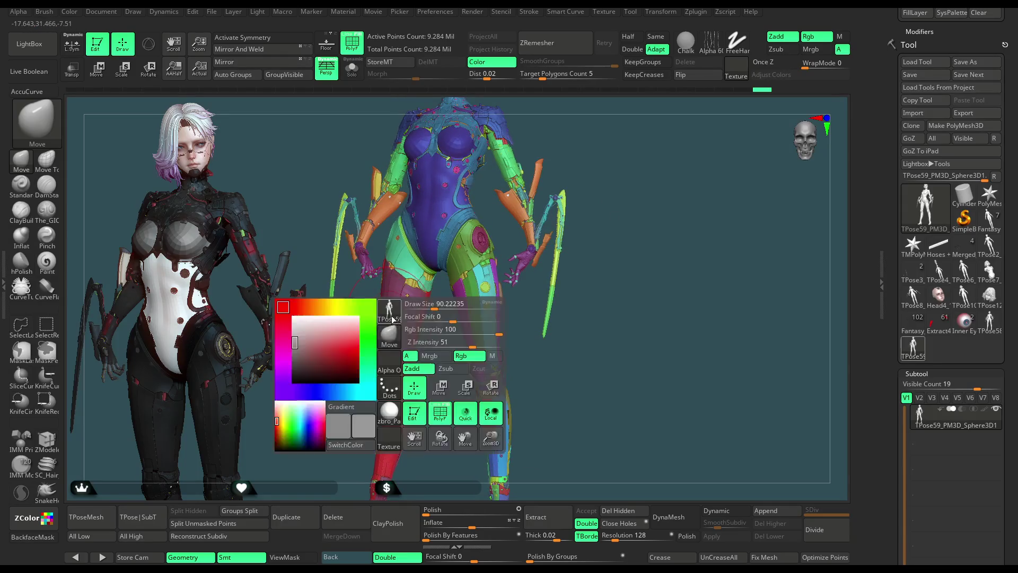
{"action": "key", "text": "space"}
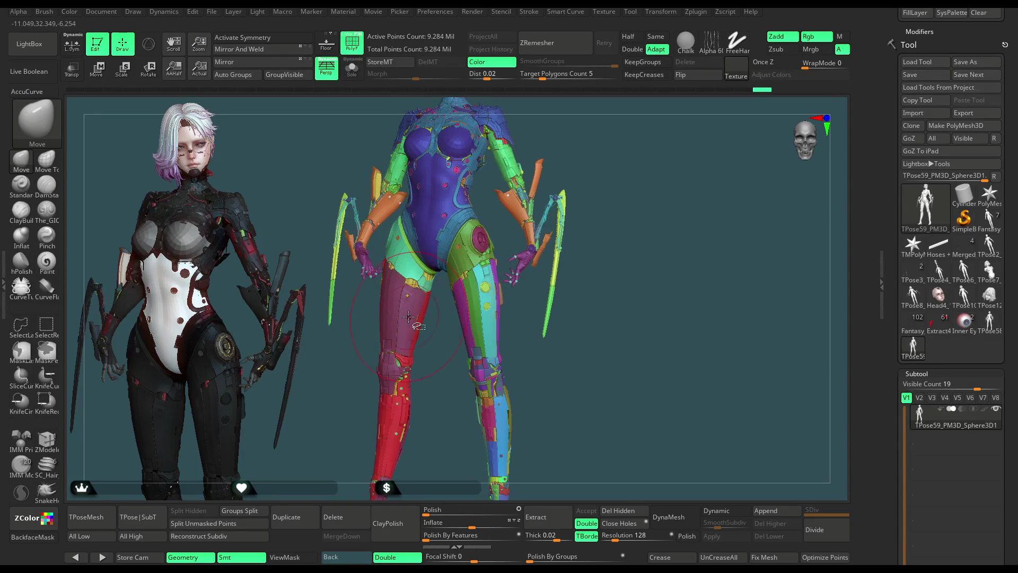
Step: Isolate the leg and thigh pieces by hiding the rest, then show the whole model again
{"action": "left_click", "coordinate": [407, 316], "text": "ctrl+shift"}
{"action": "left_click", "coordinate": [414, 330], "text": "ctrl+shift"}
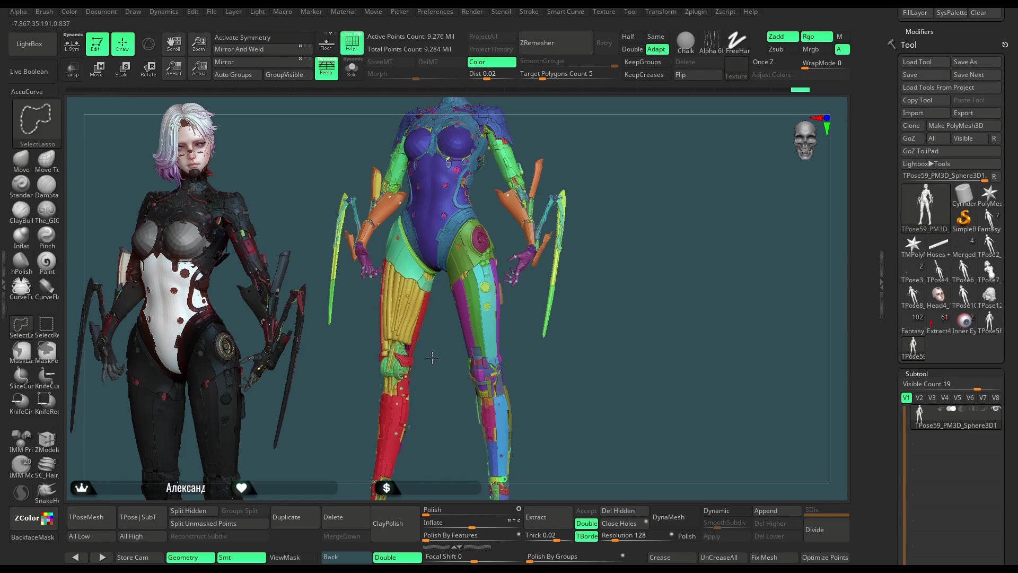
{"action": "left_click", "coordinate": [398, 351], "text": "alt"}
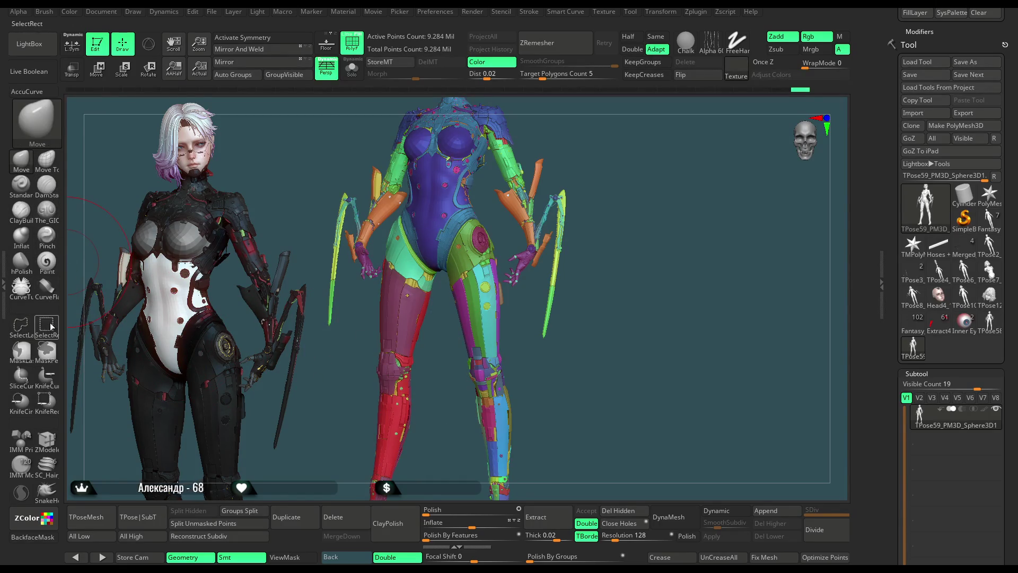
{"action": "scroll", "coordinate": [413, 337], "scroll_direction": "up", "scroll_amount": 3}
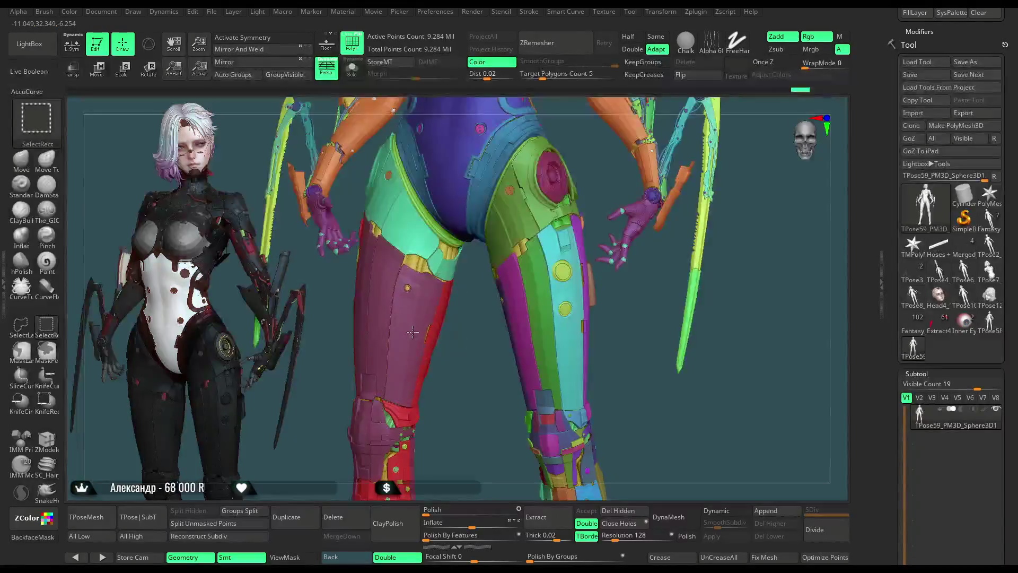
{"action": "left_click", "coordinate": [413, 332], "text": "ctrl+shift"}
{"action": "left_click", "coordinate": [419, 264], "text": "ctrl+shift"}
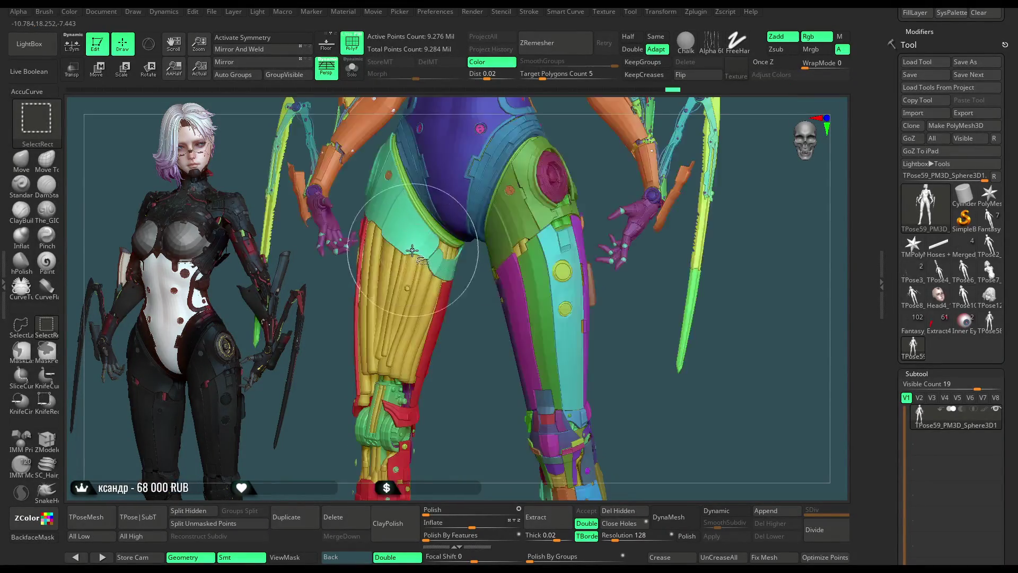
Step: Hide the thigh's outer armour polygroups: teal piece, yellow strip, hip band, mesh netting, red strips and blue mesh
{"action": "left_click", "coordinate": [406, 278], "text": "ctrl+alt+shift"}
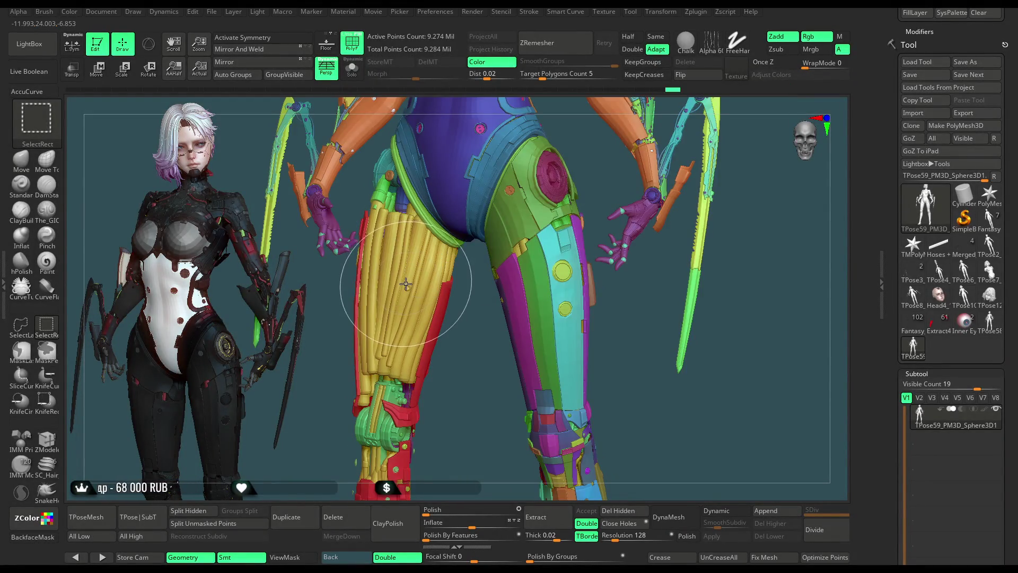
{"action": "left_click", "coordinate": [435, 235], "text": "ctrl+alt+shift"}
{"action": "left_click", "coordinate": [437, 237], "text": "ctrl+alt+shift"}
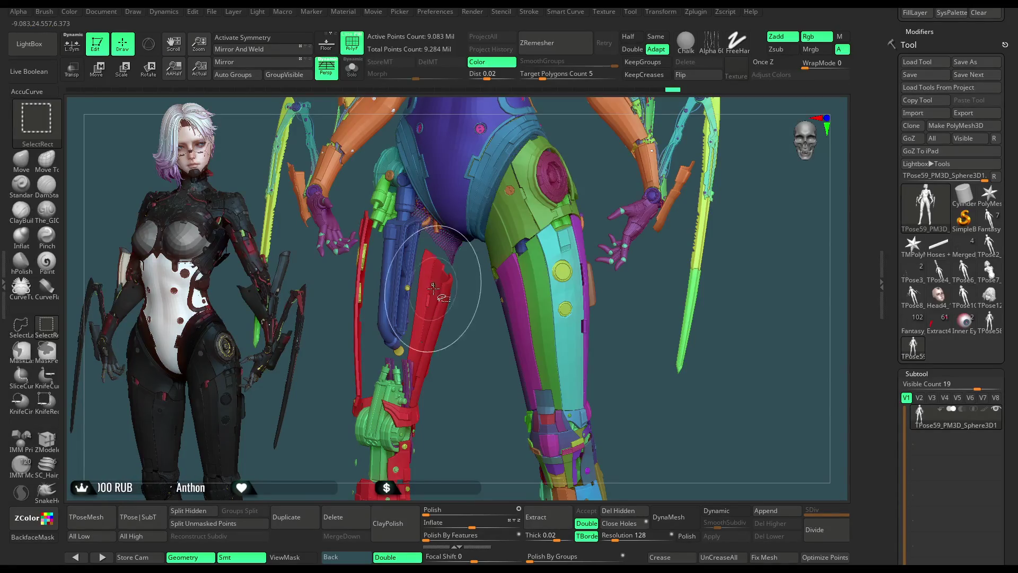
{"action": "left_click", "coordinate": [434, 268], "text": "ctrl+alt+shift"}
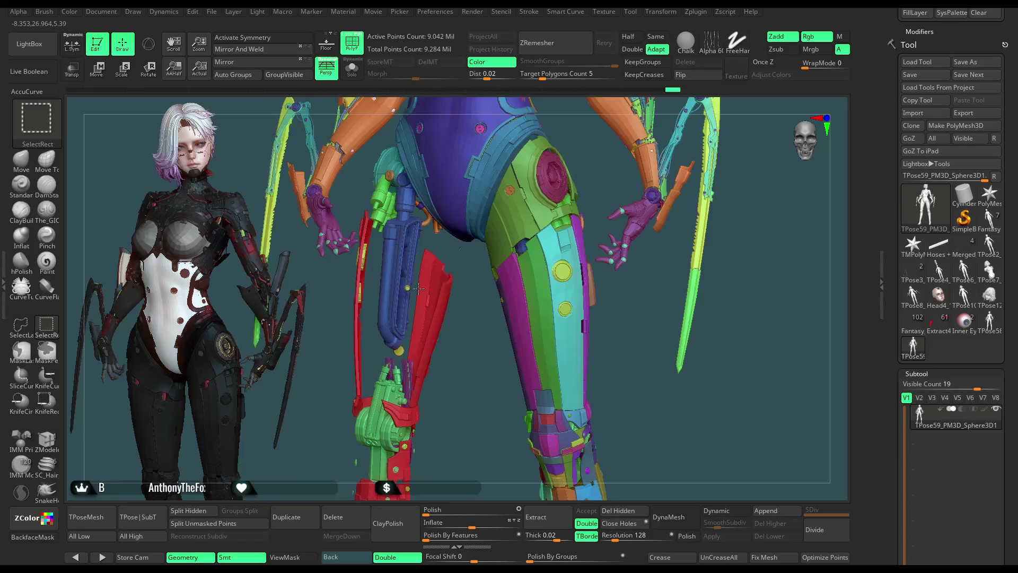
{"action": "left_click", "coordinate": [408, 270], "text": "ctrl+alt+shift"}
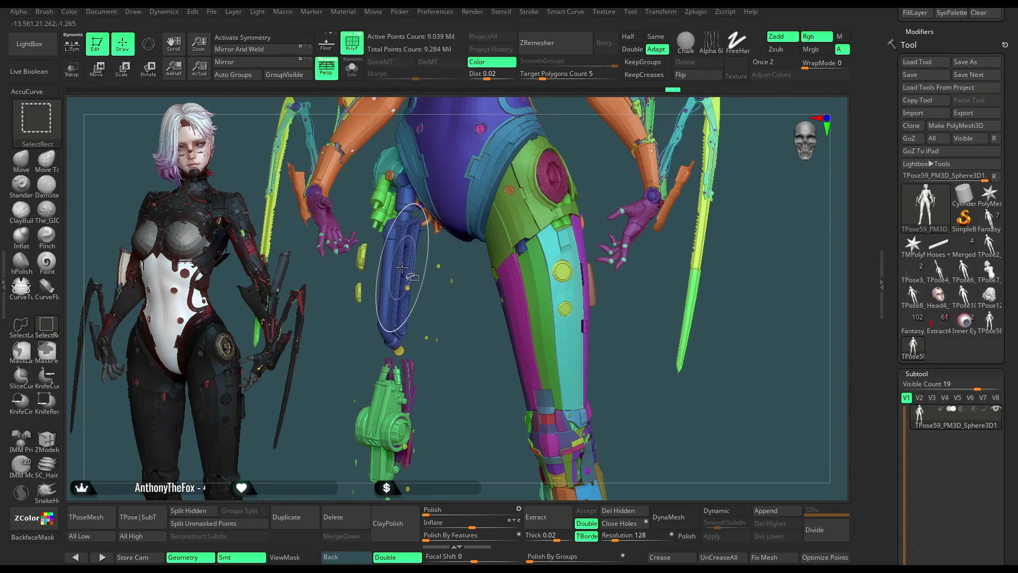
{"action": "left_click", "coordinate": [438, 266], "text": "ctrl+alt+shift"}
{"action": "left_click", "coordinate": [393, 222], "text": "ctrl+alt+shift"}
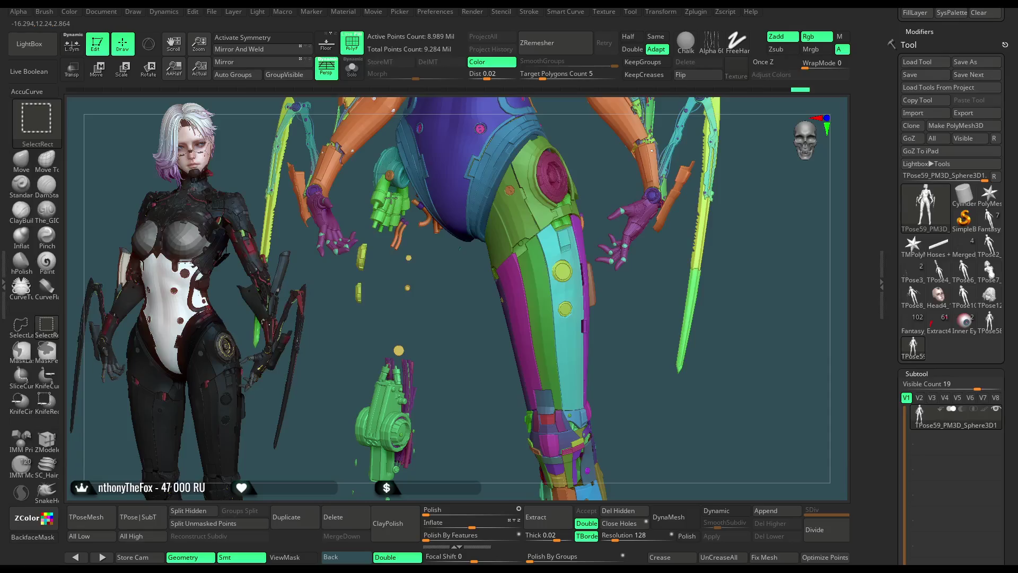
Step: Hide the hand pieces and the stray yellow and orange fragments floating around the leg
{"action": "left_click", "coordinate": [389, 177], "text": "ctrl+alt+shift"}
{"action": "left_click", "coordinate": [390, 178], "text": "ctrl+alt+shift"}
{"action": "left_click", "coordinate": [390, 171], "text": "ctrl+alt+shift"}
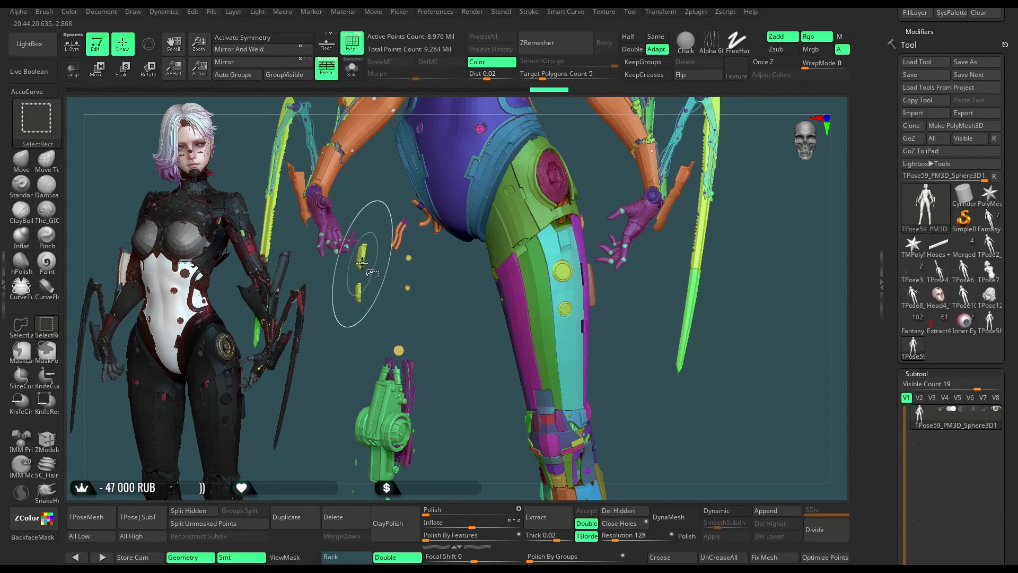
{"action": "left_click", "coordinate": [359, 294], "text": "ctrl+alt+shift"}
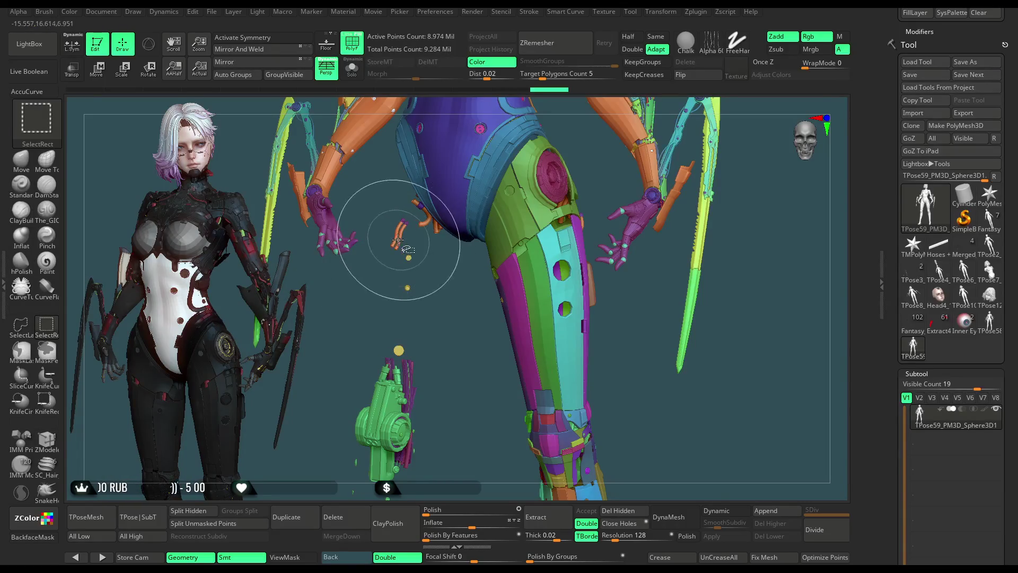
{"action": "left_click", "coordinate": [429, 227], "text": "ctrl+alt+shift"}
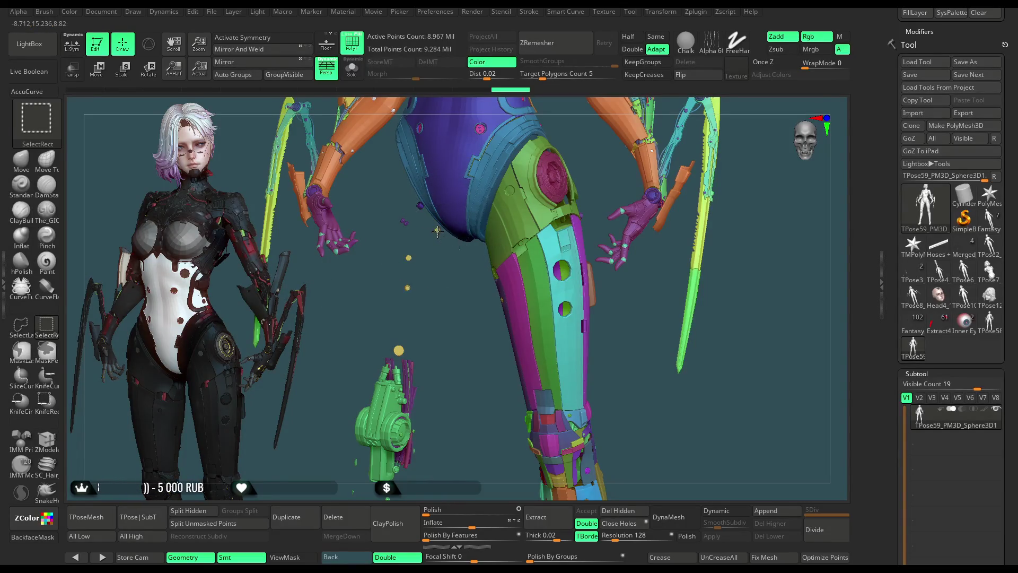
{"action": "left_click", "coordinate": [411, 229], "text": "ctrl+alt+shift"}
{"action": "left_click", "coordinate": [419, 210], "text": "ctrl+alt+shift"}
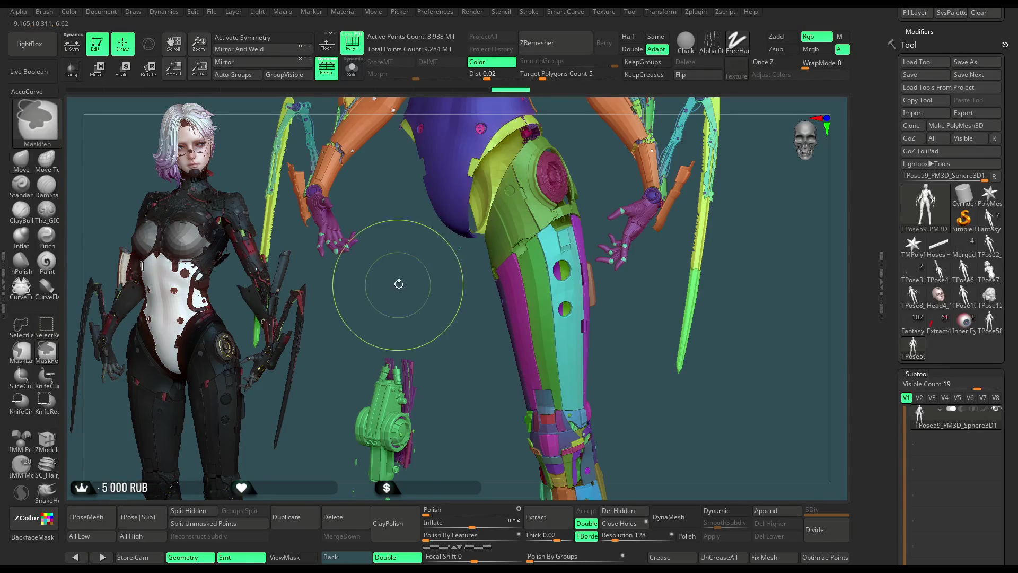
Step: Hide a region of pieces with a SelectRect drag and zoom in on the torso and upper leg
{"action": "mouse_move", "coordinate": [437, 341]}
{"action": "left_mouse_down"}
{"action": "mouse_move", "coordinate": [438, 254]}
{"action": "mouse_move", "coordinate": [403, 421]}
{"action": "mouse_move", "coordinate": [365, 467]}
{"action": "left_mouse_up"}
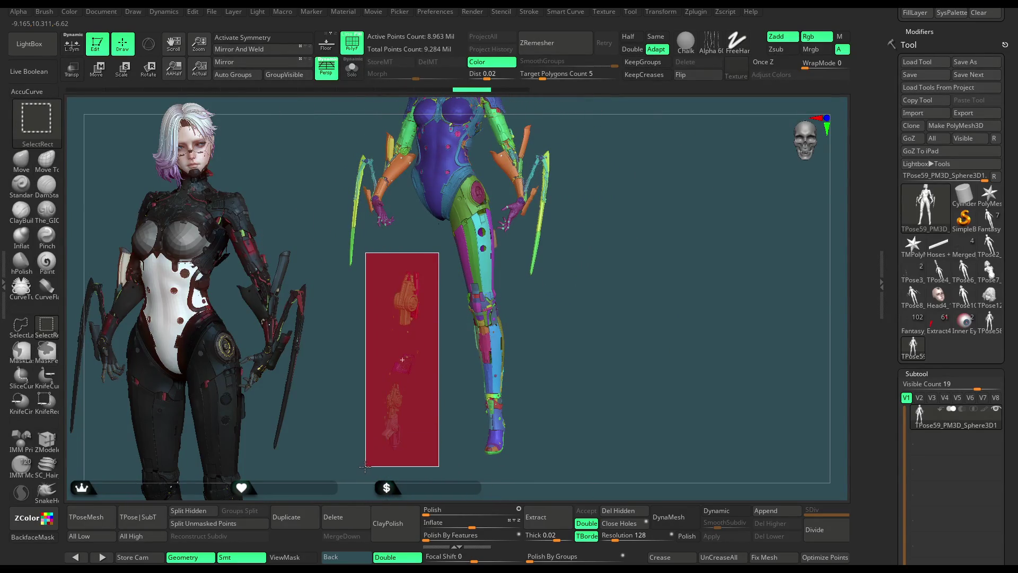
{"action": "mouse_move", "coordinate": [378, 419]}
{"action": "left_mouse_down", "text": "ctrl+shift"}
{"action": "mouse_move", "coordinate": [371, 398]}
{"action": "mouse_move", "coordinate": [588, 177]}
{"action": "mouse_move", "coordinate": [536, 231]}
{"action": "left_mouse_up", "text": "ctrl+shift"}
{"action": "key", "text": "ctrl+shift"}
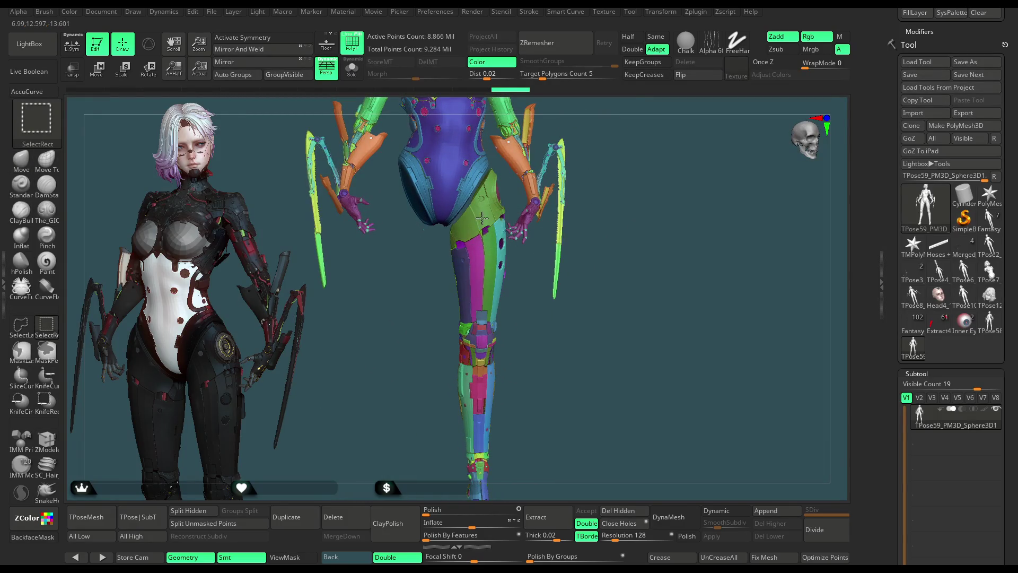
{"action": "left_click_drag", "start_coordinate": [424, 295], "coordinate": [409, 250], "text": "alt"}
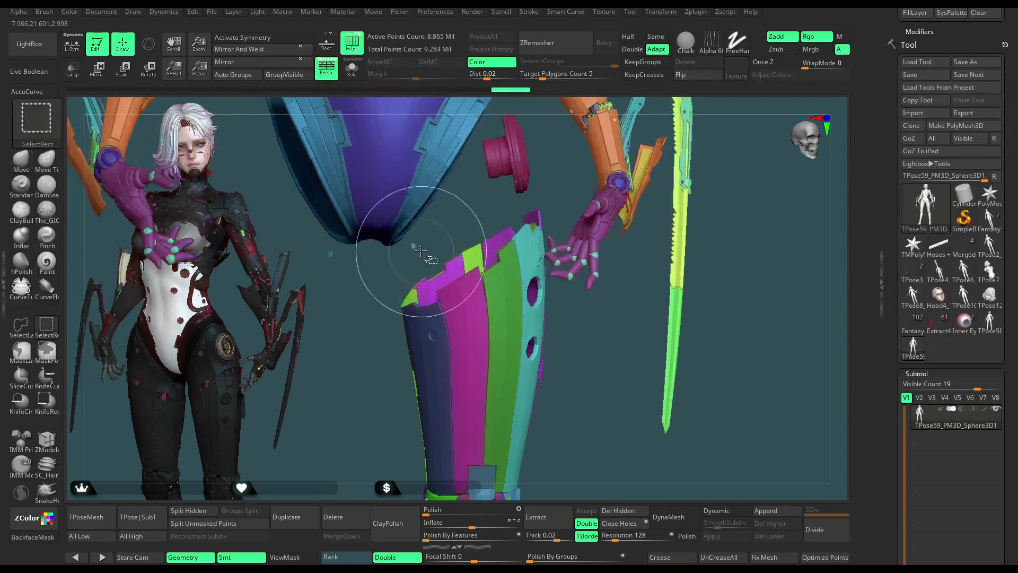
Step: Hide the remaining fragments and outer leg panels (teal, magenta, green, orange), then frame the whole model
{"action": "left_click", "coordinate": [330, 253], "text": "ctrl+alt+shift"}
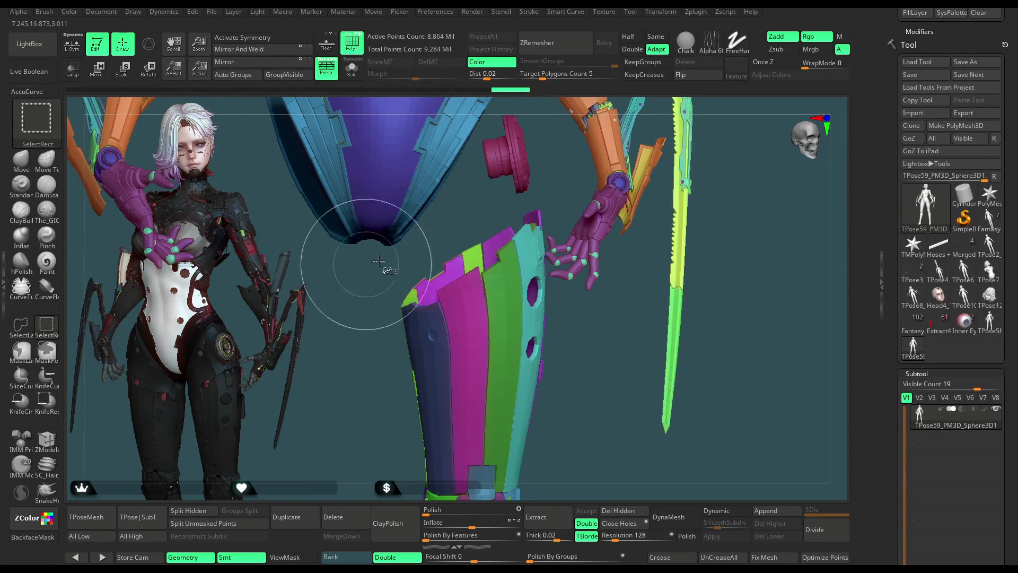
{"action": "left_click", "coordinate": [506, 283], "text": "ctrl+alt+shift"}
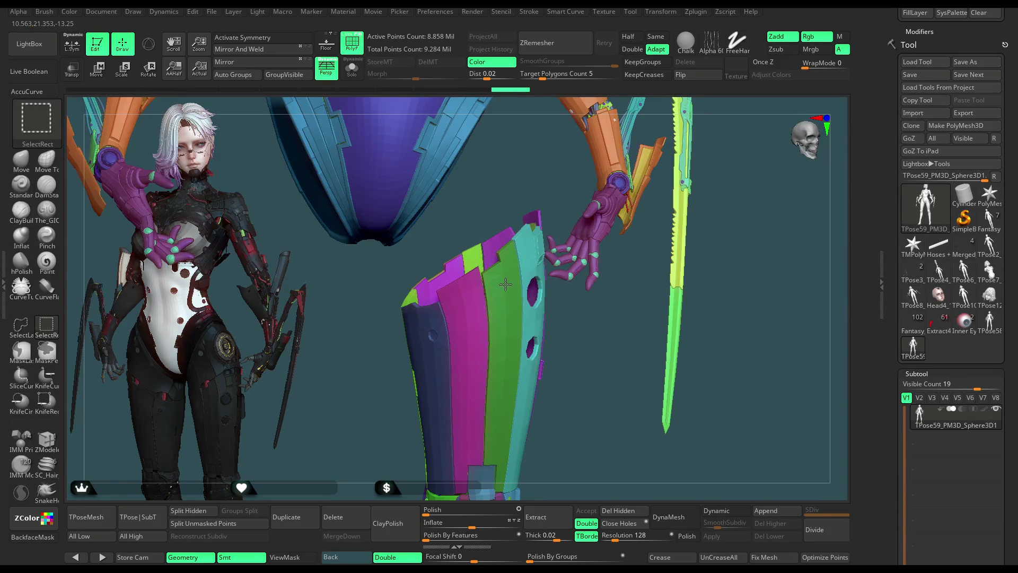
{"action": "left_click", "coordinate": [509, 292], "text": "ctrl+alt+shift"}
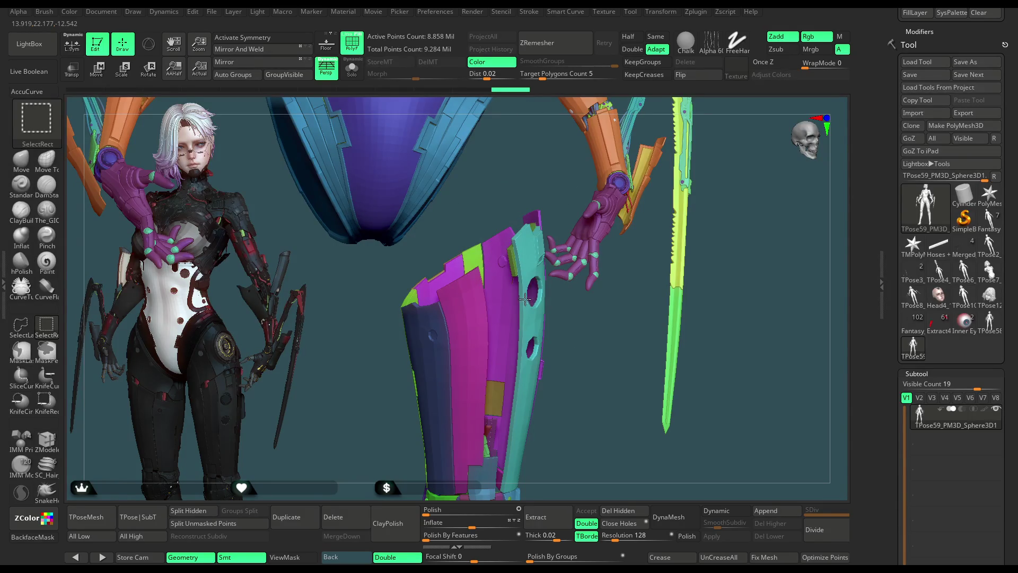
{"action": "left_click", "coordinate": [525, 299], "text": "ctrl+alt+shift"}
{"action": "left_click", "coordinate": [532, 226], "text": "ctrl+alt+shift"}
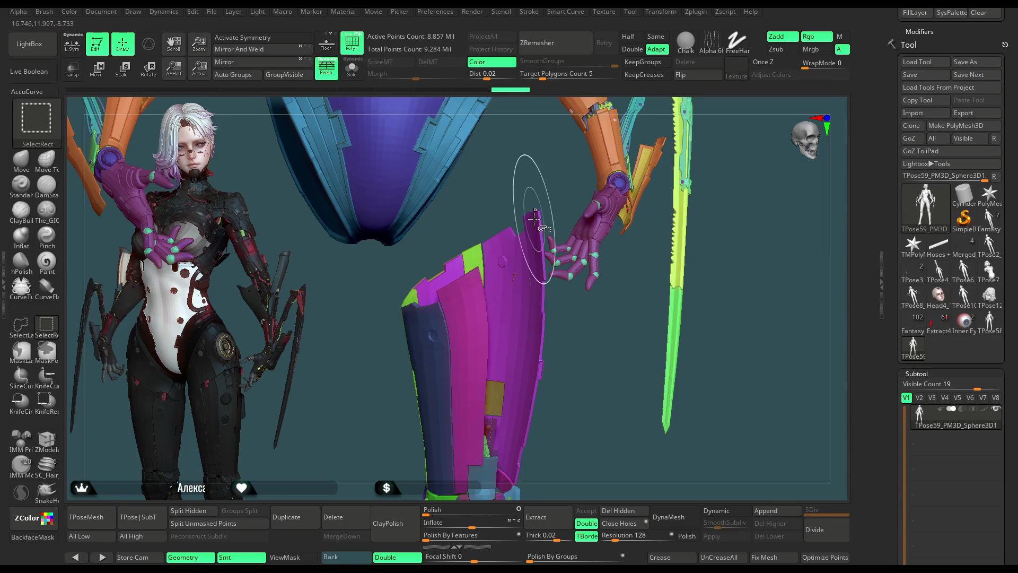
{"action": "left_click", "coordinate": [514, 284], "text": "ctrl+alt+shift"}
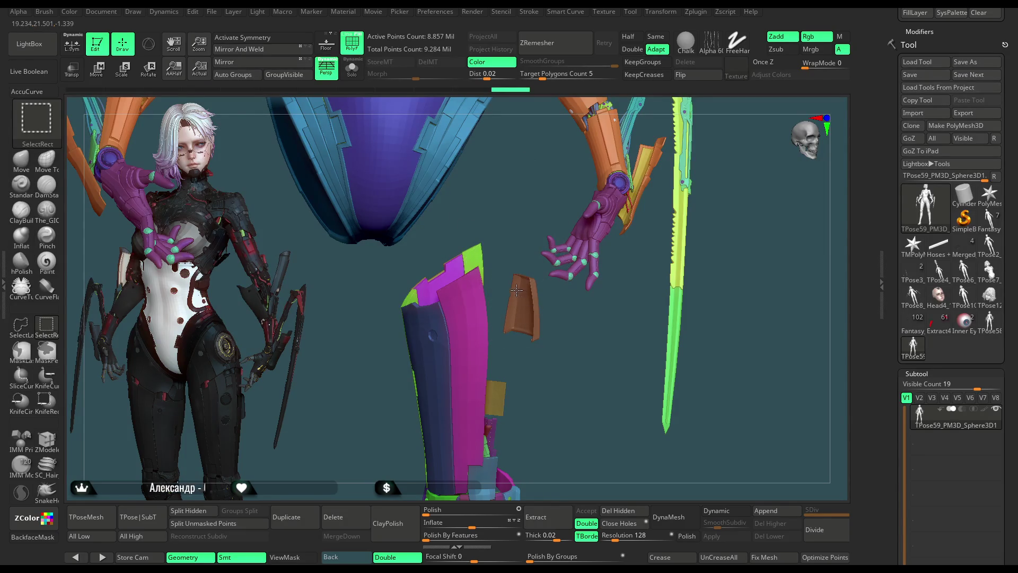
{"action": "left_click", "coordinate": [521, 295], "text": "ctrl+alt+shift"}
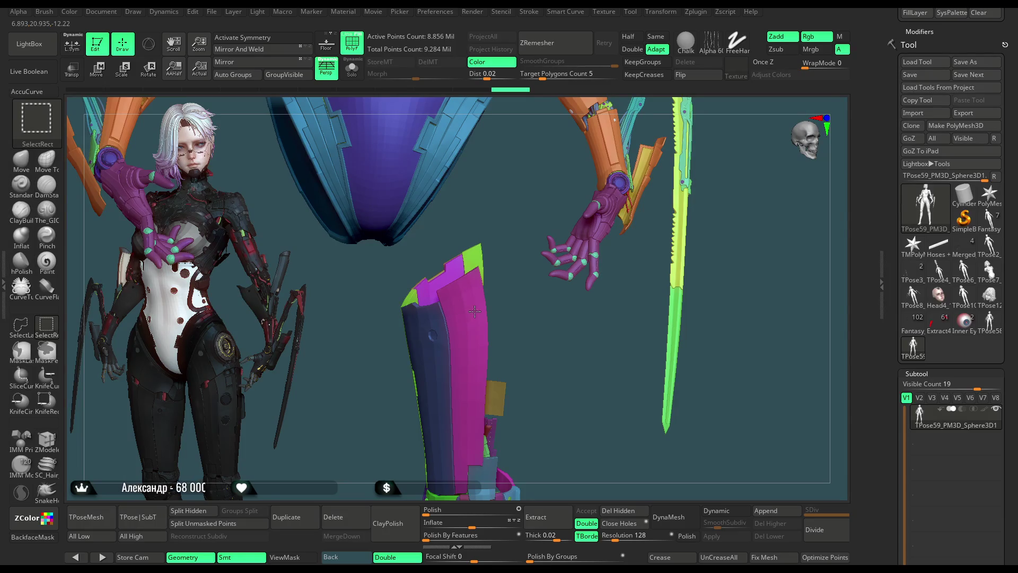
{"action": "right_click_drag", "start_coordinate": [474, 311], "coordinate": [163, 320], "text": "ctrl"}
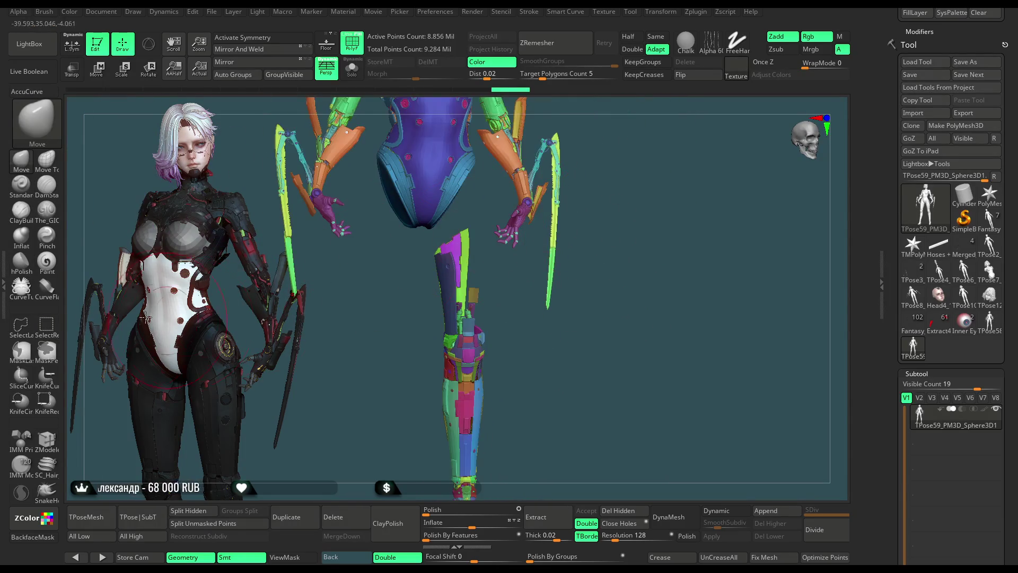
Step: Lasso-hide the leg regions, then restore every hidden armour piece so the full character shows
{"action": "left_click", "coordinate": [30, 330]}
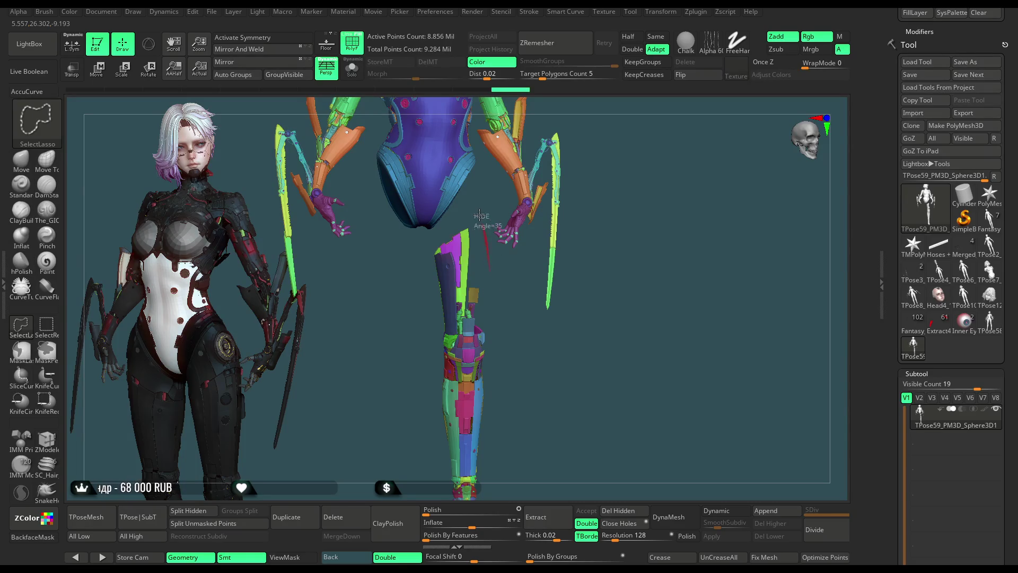
{"action": "left_click_drag", "start_coordinate": [480, 216], "coordinate": [527, 470], "text": "ctrl+shift"}
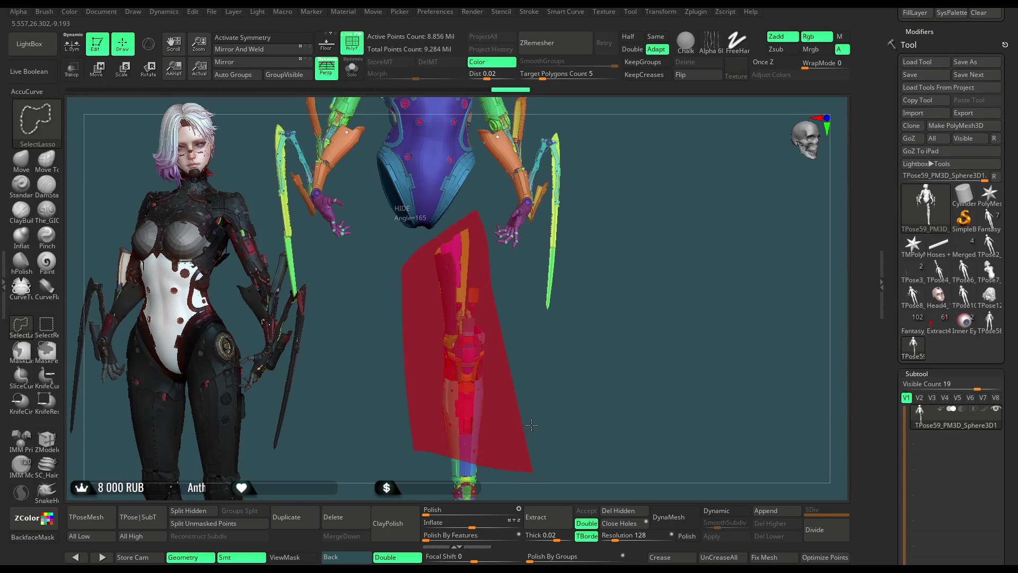
{"action": "left_click_drag", "start_coordinate": [526, 414], "coordinate": [527, 398], "text": "ctrl+shift"}
{"action": "right_click_drag", "start_coordinate": [528, 397], "coordinate": [497, 344], "text": "ctrl"}
{"action": "left_click_drag", "start_coordinate": [498, 344], "coordinate": [522, 472], "text": "ctrl+shift"}
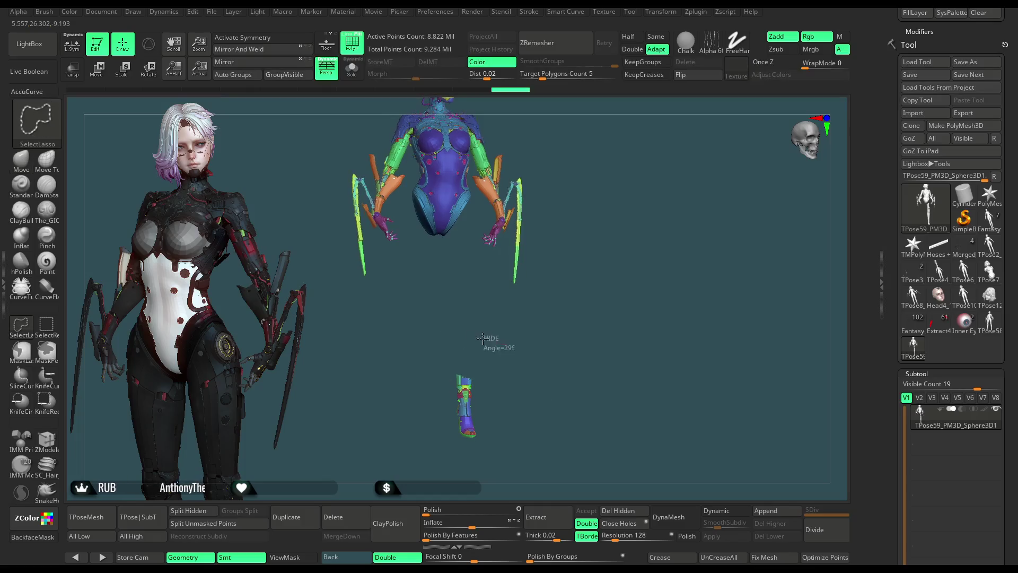
{"action": "mouse_move", "coordinate": [496, 383]}
{"action": "left_mouse_down", "text": "ctrl+shift"}
{"action": "mouse_move", "coordinate": [466, 370]}
{"action": "mouse_move", "coordinate": [469, 339]}
{"action": "mouse_move", "coordinate": [466, 352]}
{"action": "left_mouse_up", "text": "ctrl+shift"}
{"action": "left_click", "coordinate": [576, 174], "text": "ctrl+shift"}
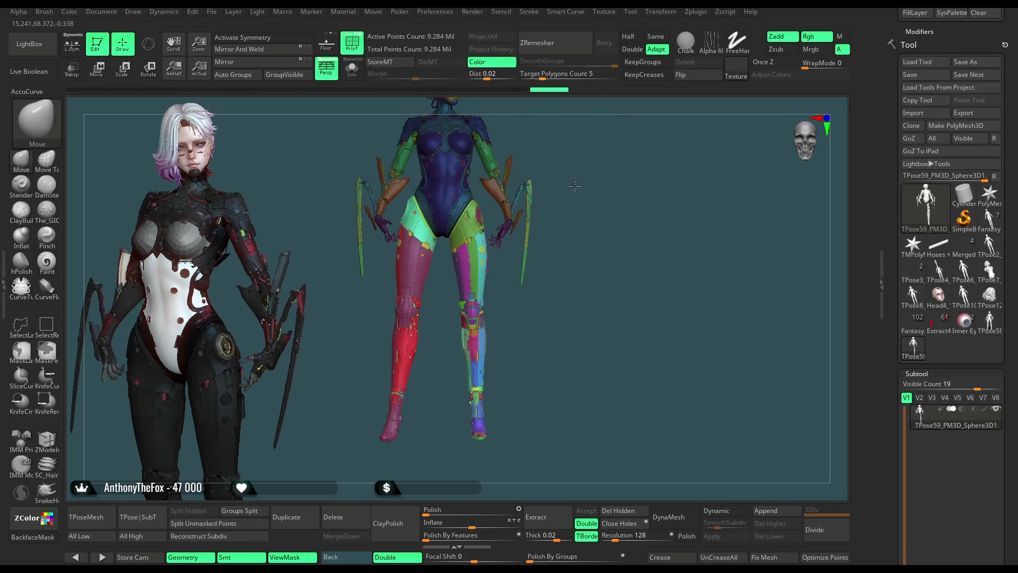
{"action": "mouse_move", "coordinate": [576, 174]}
{"action": "left_mouse_down", "text": "alt"}
{"action": "mouse_move", "coordinate": [582, 247]}
{"action": "mouse_move", "coordinate": [501, 269]}
{"action": "left_mouse_up", "text": "alt"}
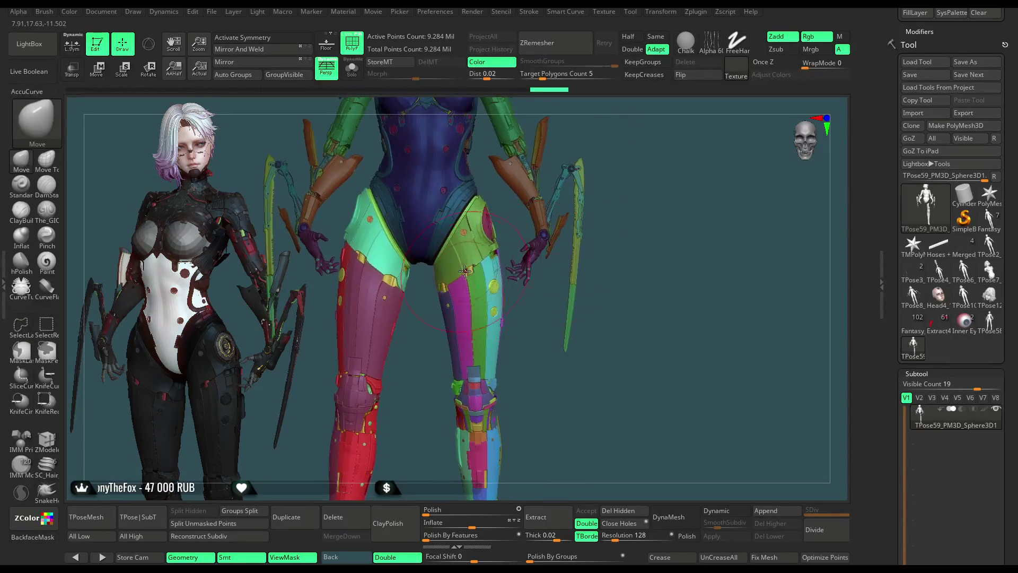
{"action": "key", "text": "space"}
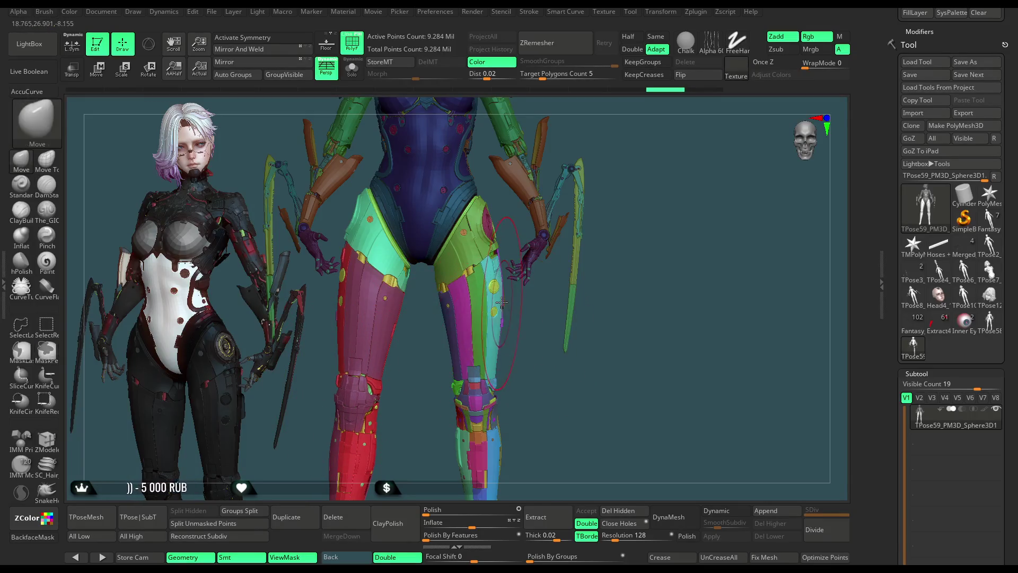
{"action": "key", "text": "space"}
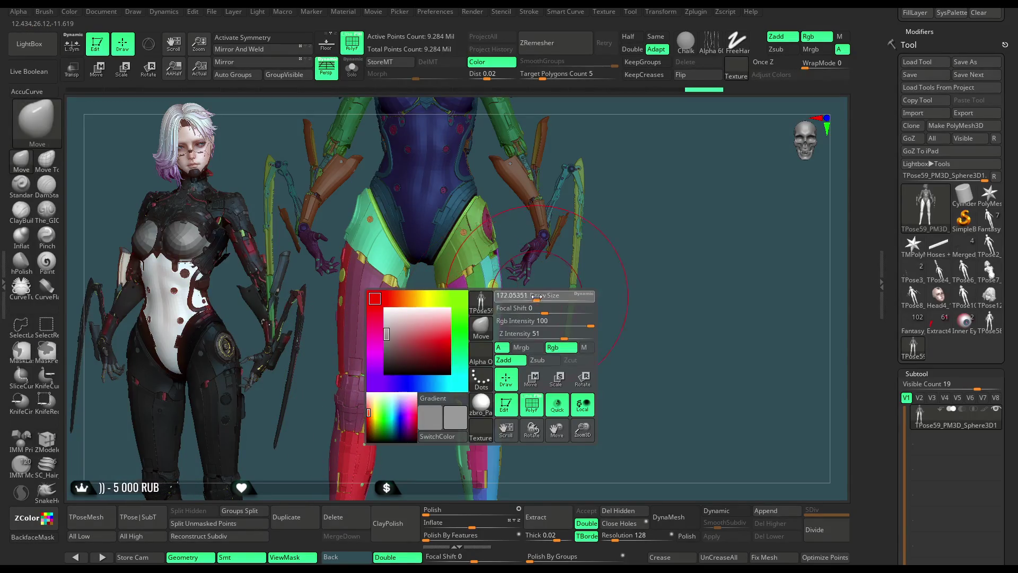
{"action": "key", "text": "space"}
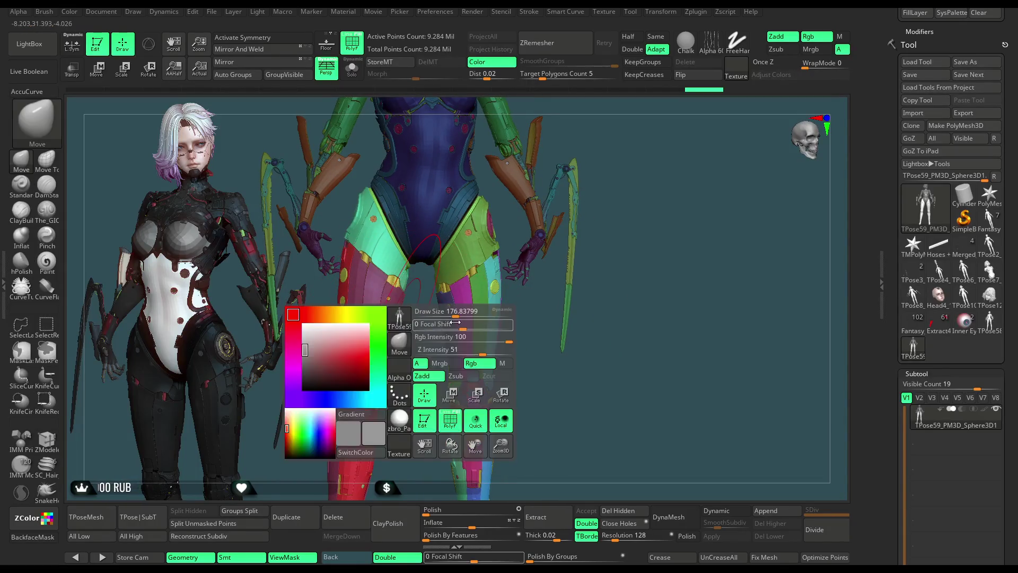
{"action": "mouse_move", "coordinate": [450, 311]}
{"action": "right_mouse_down"}
{"action": "mouse_move", "coordinate": [395, 316]}
{"action": "mouse_move", "coordinate": [440, 333]}
{"action": "right_mouse_up"}
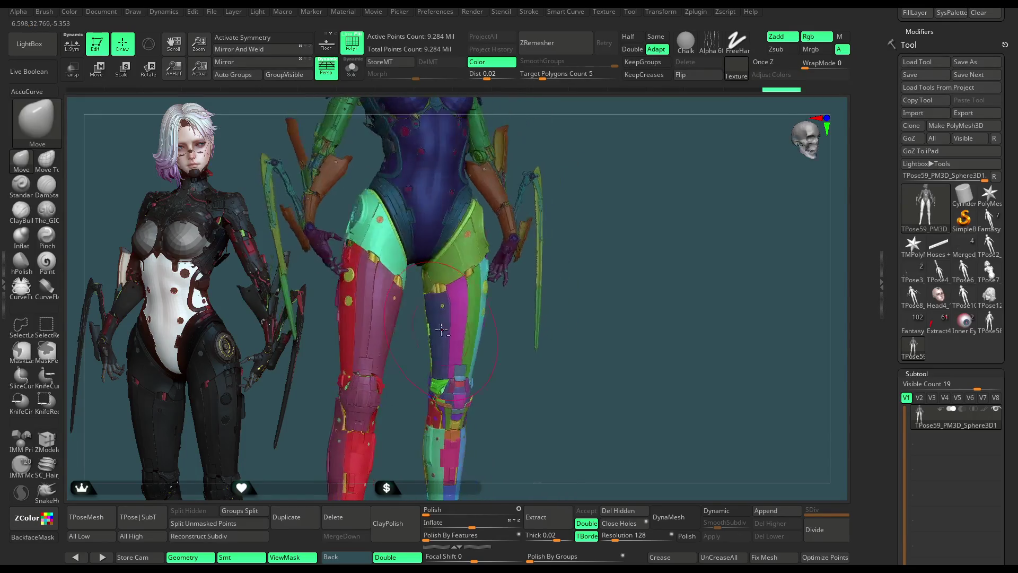
{"action": "right_click_drag", "start_coordinate": [504, 357], "coordinate": [454, 330]}
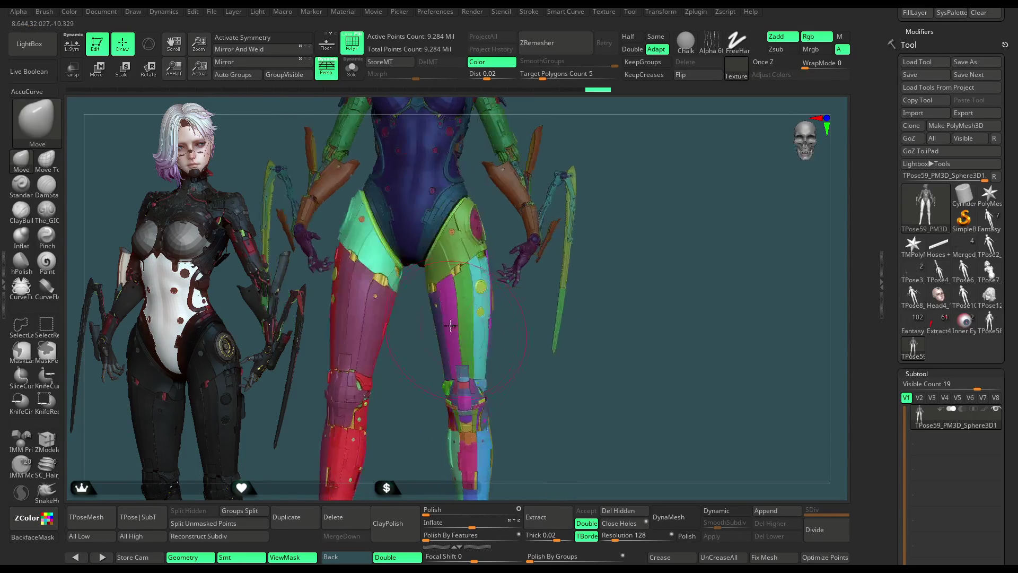
{"action": "mouse_move", "coordinate": [506, 356]}
{"action": "right_mouse_down"}
{"action": "mouse_move", "coordinate": [407, 315]}
{"action": "mouse_move", "coordinate": [463, 309]}
{"action": "right_mouse_up"}
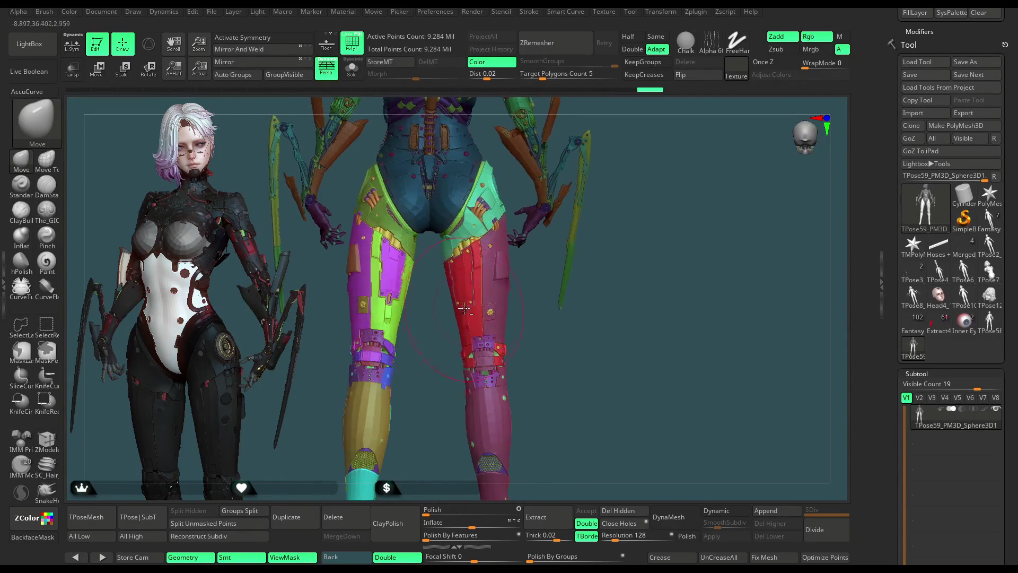
{"action": "mouse_move", "coordinate": [534, 318]}
{"action": "right_mouse_down"}
{"action": "mouse_move", "coordinate": [555, 291]}
{"action": "mouse_move", "coordinate": [466, 372]}
{"action": "mouse_move", "coordinate": [410, 337]}
{"action": "right_mouse_up"}
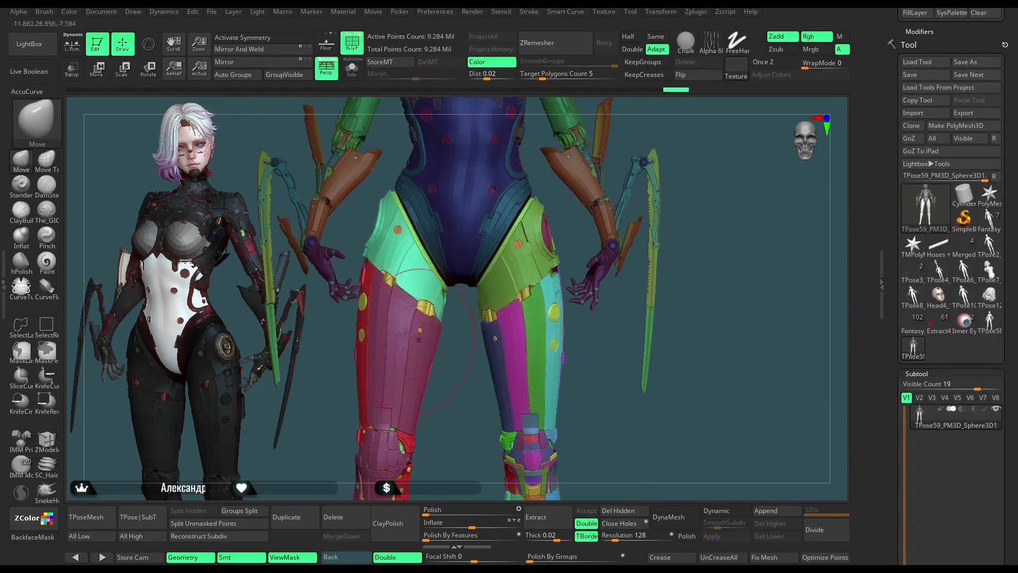
{"action": "key", "text": "space"}
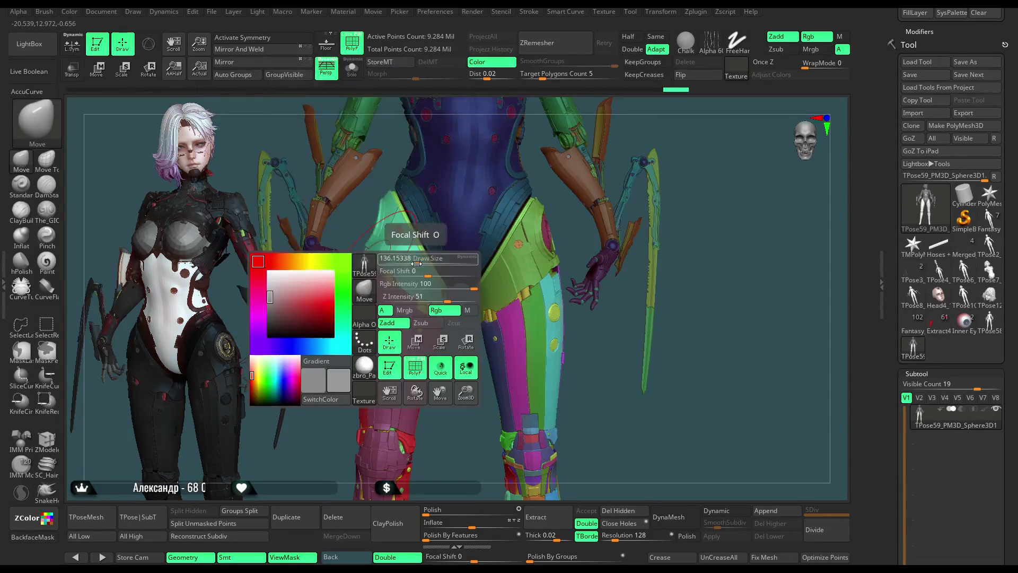
{"action": "right_click_drag", "start_coordinate": [335, 371], "coordinate": [360, 316]}
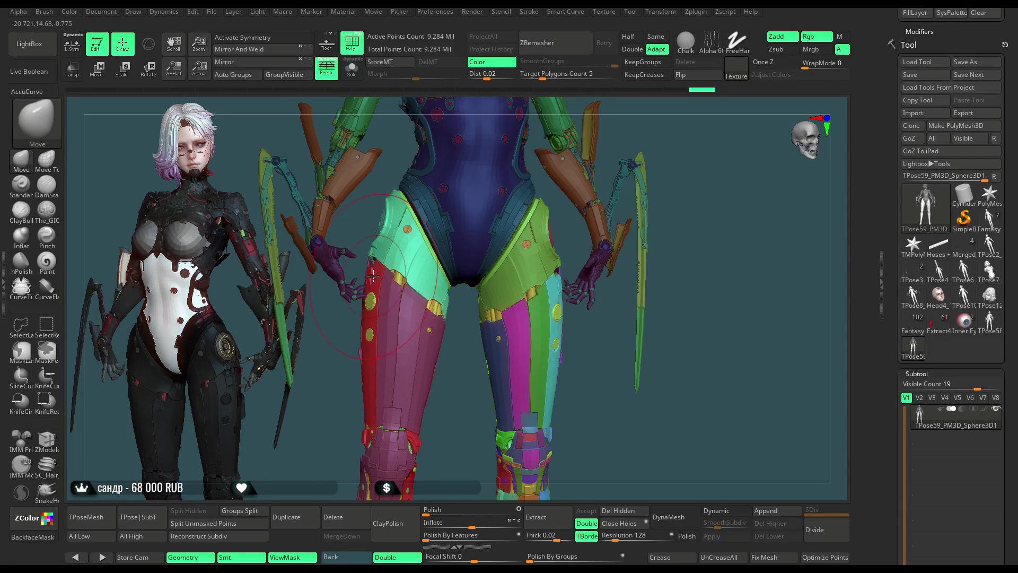
{"action": "mouse_move", "coordinate": [402, 310]}
{"action": "right_mouse_down"}
{"action": "mouse_move", "coordinate": [571, 323]}
{"action": "mouse_move", "coordinate": [551, 269]}
{"action": "right_mouse_up"}
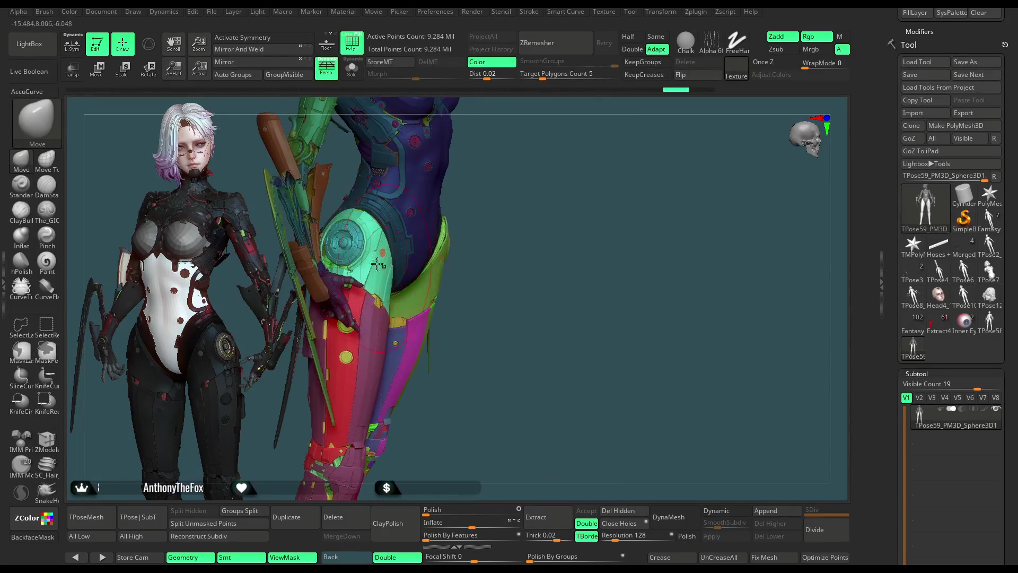